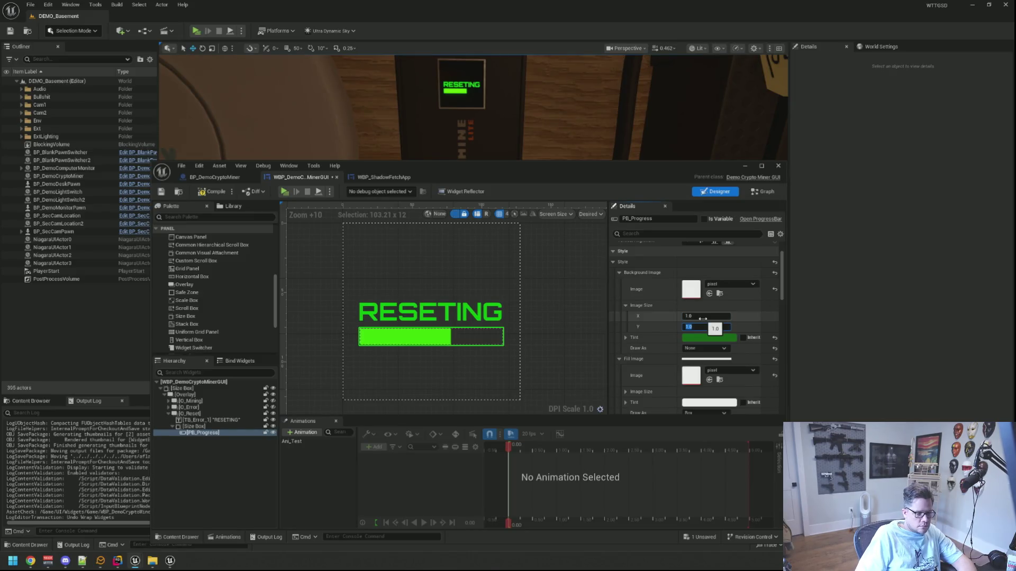
Step: Set the progress bar's Background Image to draw as Box and save the widget
{"action": "left_click", "coordinate": [705, 348]}
{"action": "left_click", "coordinate": [703, 369]}
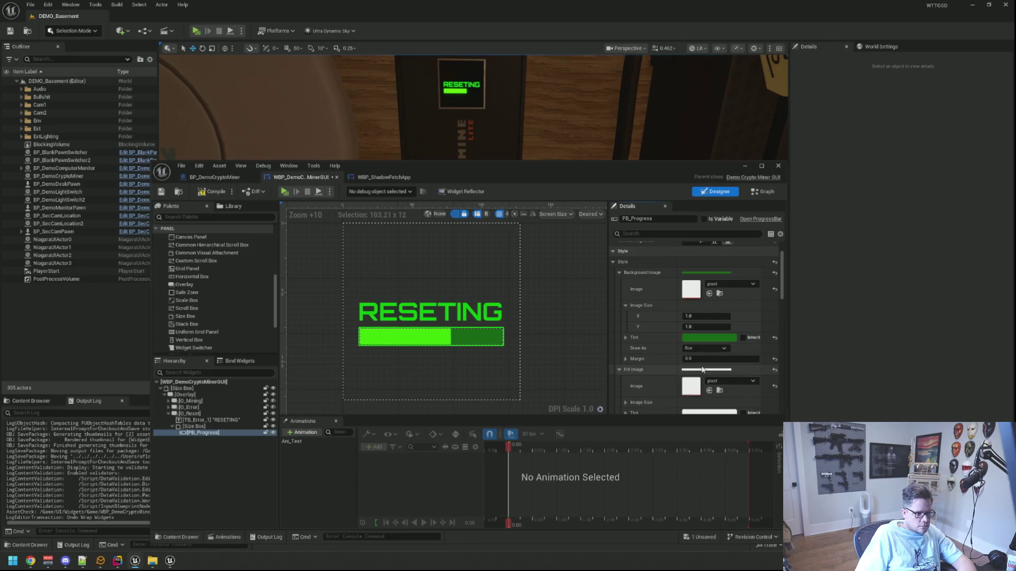
{"action": "left_click", "coordinate": [585, 317]}
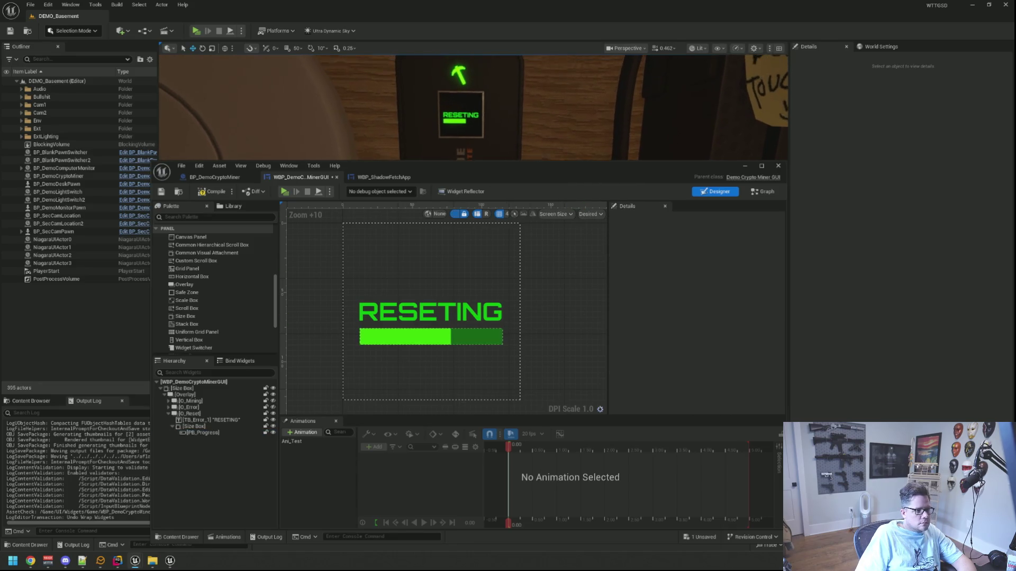
{"action": "left_click", "coordinate": [162, 193]}
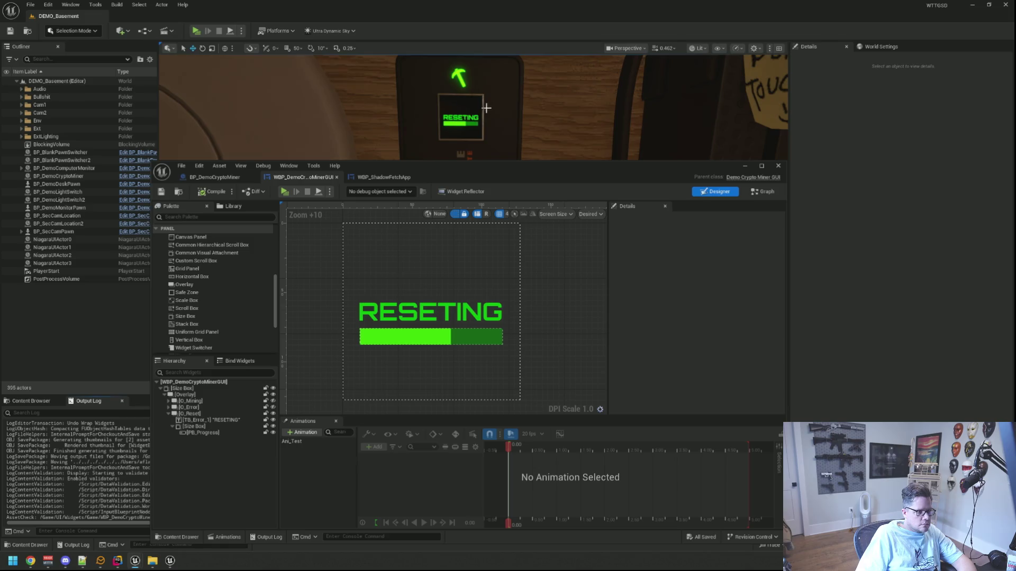
Step: Darken the progress bar's green background tint and save the widget
{"action": "scroll", "coordinate": [479, 119], "scroll_direction": "down", "scroll_amount": 3}
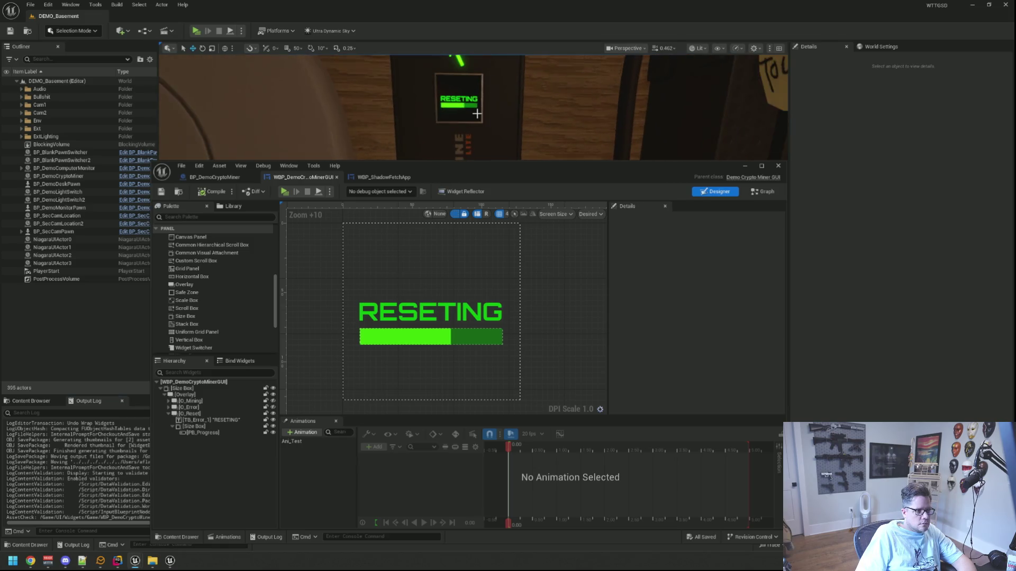
{"action": "left_click", "coordinate": [465, 336]}
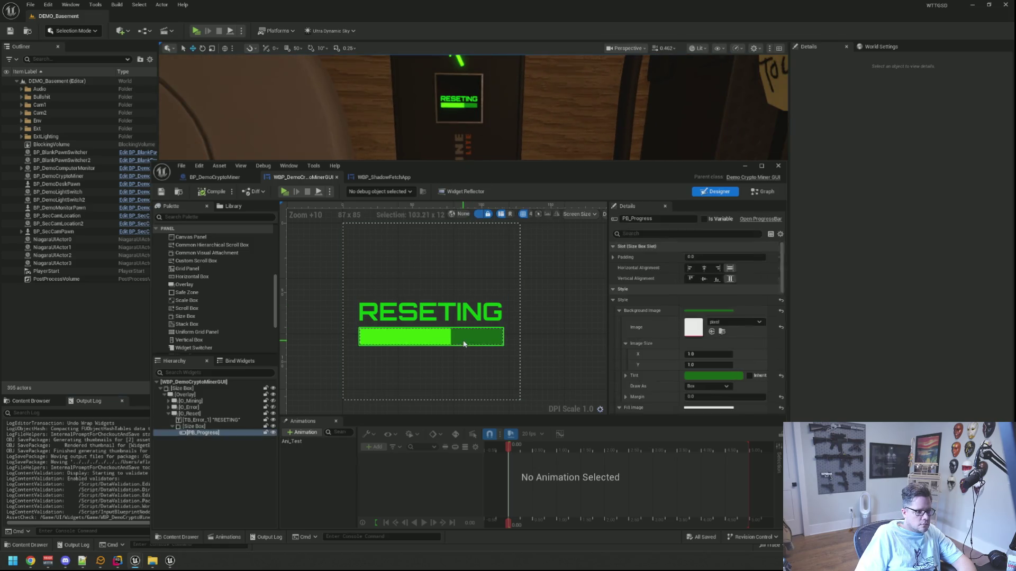
{"action": "left_click", "coordinate": [710, 379]}
{"action": "left_click_drag", "start_coordinate": [829, 416], "coordinate": [828, 416]}
{"action": "left_click", "coordinate": [883, 328]}
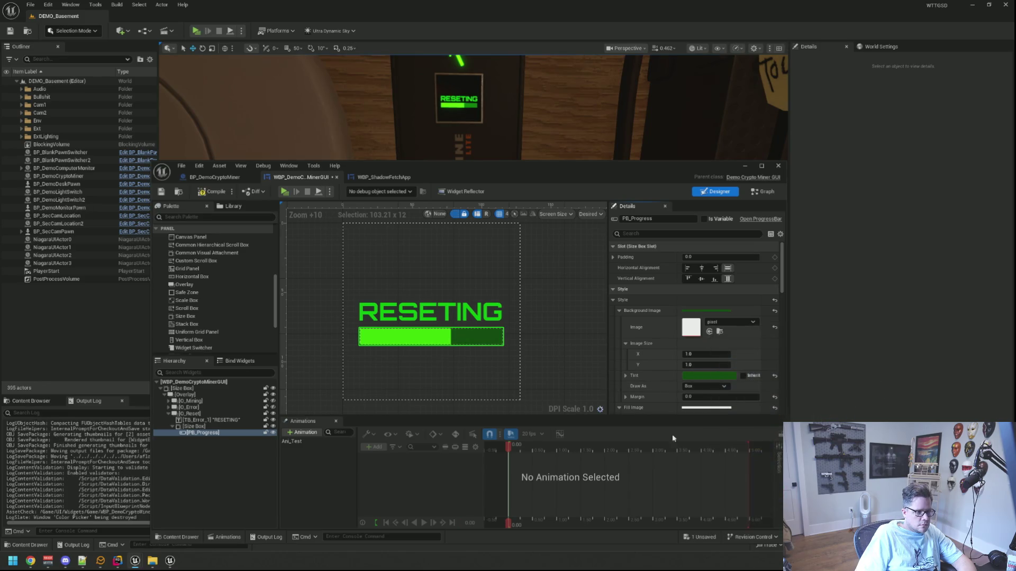
{"action": "left_click", "coordinate": [166, 193]}
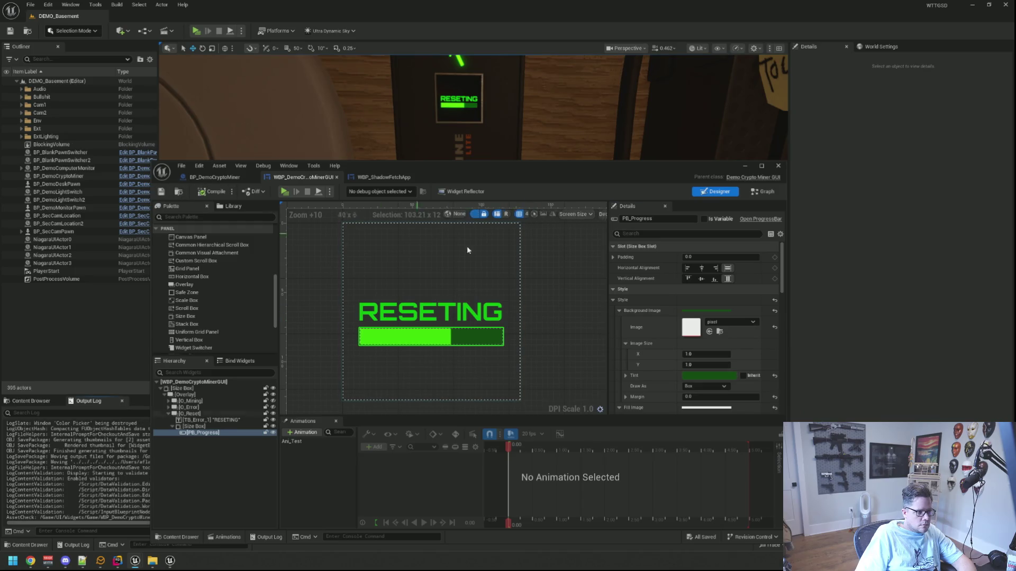
Step: Set the progress bar's Percent to 0.1 and save the widget blueprint
{"action": "scroll", "coordinate": [682, 333], "scroll_direction": "down", "scroll_amount": 6}
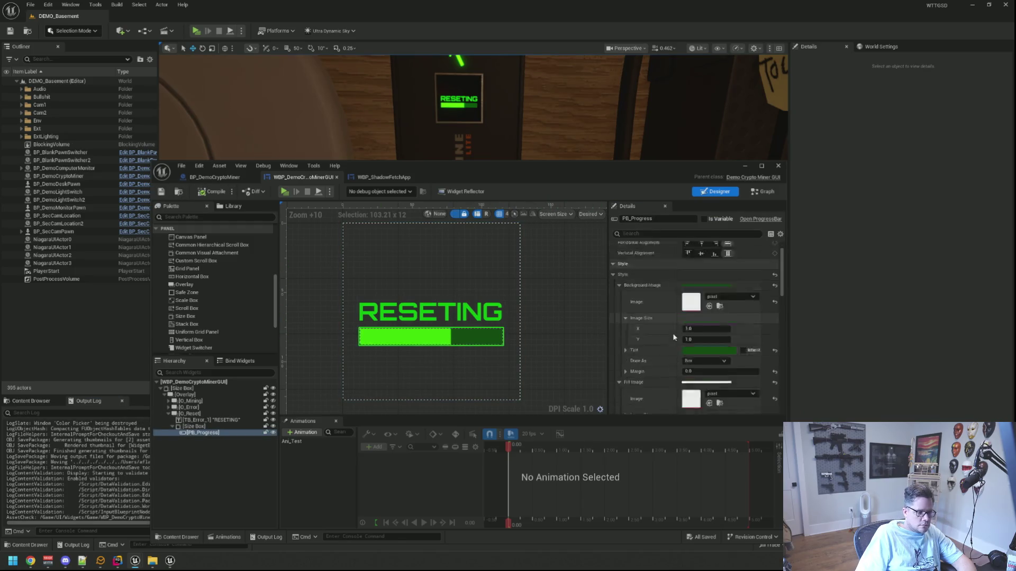
{"action": "left_click", "coordinate": [706, 288]}
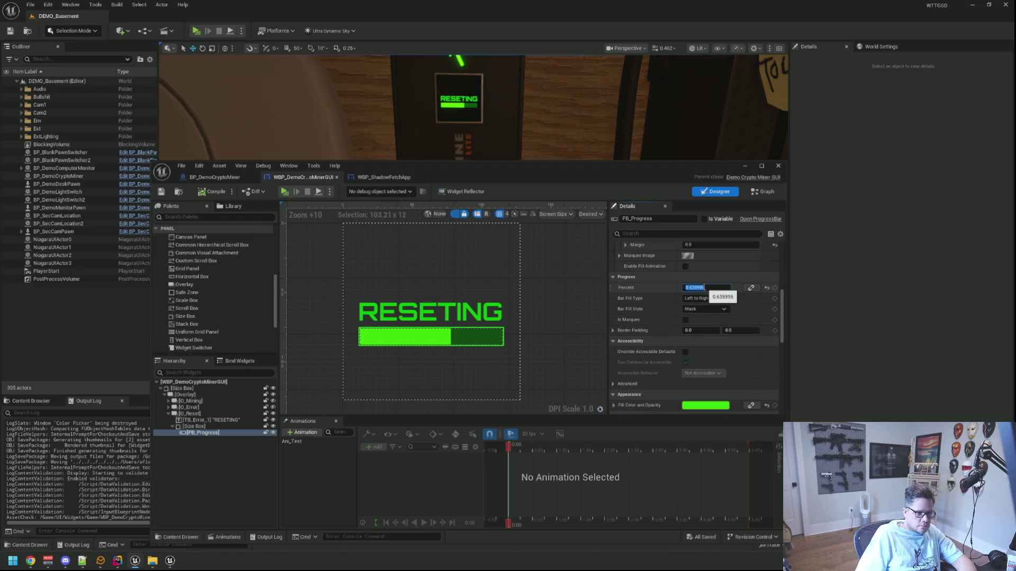
{"action": "type", "text": "0.1"}
{"action": "key", "text": "Return"}
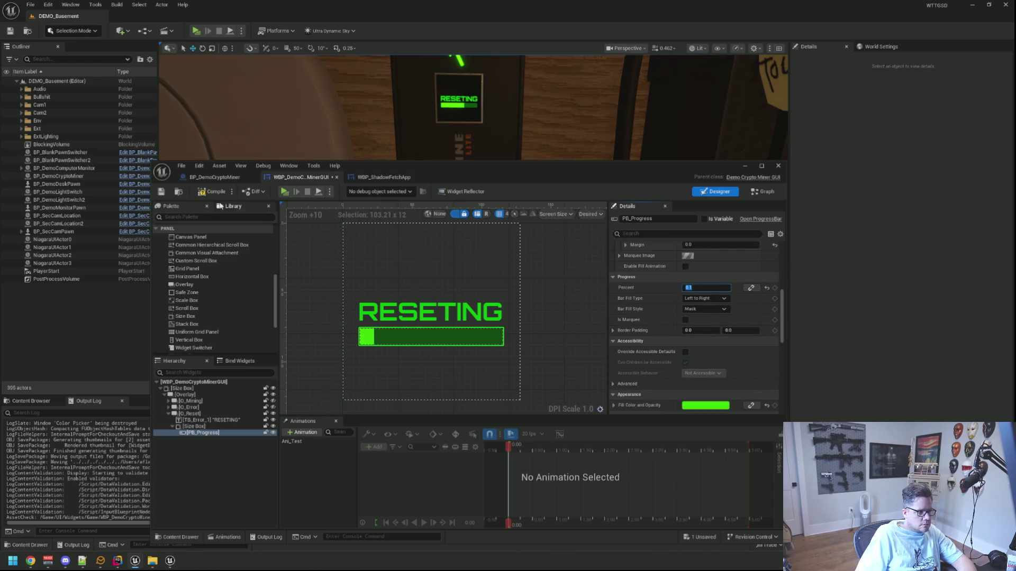
{"action": "left_click", "coordinate": [221, 204]}
{"action": "left_click", "coordinate": [189, 208]}
{"action": "key", "text": "ctrl+s"}
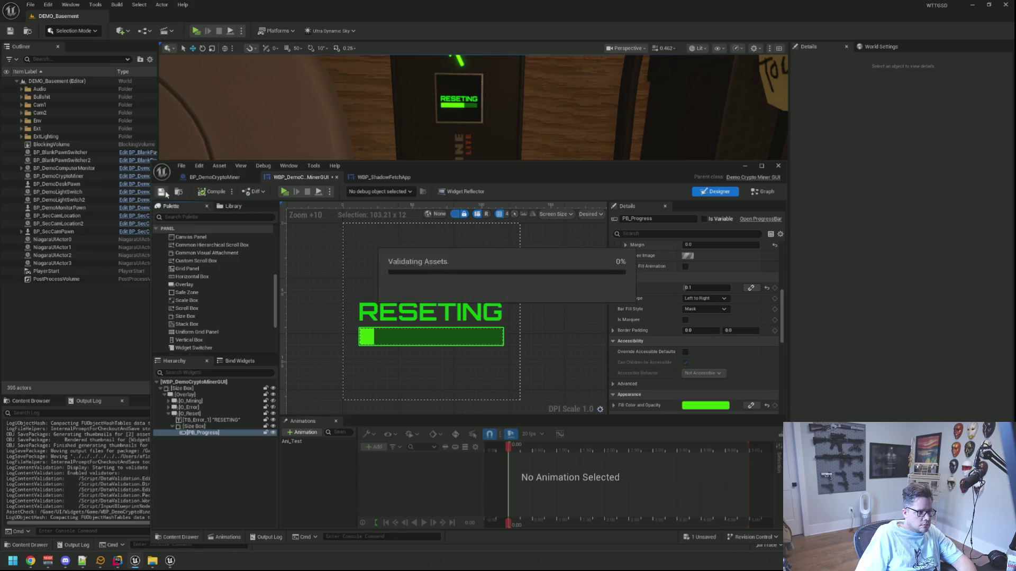
{"action": "left_click", "coordinate": [553, 262]}
{"action": "left_click", "coordinate": [459, 339]}
Step: Set PB_Progress's Percent to 0 so the bar shows no fill, and save the widget
{"action": "scroll", "coordinate": [699, 338], "scroll_direction": "down", "scroll_amount": 3}
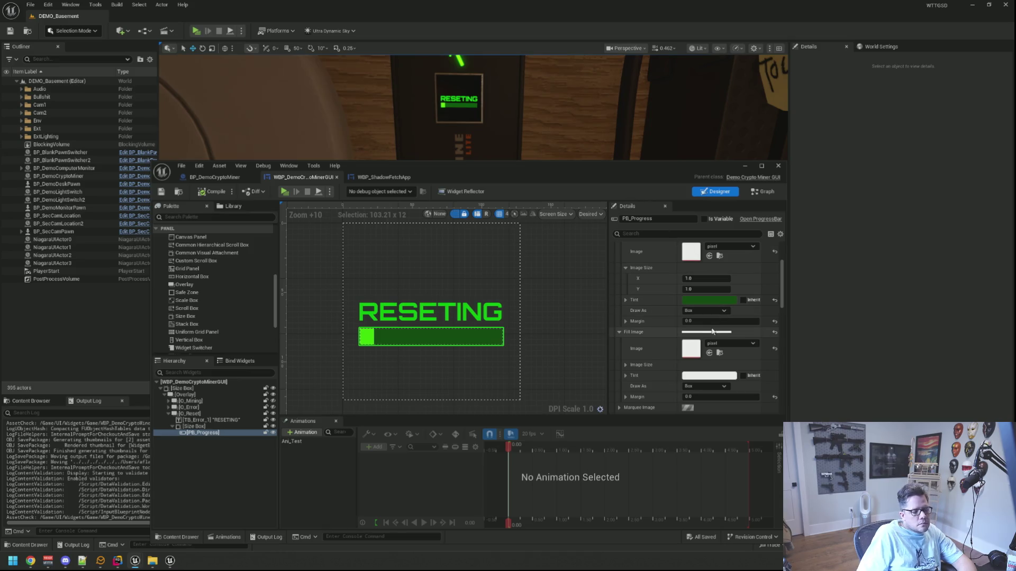
{"action": "scroll", "coordinate": [681, 295], "scroll_direction": "down", "scroll_amount": 1}
{"action": "scroll", "coordinate": [680, 295], "scroll_direction": "down", "scroll_amount": 5}
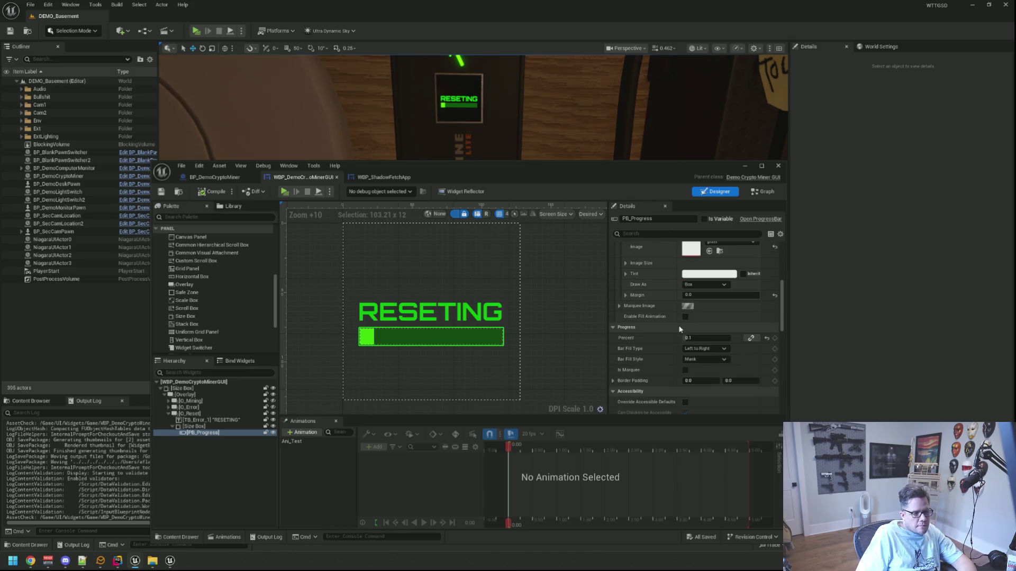
{"action": "type", "text": "0"}
{"action": "key", "text": "Return"}
{"action": "left_click", "coordinate": [585, 288]}
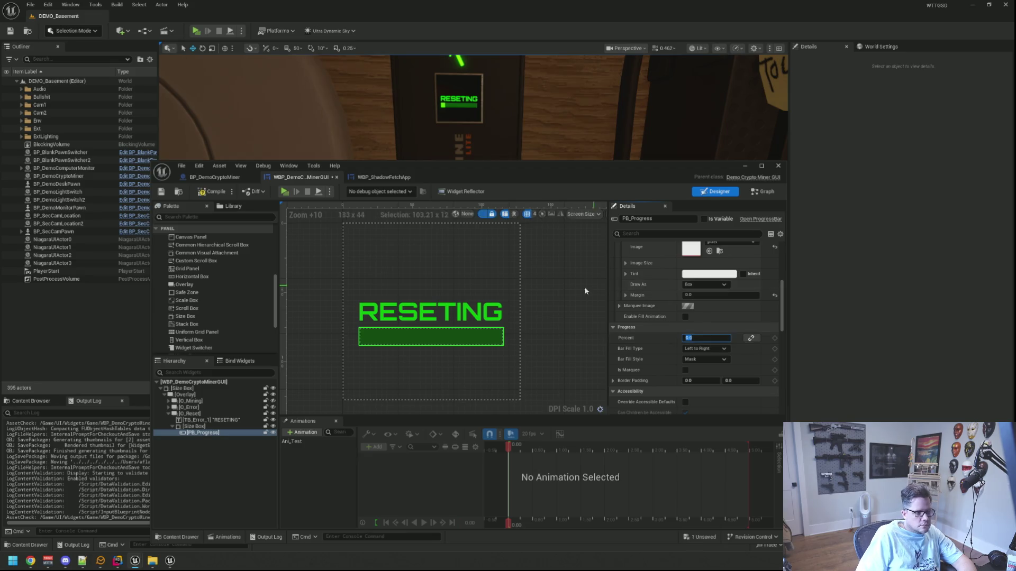
{"action": "left_click", "coordinate": [163, 193]}
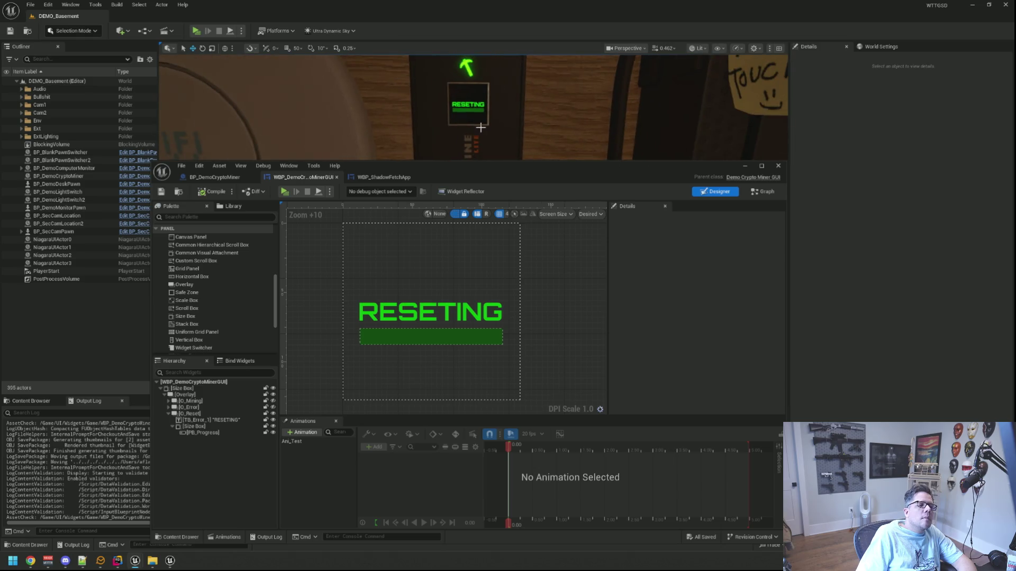
{"action": "left_click", "coordinate": [194, 426]}
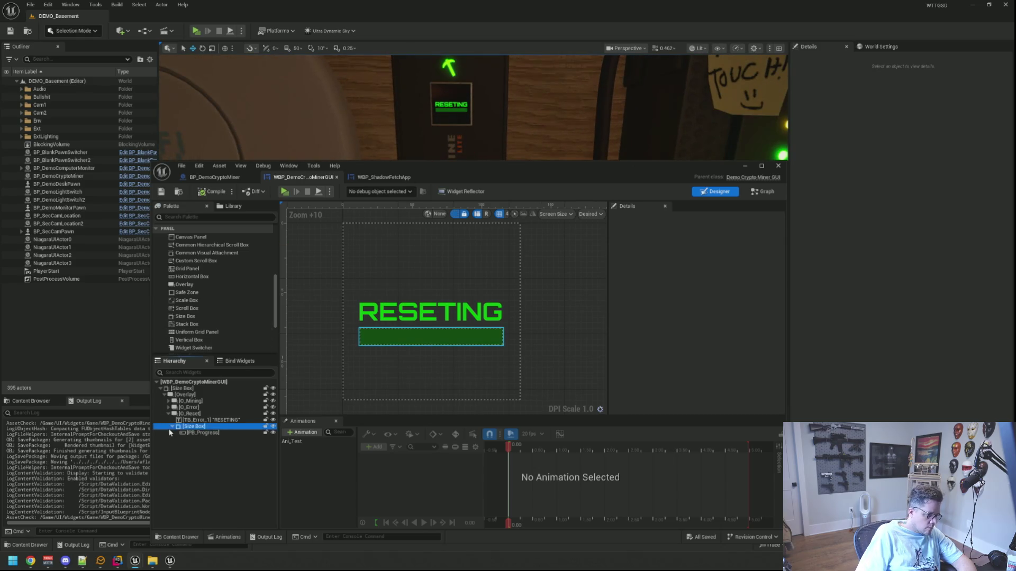
Step: Wrap the RESETING text and the bar's Size Box together in an Overlay
{"action": "left_click", "coordinate": [197, 420], "text": "ctrl"}
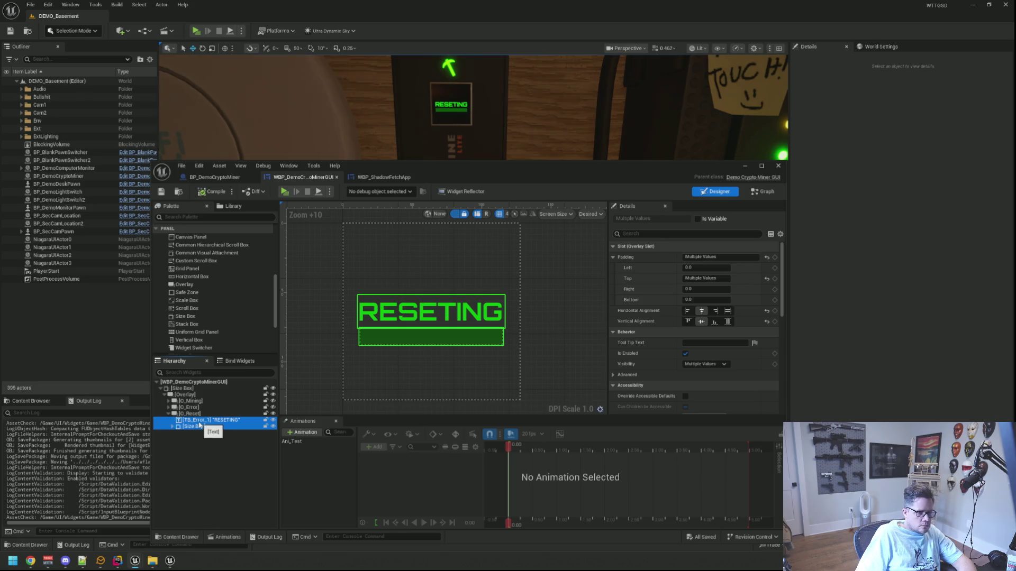
{"action": "left_click", "coordinate": [199, 426]}
{"action": "left_click_drag", "start_coordinate": [199, 431], "coordinate": [207, 420]}
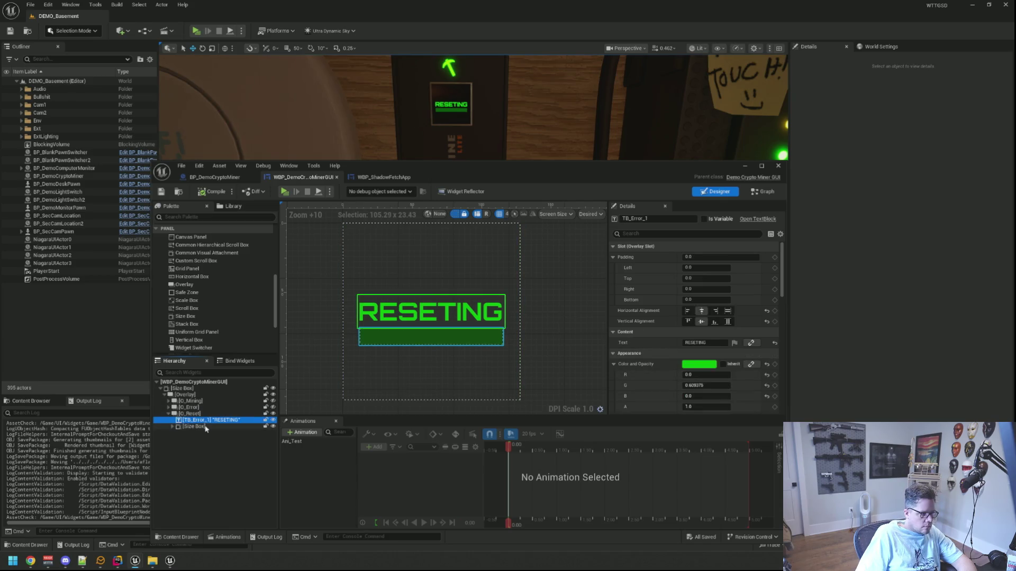
{"action": "left_click", "coordinate": [205, 426], "text": "ctrl"}
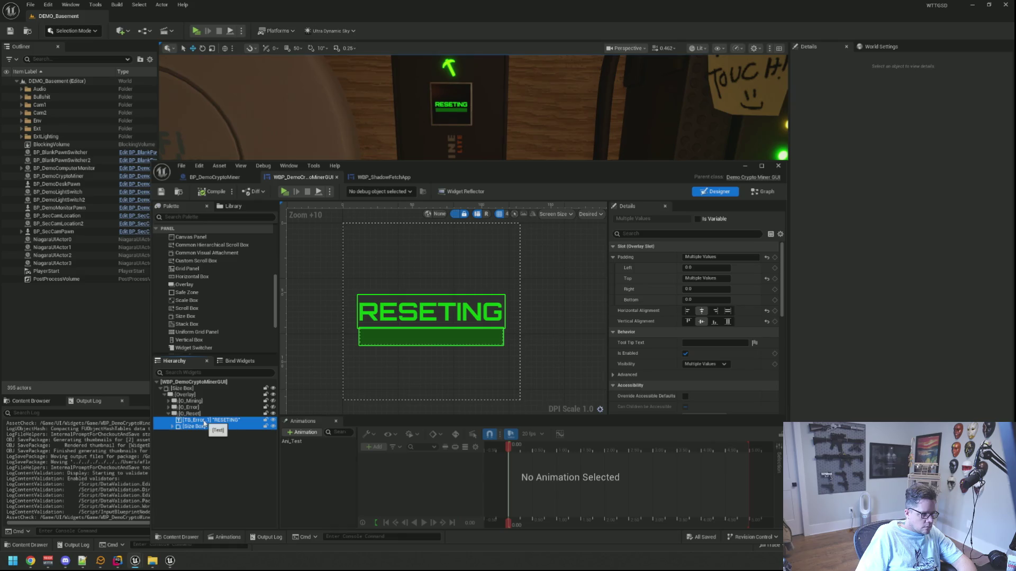
{"action": "right_click", "coordinate": [205, 424]}
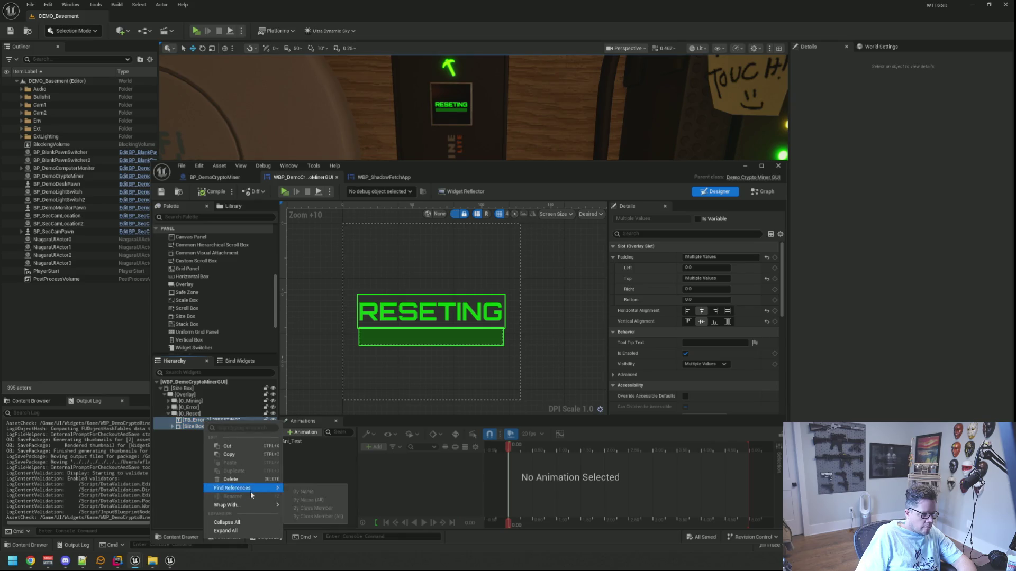
{"action": "mouse_move", "coordinate": [252, 506]}
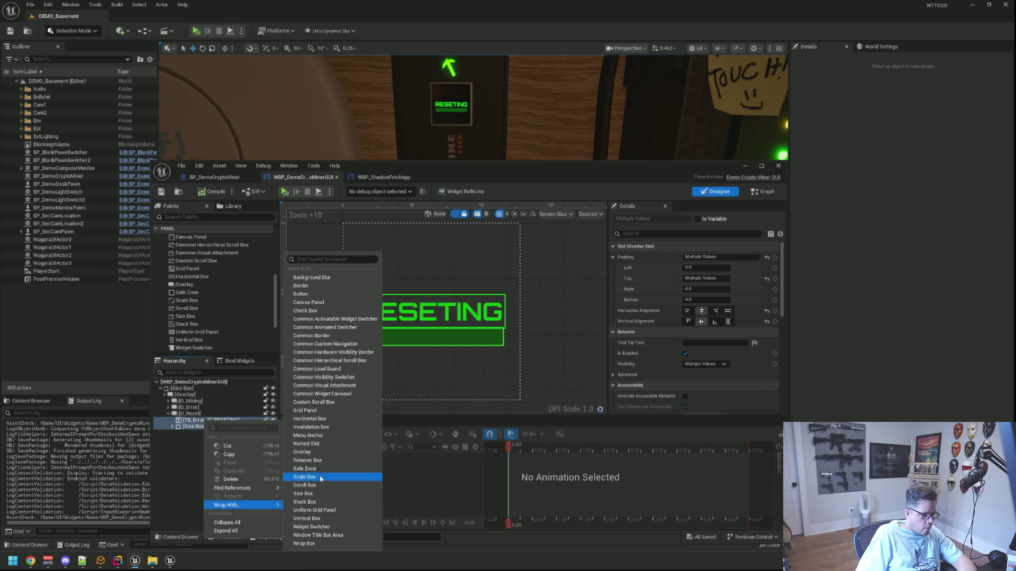
{"action": "left_click", "coordinate": [307, 453]}
Step: Wrap the new Overlay in a Size Box
{"action": "left_click", "coordinate": [206, 421]}
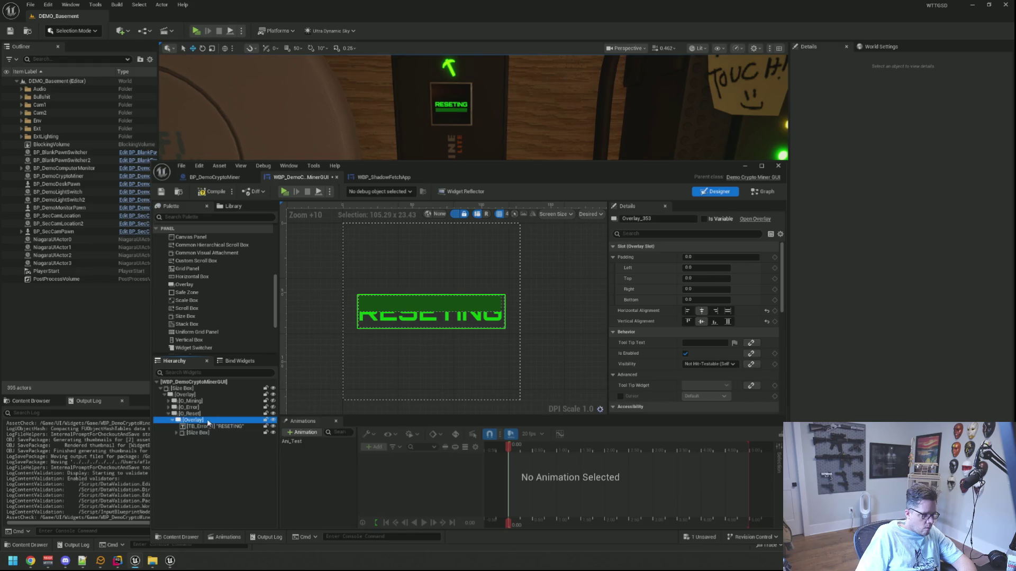
{"action": "right_click", "coordinate": [207, 422]}
{"action": "mouse_move", "coordinate": [268, 505]}
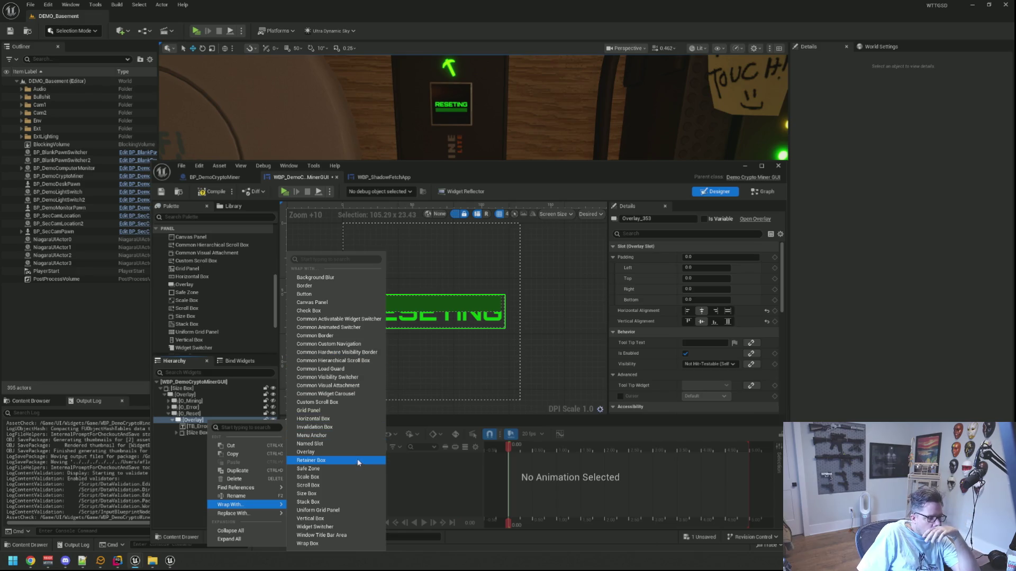
{"action": "left_click", "coordinate": [339, 494]}
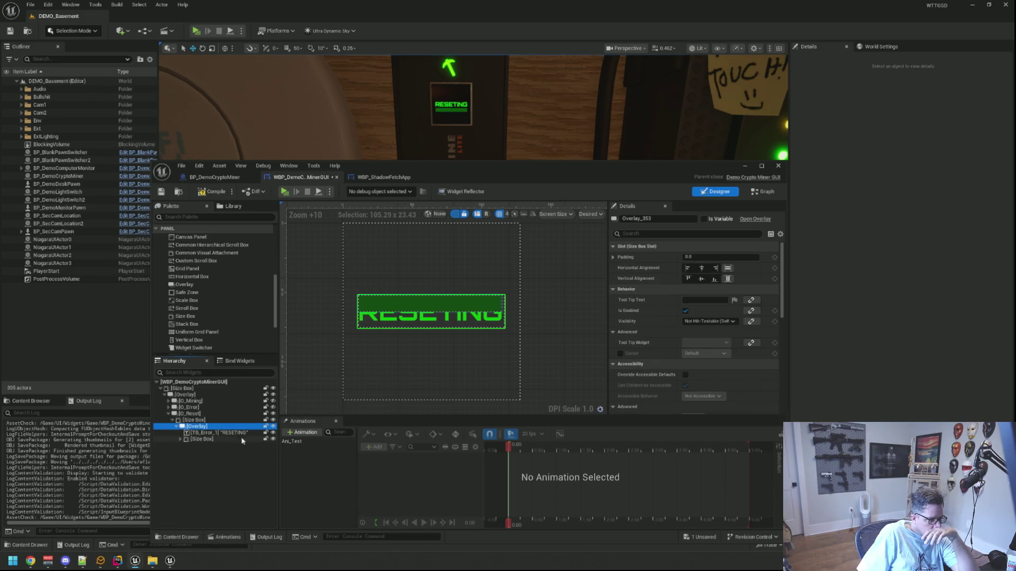
{"action": "left_click", "coordinate": [217, 420]}
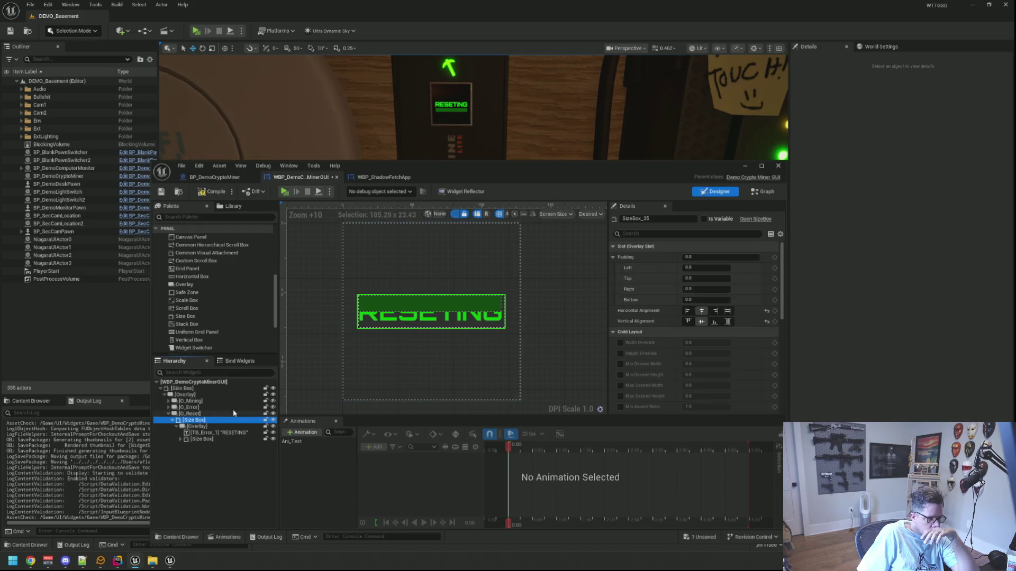
Step: Enable width and height overrides on the outer Size Box, sizing it about 104 wide
{"action": "left_click", "coordinate": [621, 343]}
{"action": "left_click", "coordinate": [620, 354]}
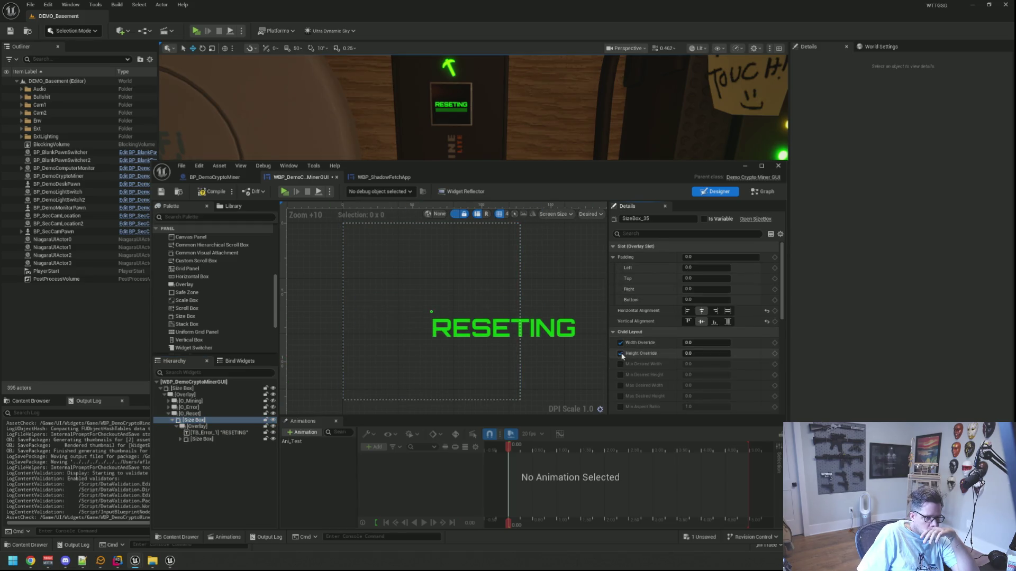
{"action": "mouse_move", "coordinate": [698, 343]}
{"action": "left_mouse_down"}
{"action": "mouse_move", "coordinate": [730, 343]}
{"action": "mouse_move", "coordinate": [688, 353]}
{"action": "mouse_move", "coordinate": [699, 354]}
{"action": "left_mouse_up"}
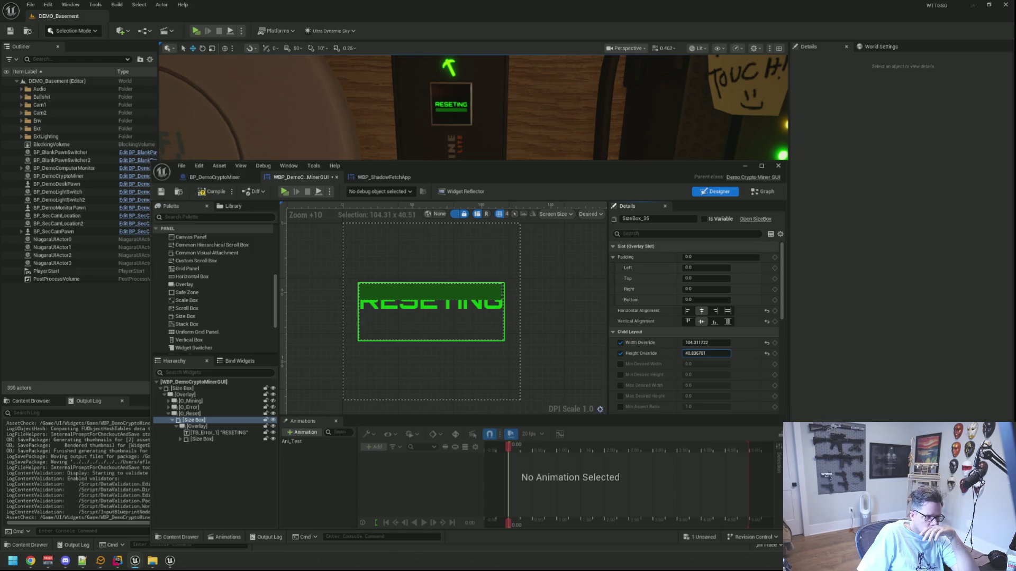
Step: Center the RESETING text, place the progress bar below it, and shorten the text box to about 35
{"action": "left_click", "coordinate": [209, 439]}
{"action": "left_click", "coordinate": [703, 311]}
{"action": "left_click", "coordinate": [432, 304]}
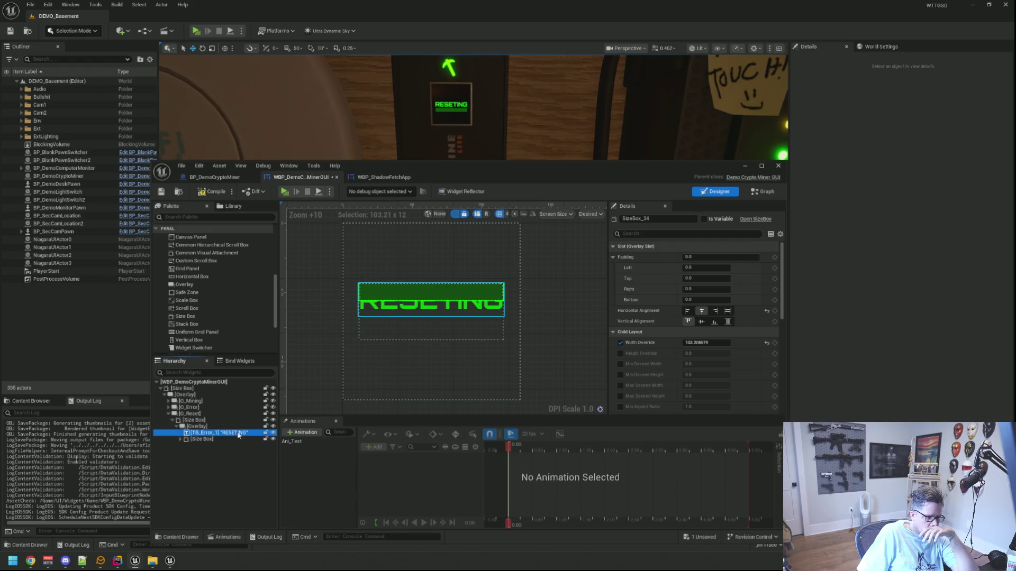
{"action": "left_click", "coordinate": [701, 311]}
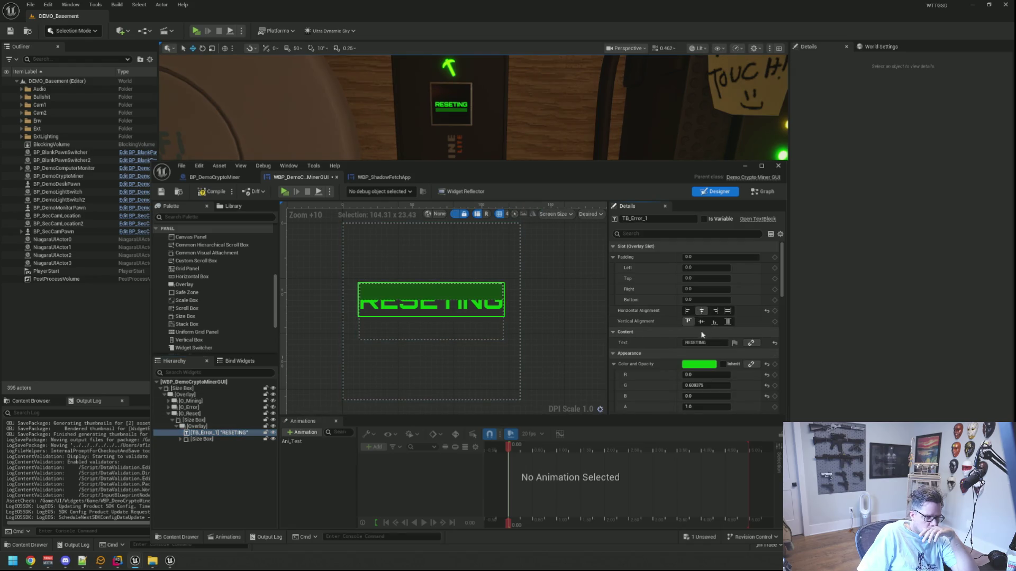
{"action": "left_click", "coordinate": [202, 439]}
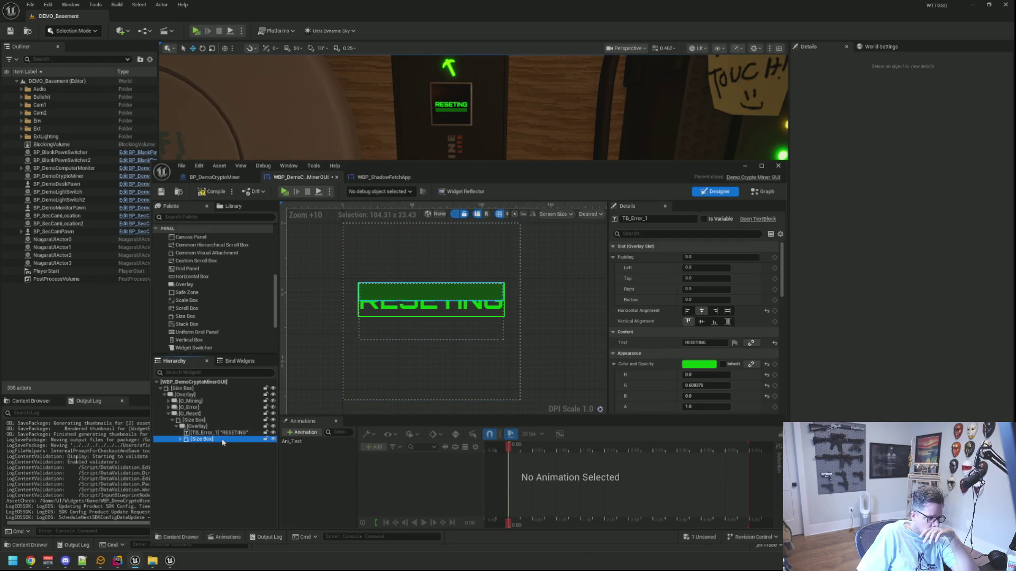
{"action": "left_click", "coordinate": [717, 324]}
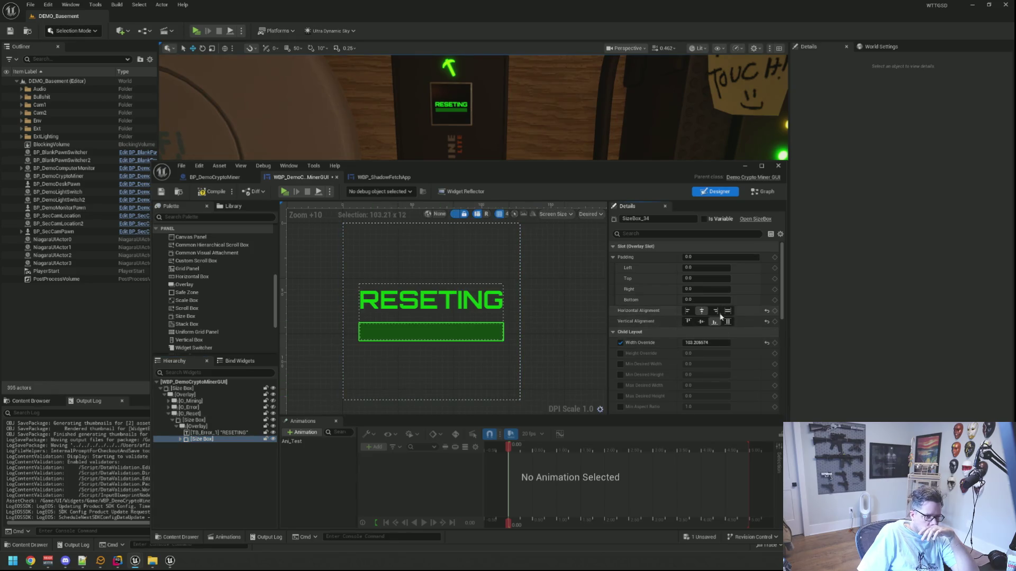
{"action": "left_click", "coordinate": [194, 420]}
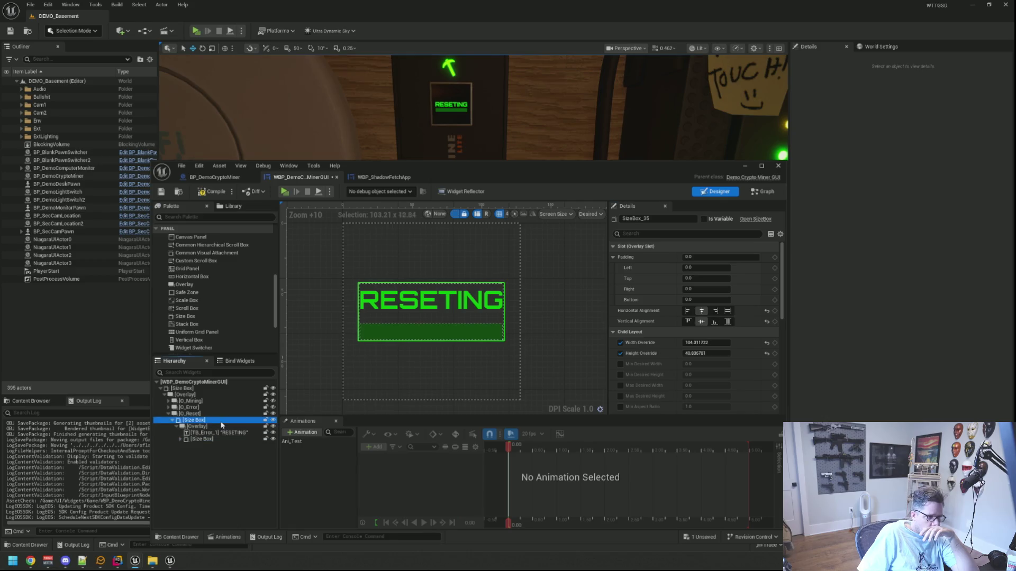
{"action": "left_click_drag", "start_coordinate": [707, 353], "coordinate": [690, 353]}
Step: Compile and save the widget blueprint
{"action": "left_click", "coordinate": [548, 342]}
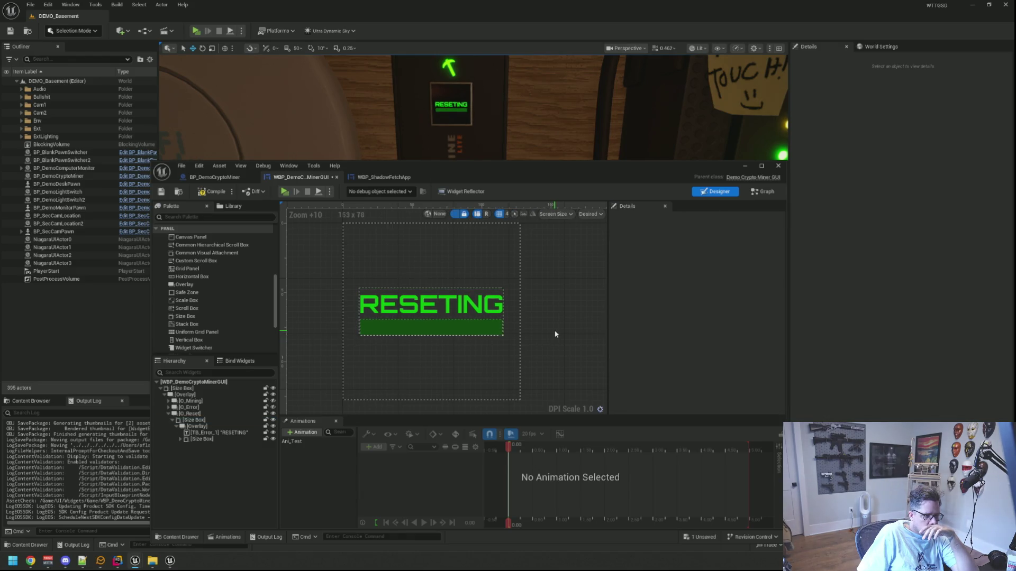
{"action": "left_click", "coordinate": [213, 193]}
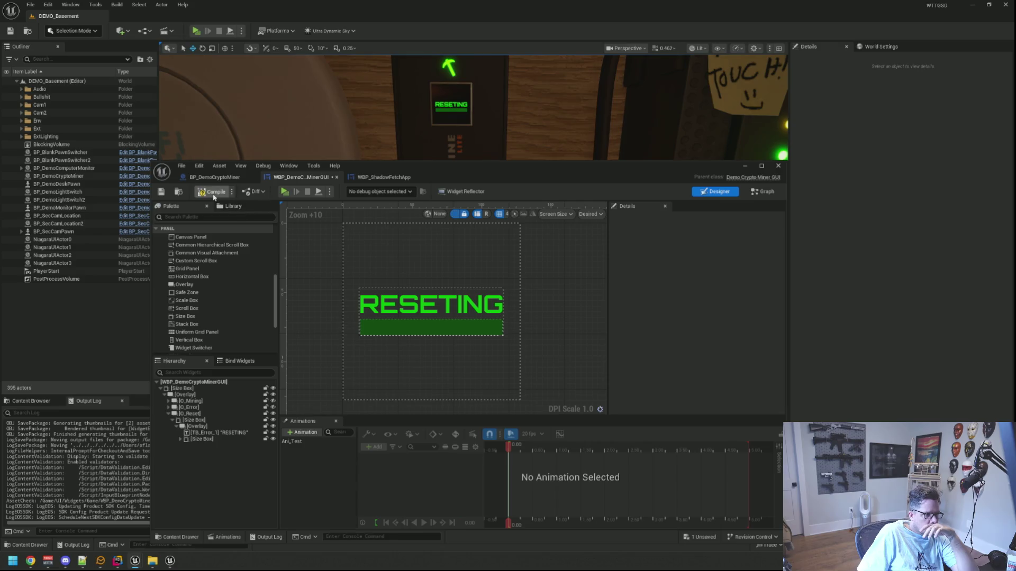
{"action": "left_click", "coordinate": [162, 192]}
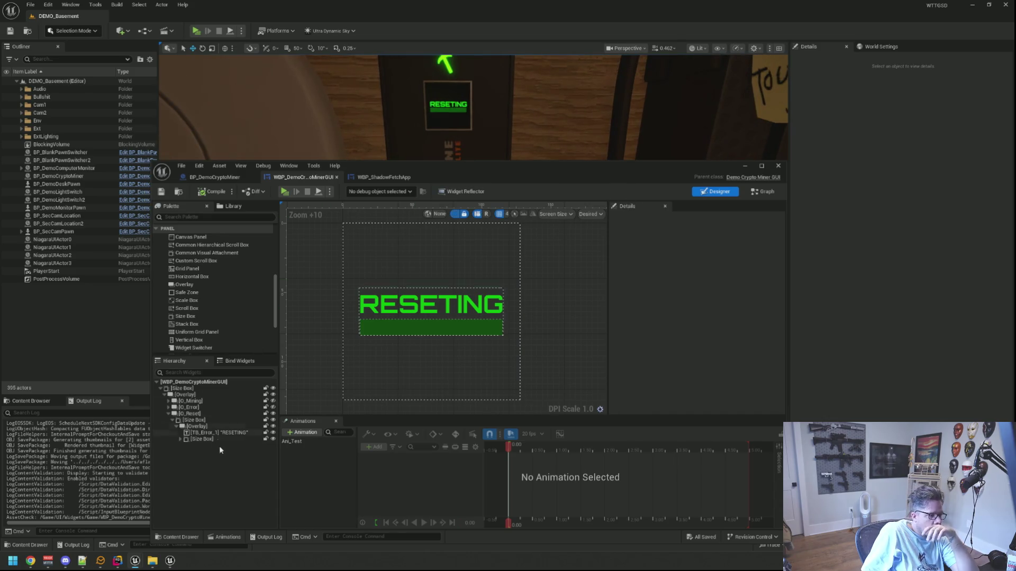
Step: Set the RESETING text Size Box to height 38 and width 105
{"action": "left_click", "coordinate": [220, 422]}
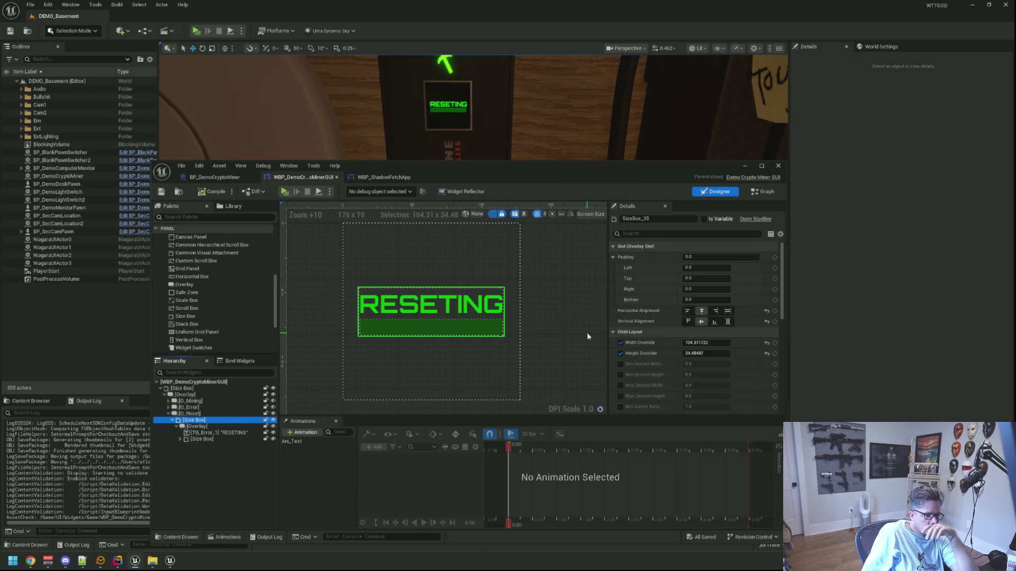
{"action": "left_click_drag", "start_coordinate": [686, 353], "coordinate": [709, 353]}
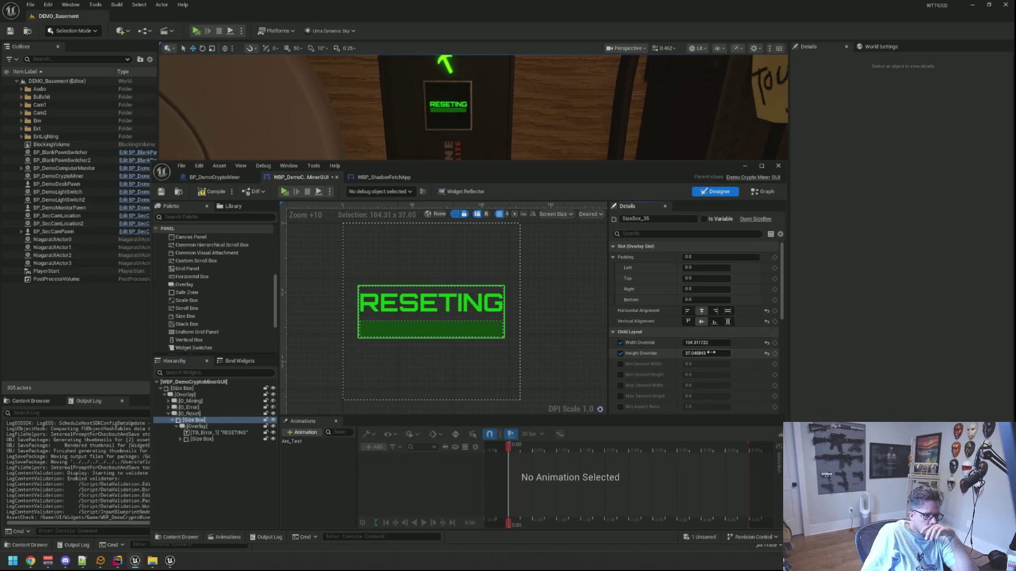
{"action": "left_click", "coordinate": [701, 352]}
{"action": "type", "text": "38"}
{"action": "key", "text": "Return"}
{"action": "left_click", "coordinate": [716, 343]}
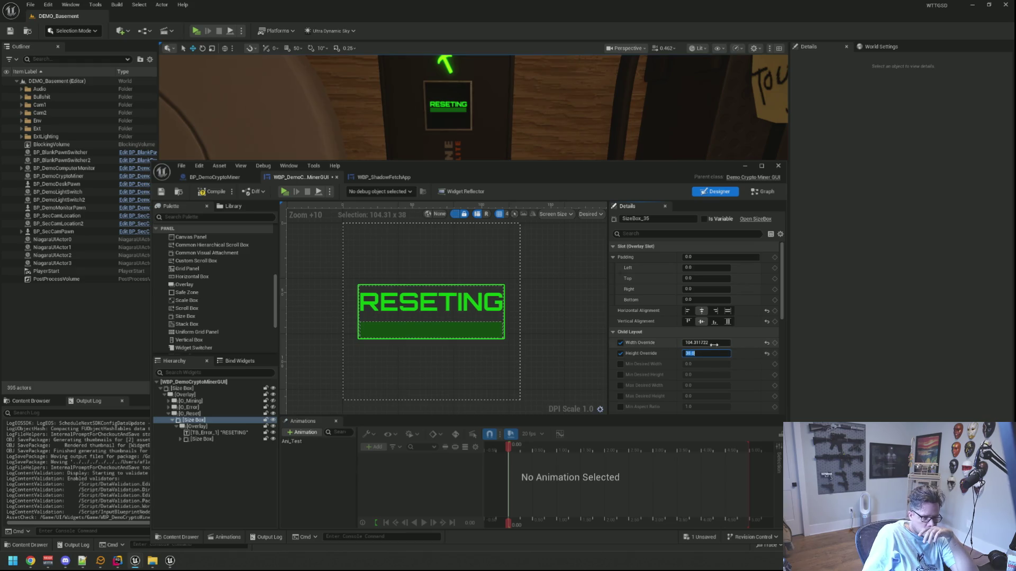
{"action": "key", "text": "Return"}
Step: Set the progress bar's Size Box width to 105, then compile and save
{"action": "left_click", "coordinate": [227, 433]}
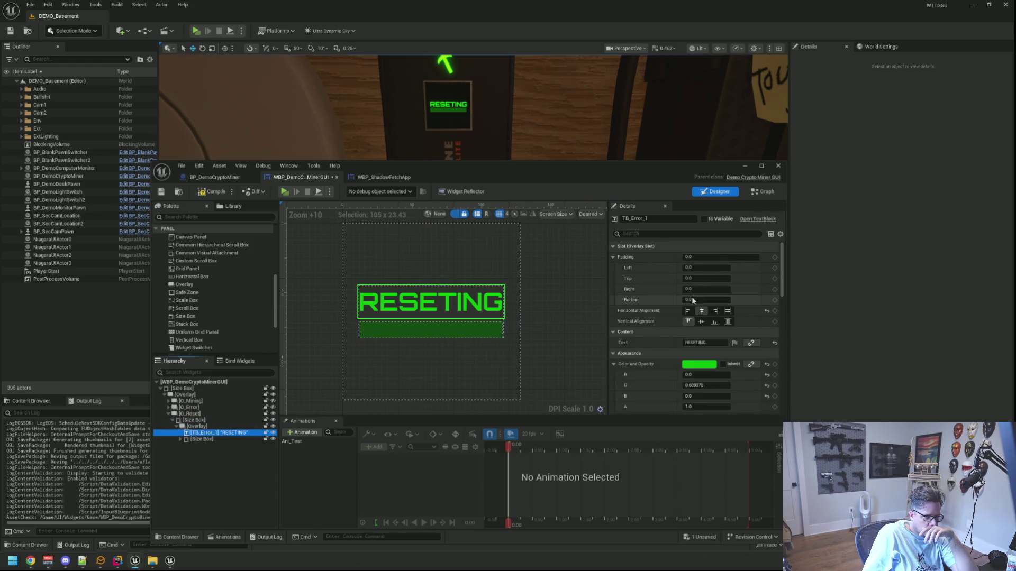
{"action": "left_click", "coordinate": [203, 439]}
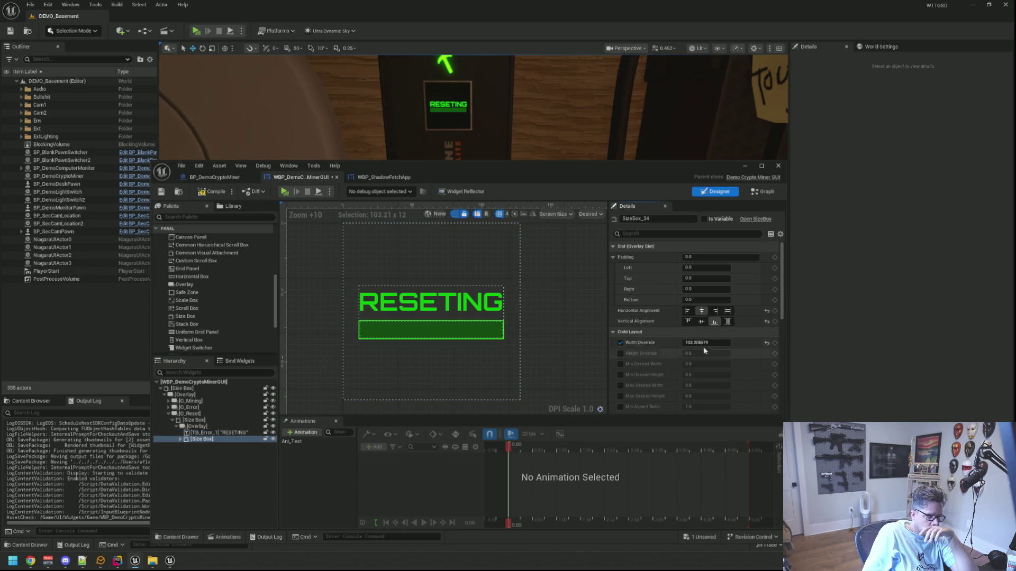
{"action": "left_click", "coordinate": [711, 343]}
{"action": "type", "text": "5"}
{"action": "key", "text": "Return"}
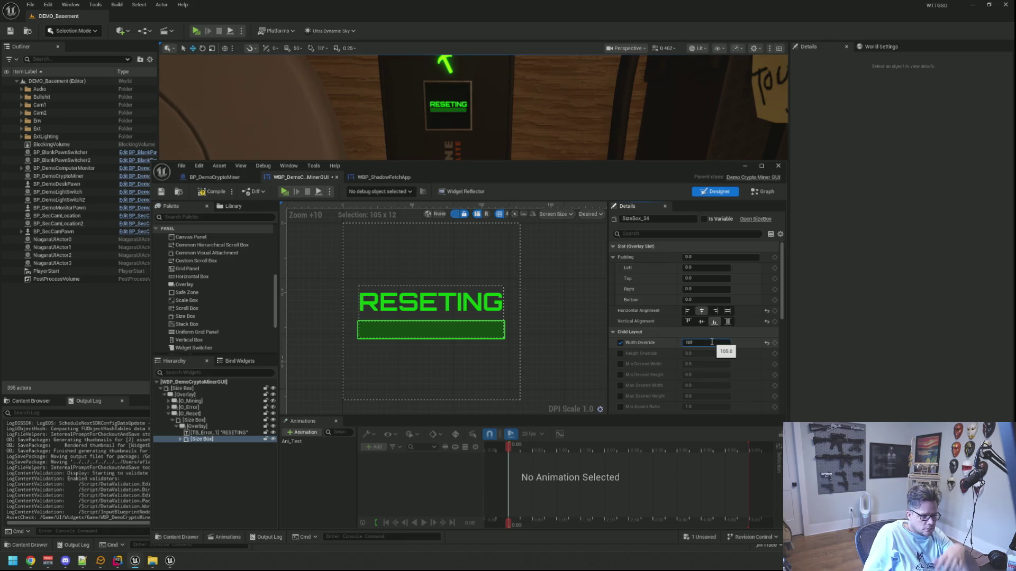
{"action": "type", "text": "10"}
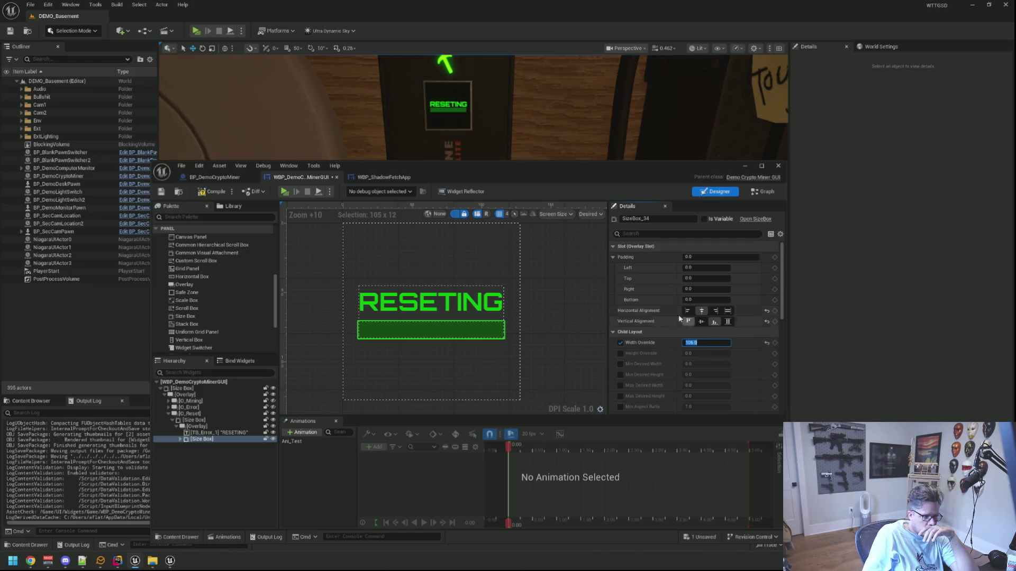
{"action": "left_click", "coordinate": [576, 327]}
{"action": "left_click", "coordinate": [213, 192]}
{"action": "left_click", "coordinate": [161, 192]}
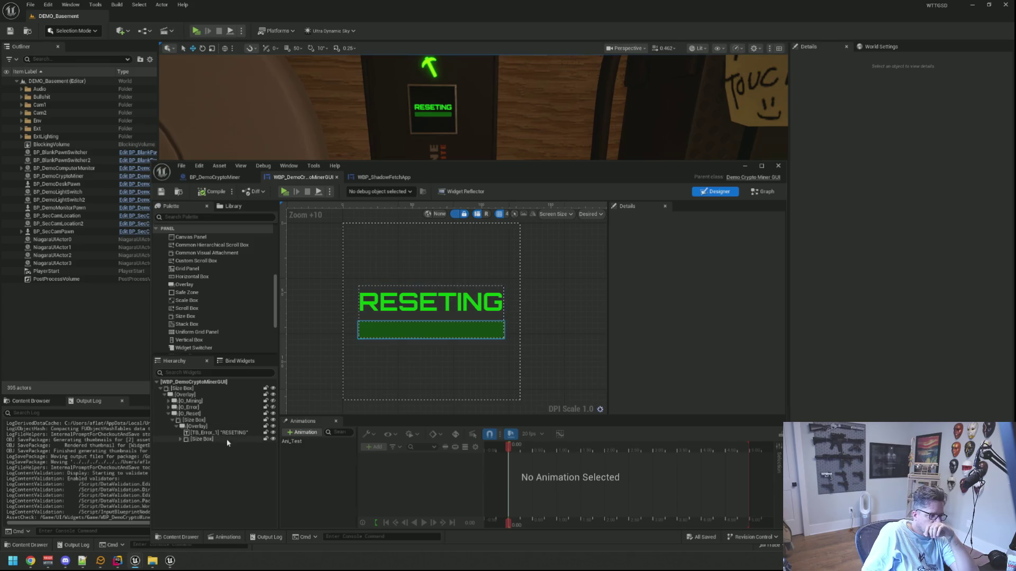
{"action": "left_click", "coordinate": [180, 439]}
Step: Set PB_Progress's Percent to 0.5 so the bar is half filled, and save
{"action": "left_click", "coordinate": [210, 445]}
{"action": "scroll", "coordinate": [709, 323], "scroll_direction": "down", "scroll_amount": 3}
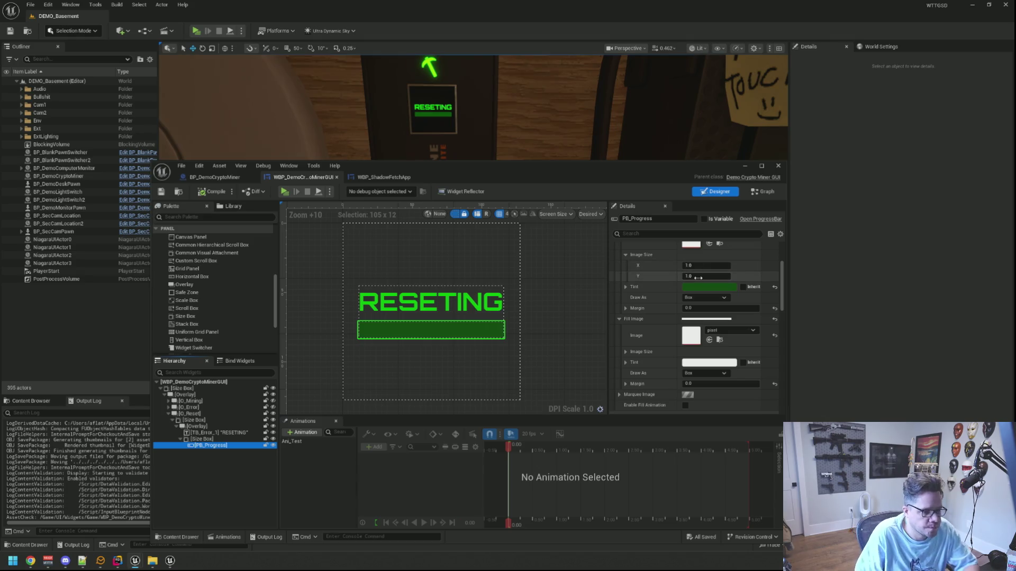
{"action": "scroll", "coordinate": [679, 321], "scroll_direction": "down", "scroll_amount": 5}
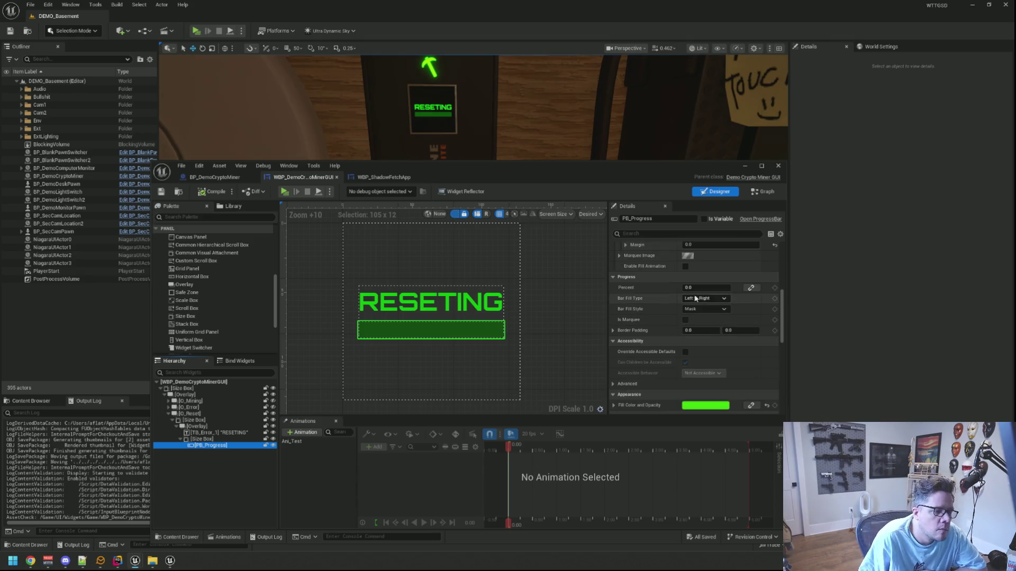
{"action": "left_click", "coordinate": [704, 289]}
{"action": "type", "text": ".5"}
{"action": "key", "text": "Return"}
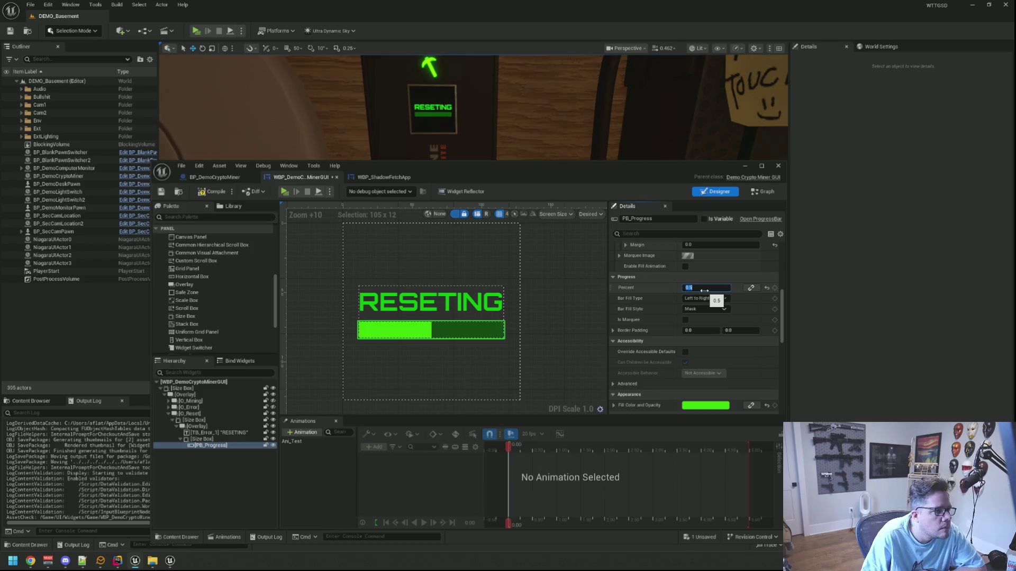
{"action": "left_click", "coordinate": [163, 192]}
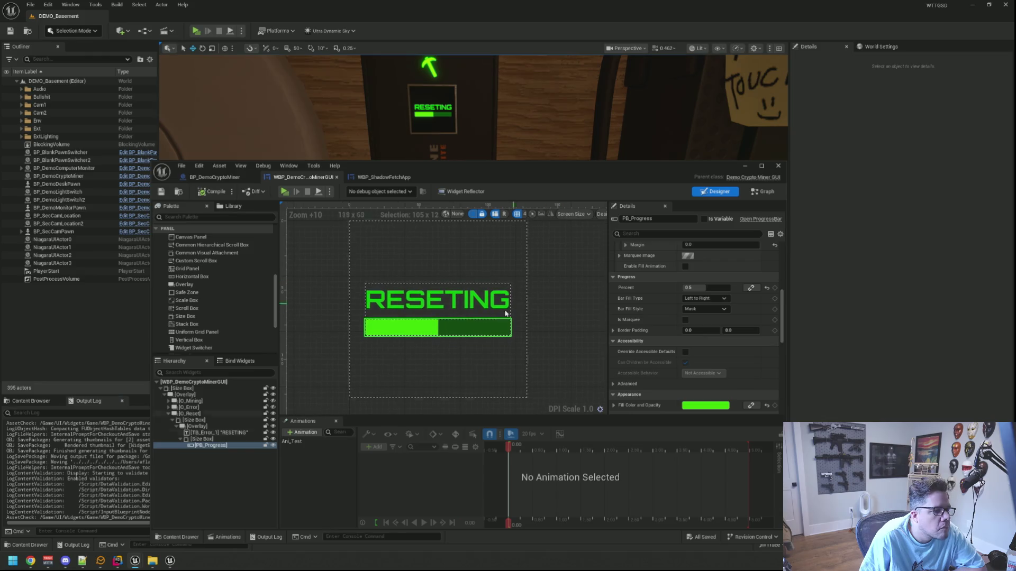
Step: Reset PB_Progress's Percent to 0, then compile and save the widget
{"action": "left_click", "coordinate": [720, 290]}
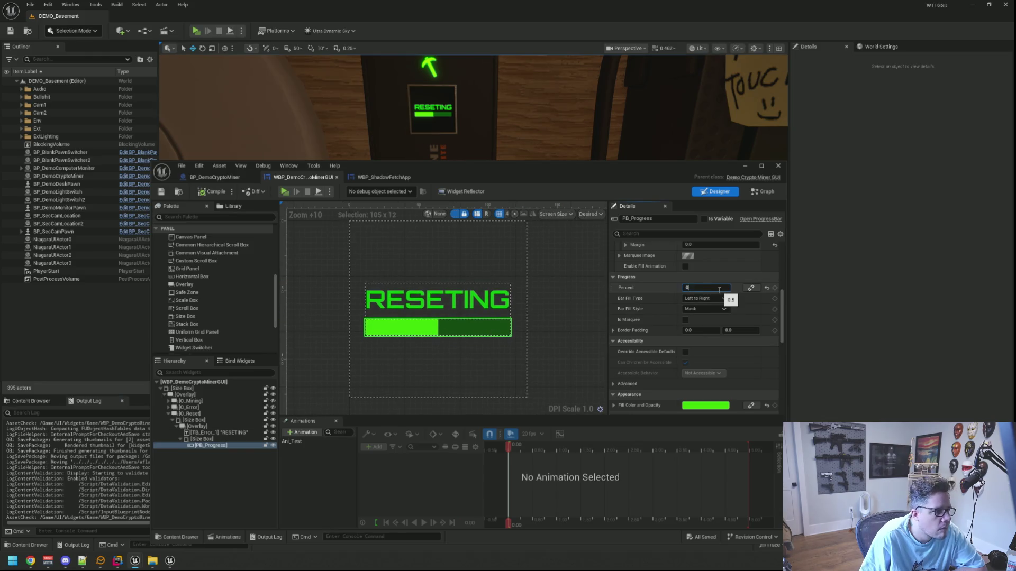
{"action": "key", "text": "Return"}
{"action": "left_click", "coordinate": [578, 316]}
{"action": "left_click", "coordinate": [202, 192]}
{"action": "left_click", "coordinate": [162, 192]}
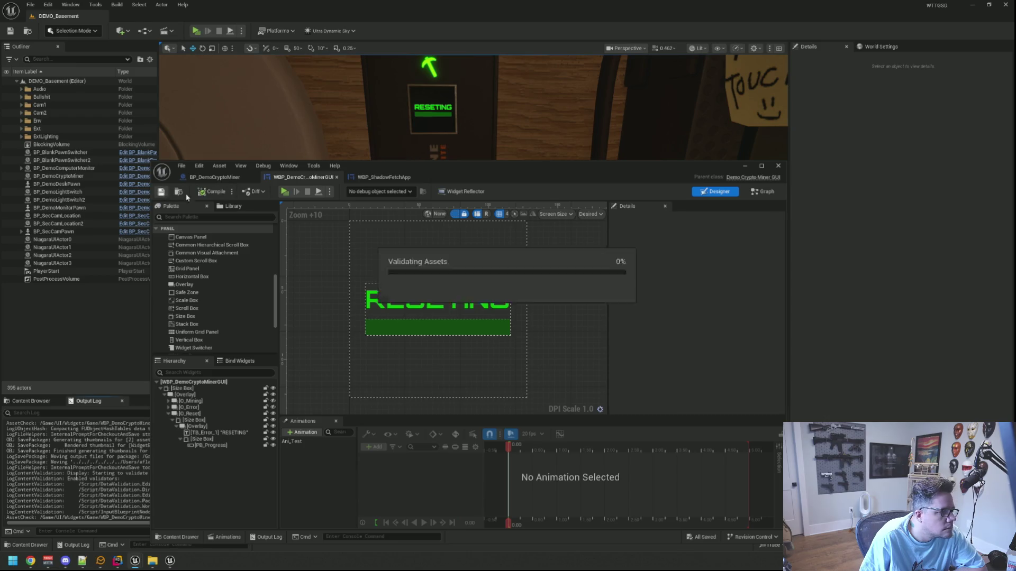
Step: Check the O_Reset and PB_Progress names in the Hierarchy and collapse O_Reset
{"action": "left_click", "coordinate": [172, 415]}
{"action": "key", "text": "F2"}
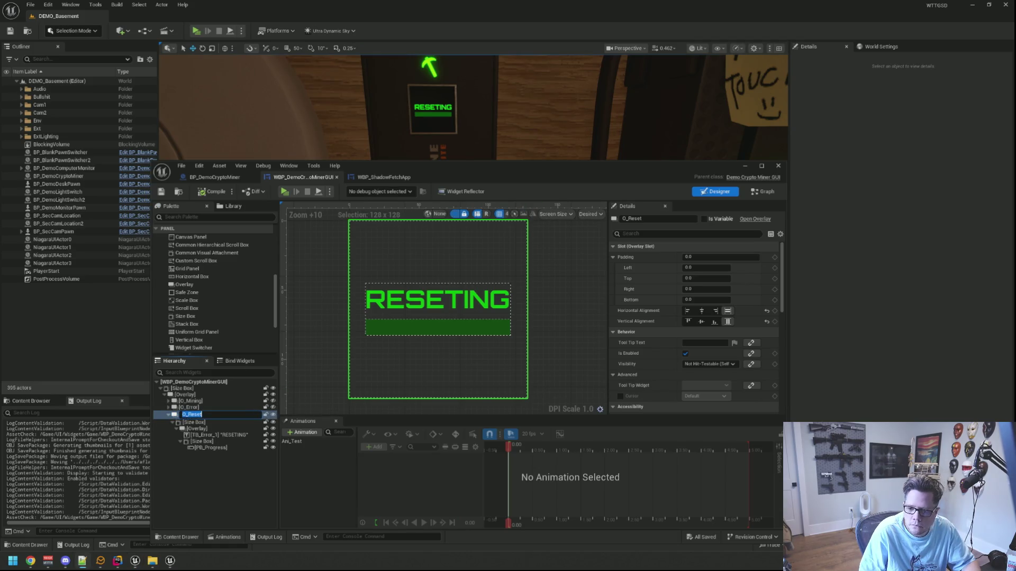
{"action": "left_click", "coordinate": [231, 447]}
{"action": "key", "text": "F2"}
{"action": "key", "text": "Return"}
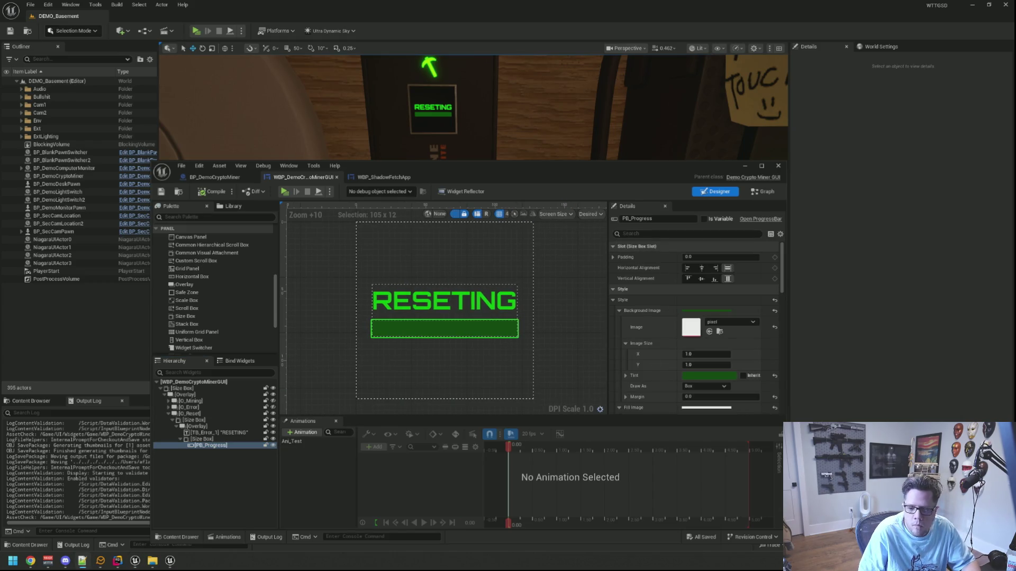
{"action": "left_click", "coordinate": [559, 311]}
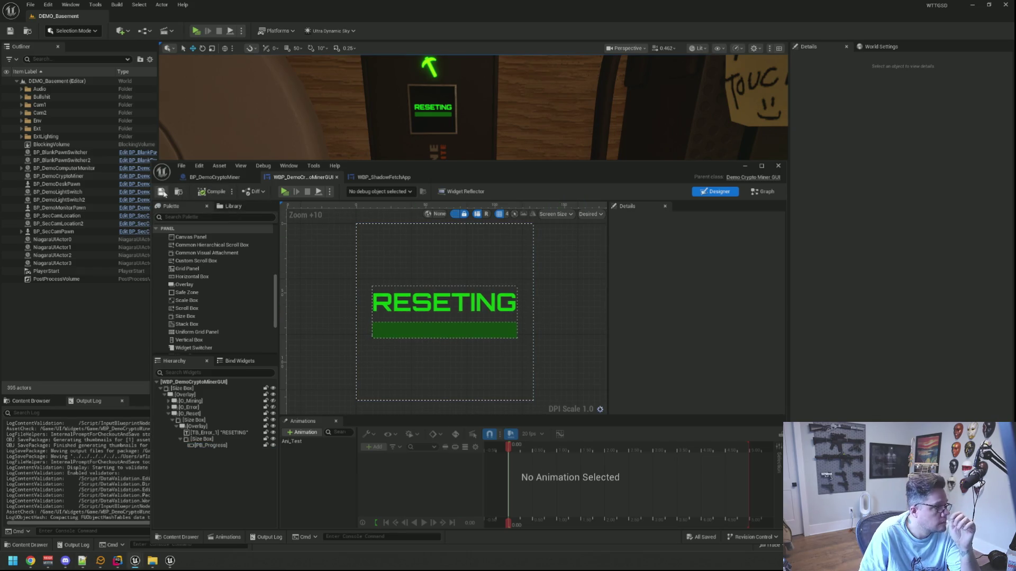
{"action": "left_click_drag", "start_coordinate": [575, 287], "coordinate": [577, 278]}
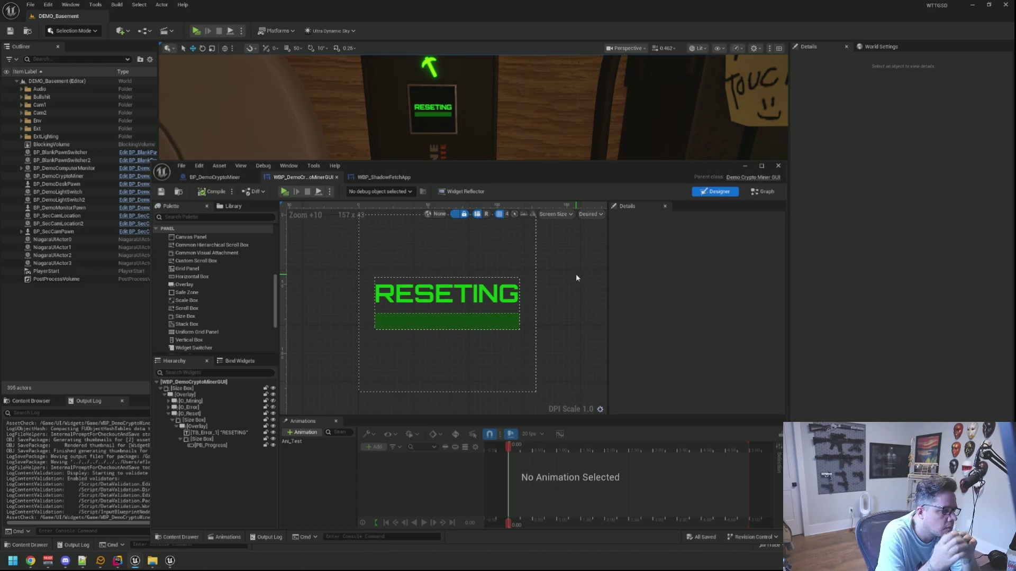
{"action": "left_click", "coordinate": [169, 414]}
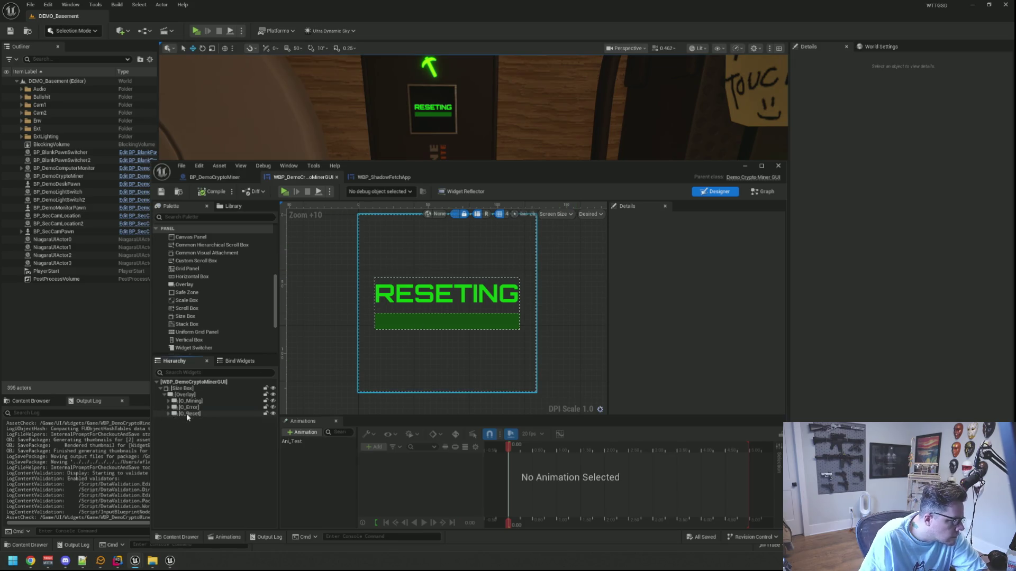
Step: Set the O_Reset overlay's Visibility to Collapsed
{"action": "left_click", "coordinate": [186, 413]}
{"action": "left_click", "coordinate": [639, 233]}
{"action": "type", "text": "v"}
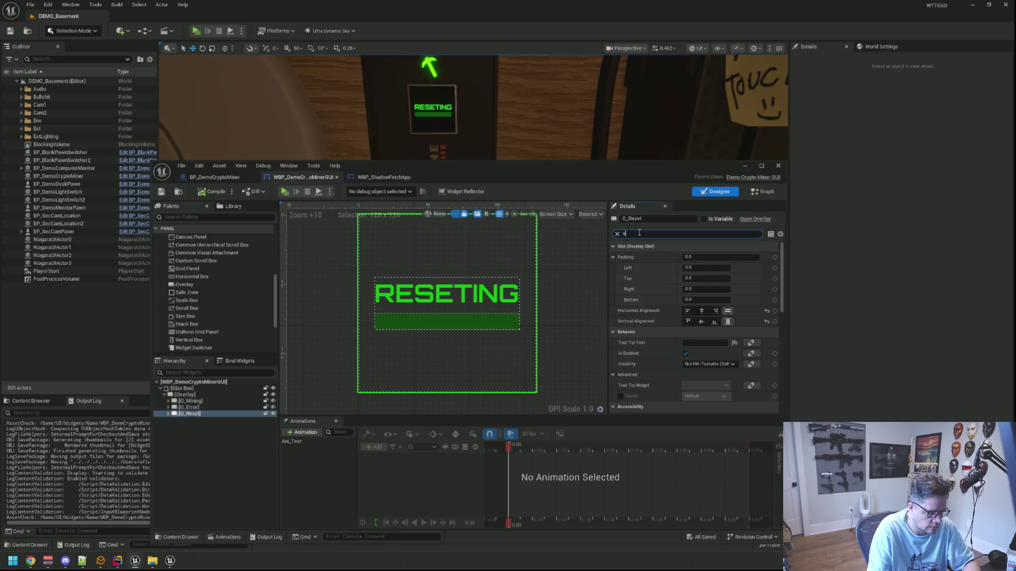
{"action": "type", "text": "is"}
{"action": "left_click", "coordinate": [714, 258]}
{"action": "left_click", "coordinate": [703, 273]}
{"action": "left_click", "coordinate": [601, 295]}
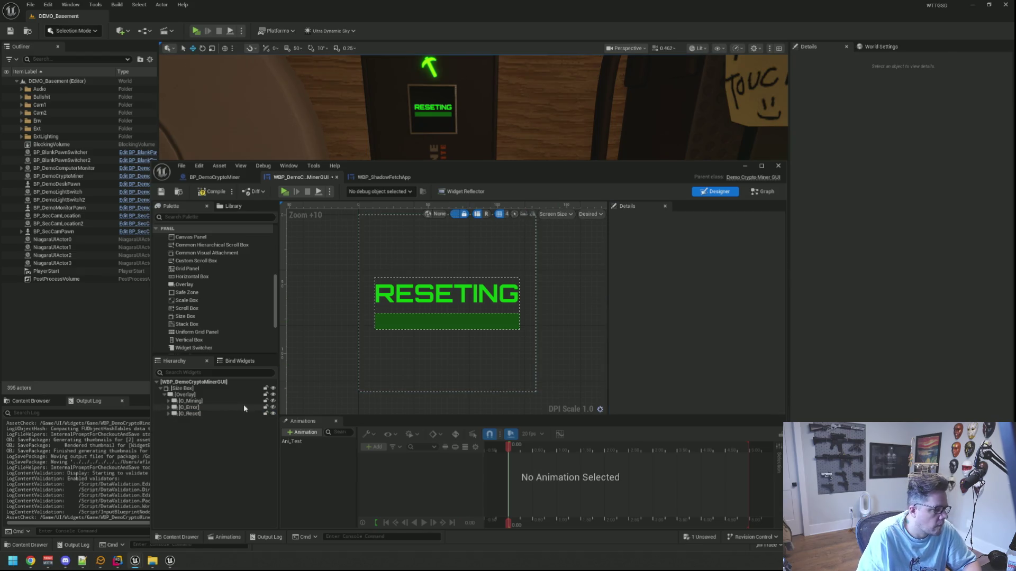
Step: Hide RESETING and show the mining overlay in the designer, then compile and save
{"action": "left_click", "coordinate": [273, 414]}
{"action": "left_click", "coordinate": [273, 401]}
{"action": "left_click", "coordinate": [273, 407]}
{"action": "left_click", "coordinate": [273, 407]}
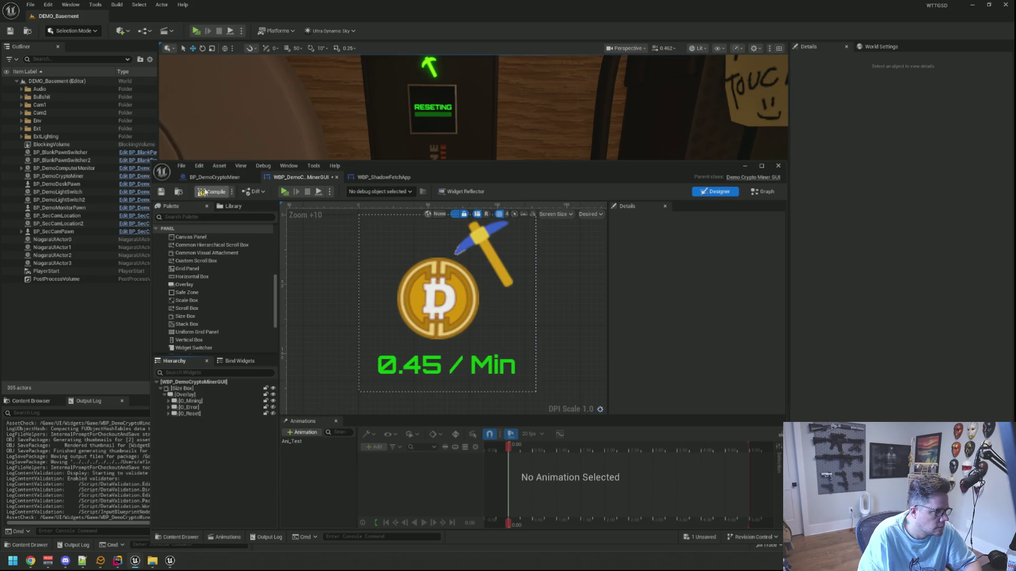
{"action": "left_click", "coordinate": [206, 192]}
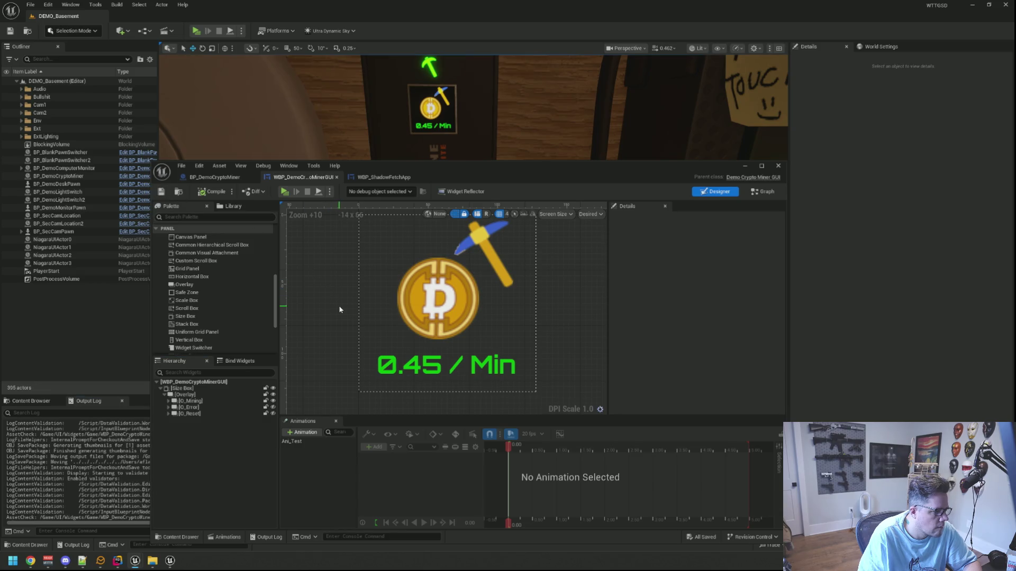
Step: Play-test the level, stop with Esc, and close the game log window
{"action": "left_click", "coordinate": [198, 31]}
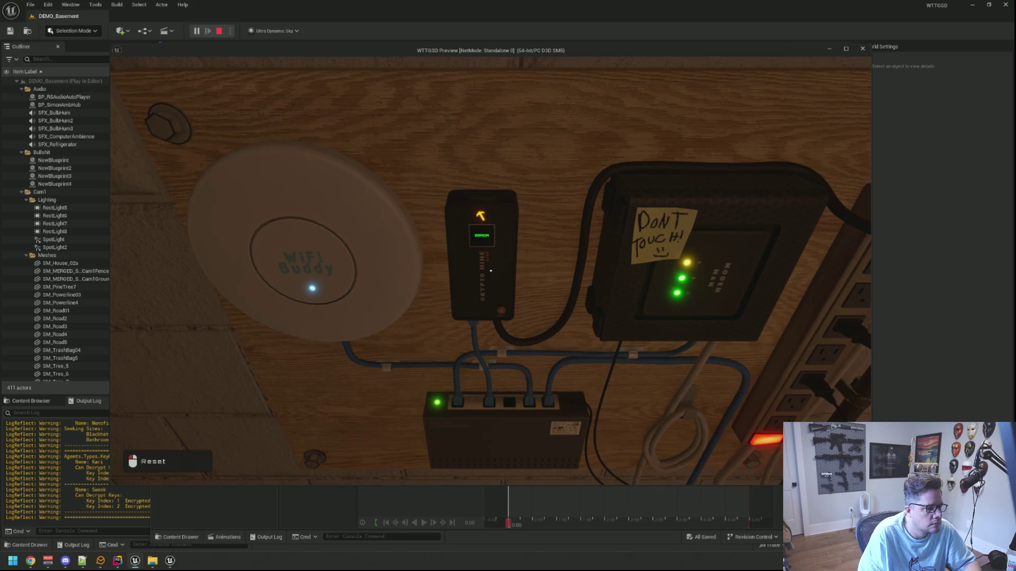
{"action": "key", "text": "Escape"}
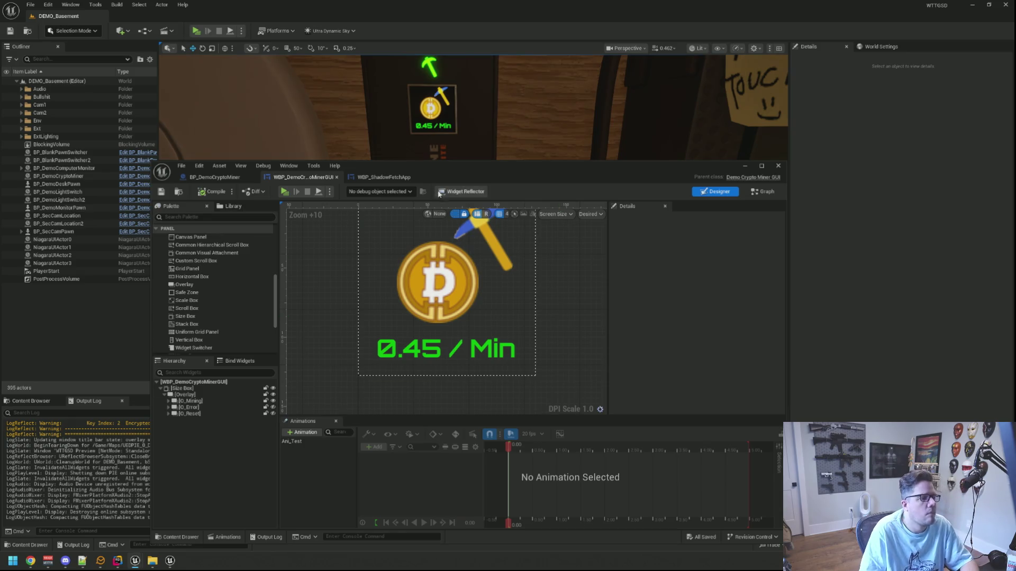
{"action": "left_click_drag", "start_coordinate": [446, 180], "coordinate": [464, 70]}
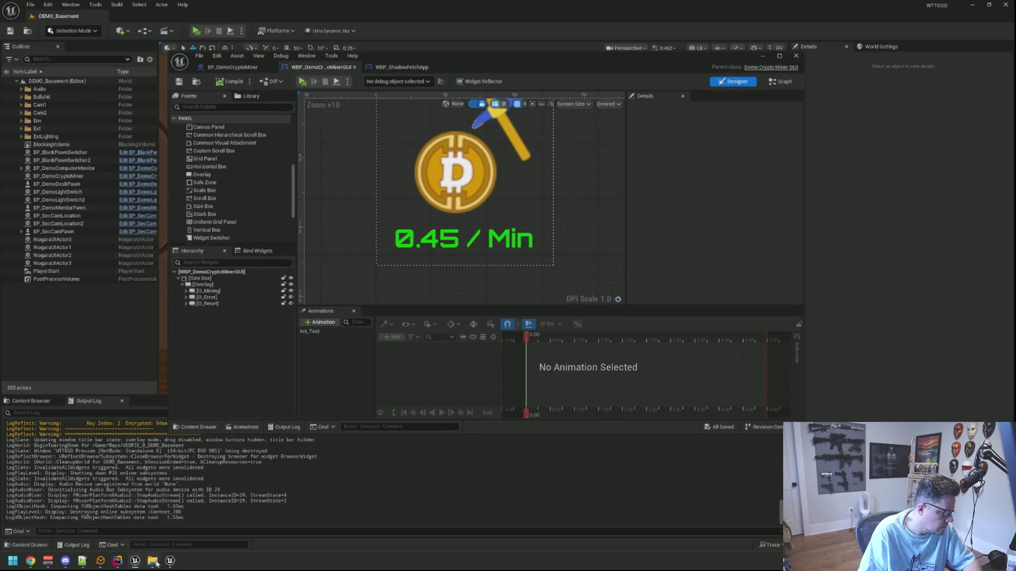
{"action": "left_click", "coordinate": [170, 560]}
{"action": "right_click", "coordinate": [170, 560]}
{"action": "left_click", "coordinate": [140, 529]}
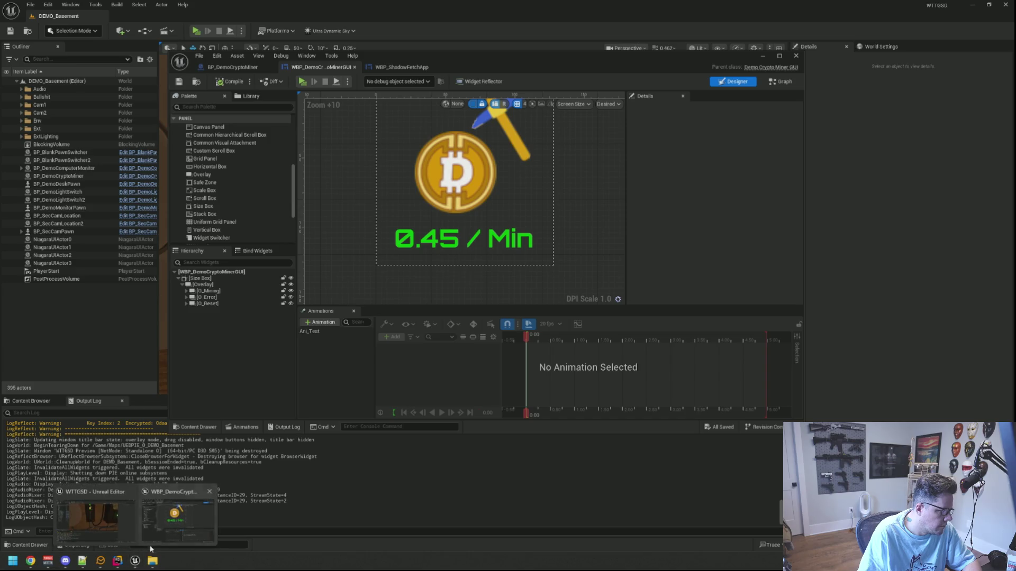
{"action": "left_click", "coordinate": [117, 560]}
Step: Delete the 'Do something' debug log line from DemoCryptoMiner.cpp
{"action": "left_click", "coordinate": [615, 363]}
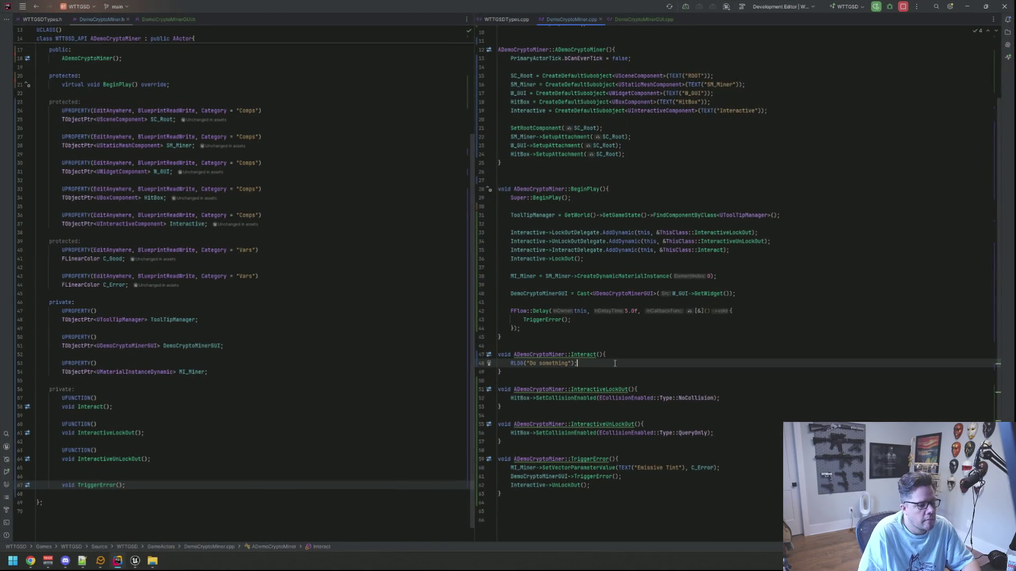
{"action": "key", "text": "shift+Home"}
{"action": "key", "text": "BackSpace"}
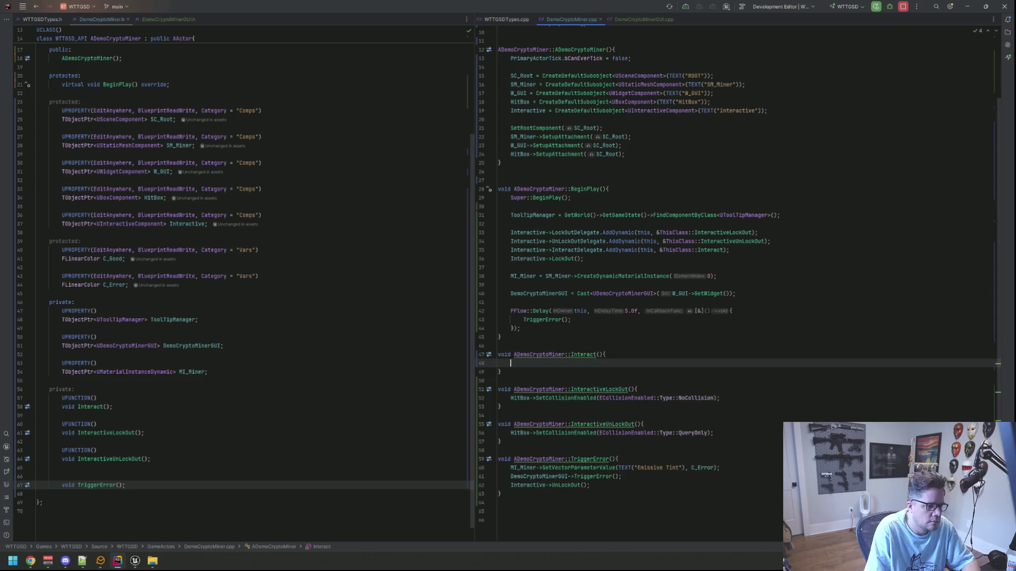
Step: Declare void TriggerReset(const float ResetTime) below TriggerError in DemoCryptoMinerGUI.h
{"action": "left_click", "coordinate": [168, 19]}
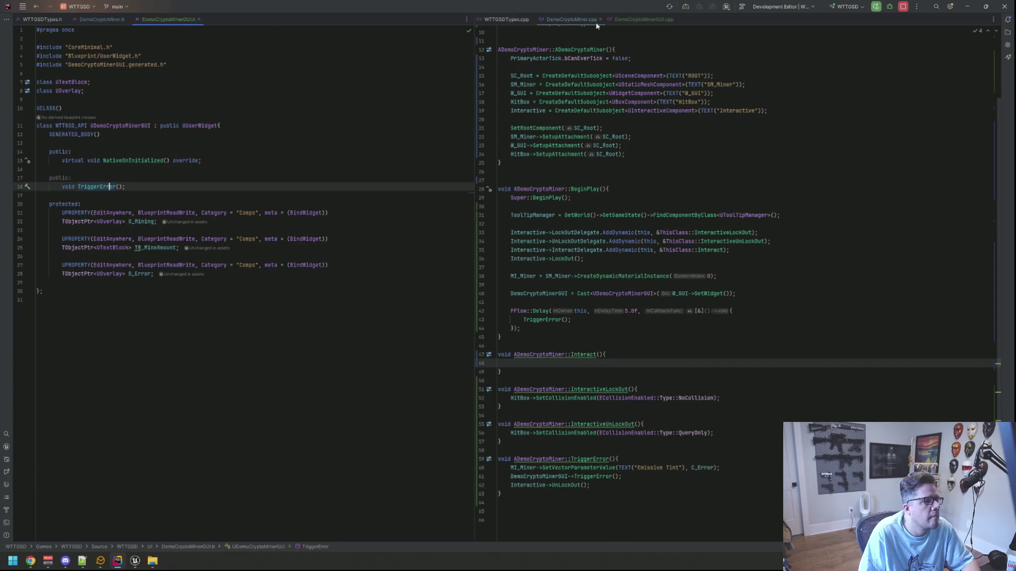
{"action": "left_click", "coordinate": [627, 20]}
{"action": "left_click", "coordinate": [125, 186]}
{"action": "left_click", "coordinate": [42, 291]}
{"action": "left_click", "coordinate": [49, 196]}
{"action": "key", "text": "Return"}
{"action": "left_click", "coordinate": [49, 196]}
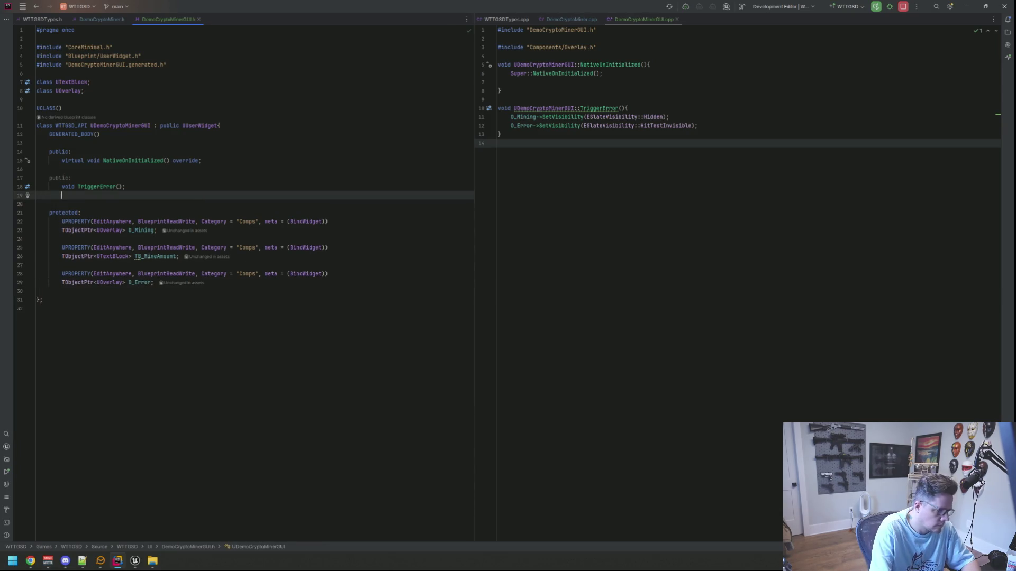
{"action": "type", "text": "void TriggerRe"}
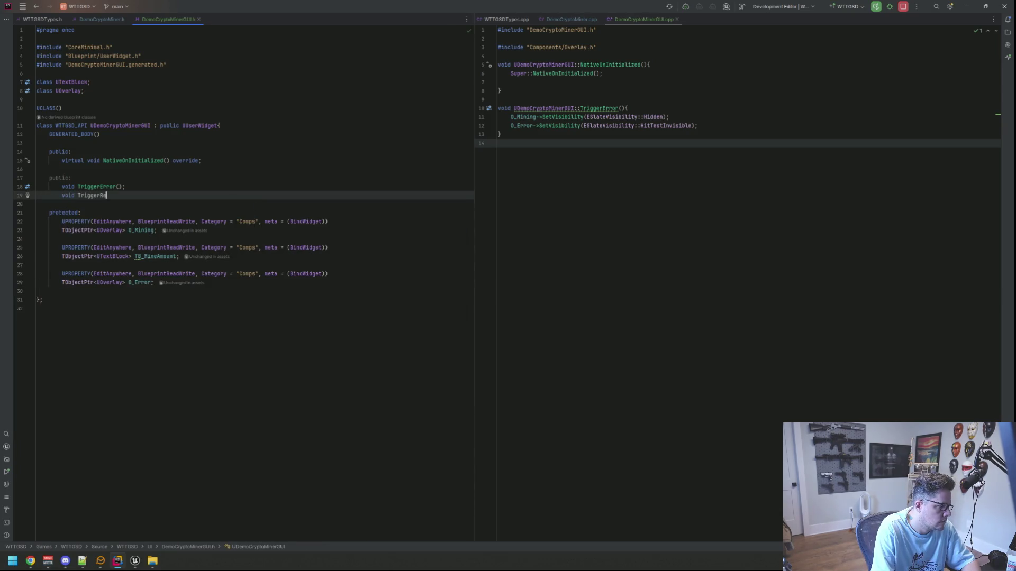
{"action": "type", "text": "set(const float ResetTime);"}
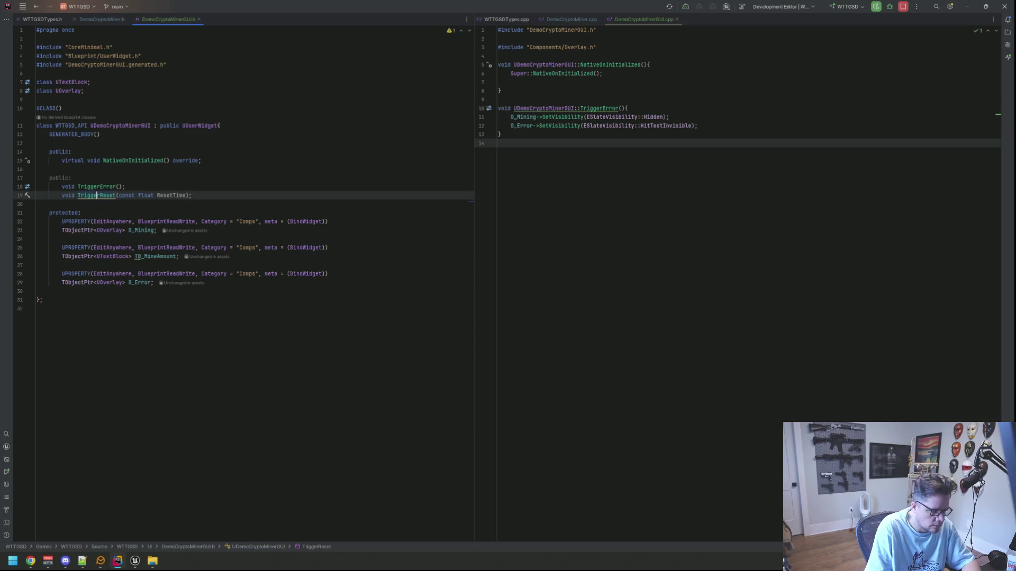
Step: Generate the TriggerReset definition with a body calling O_Error->SetVisibility(ESlateVisibility::Hidden)
{"action": "key", "text": "alt+Return"}
{"action": "key", "text": "Return"}
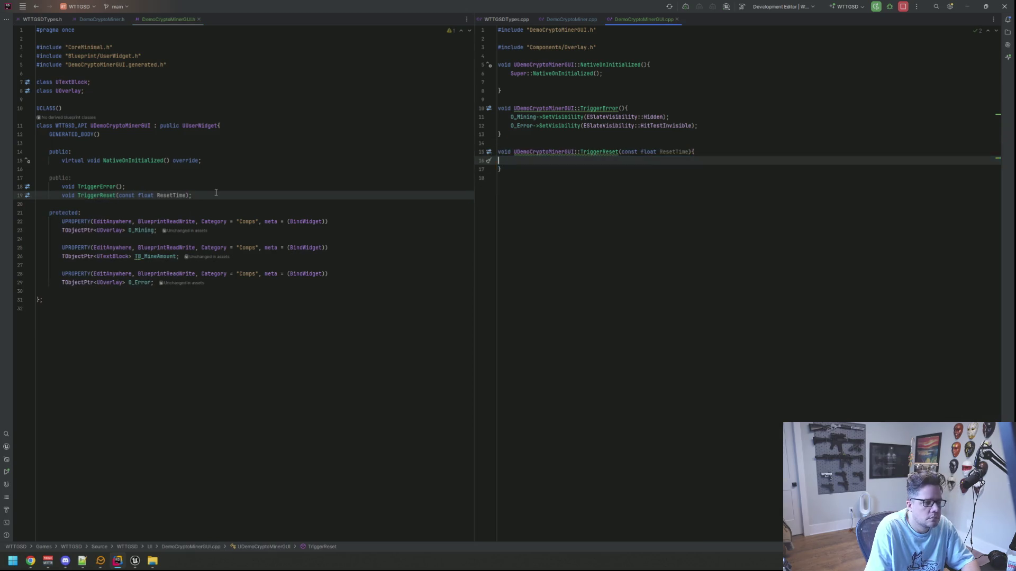
{"action": "type", "text": "O_Error->SetV"}
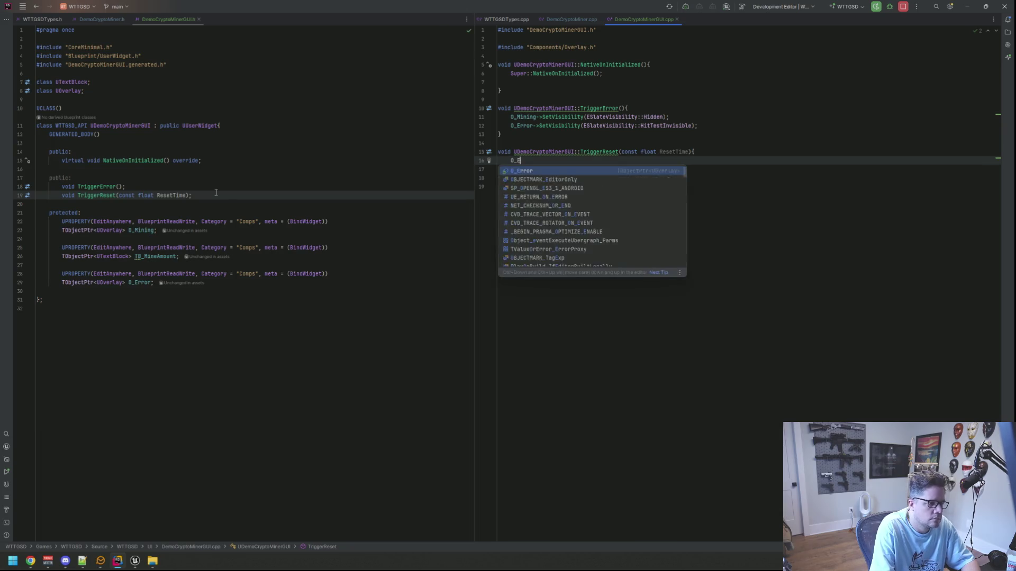
{"action": "key", "text": "Return"}
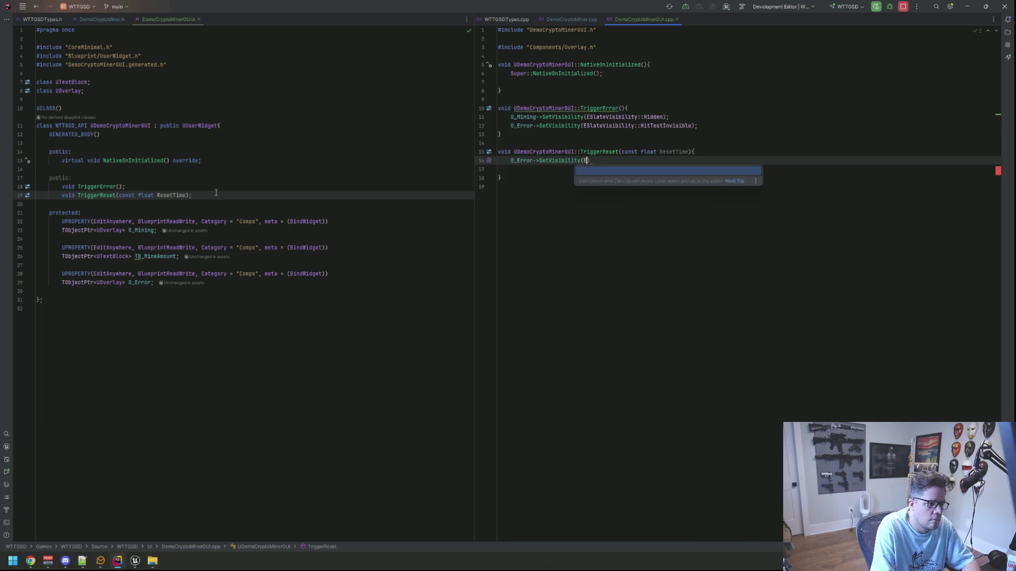
{"action": "key", "text": "Down"}
{"action": "key", "text": "Down"}
{"action": "key", "text": "Return"}
{"action": "type", "text": ";"}
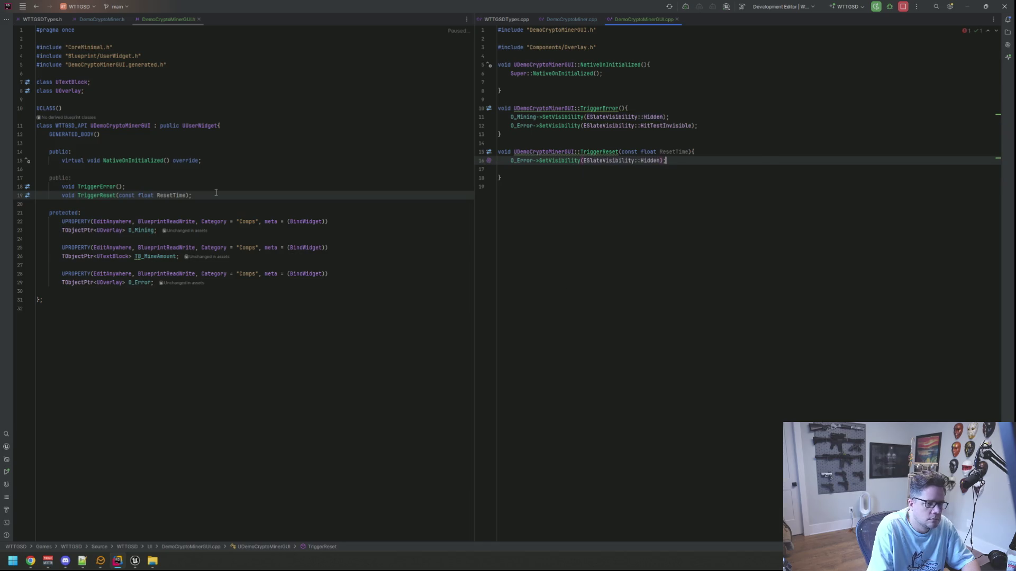
{"action": "key", "text": "Return"}
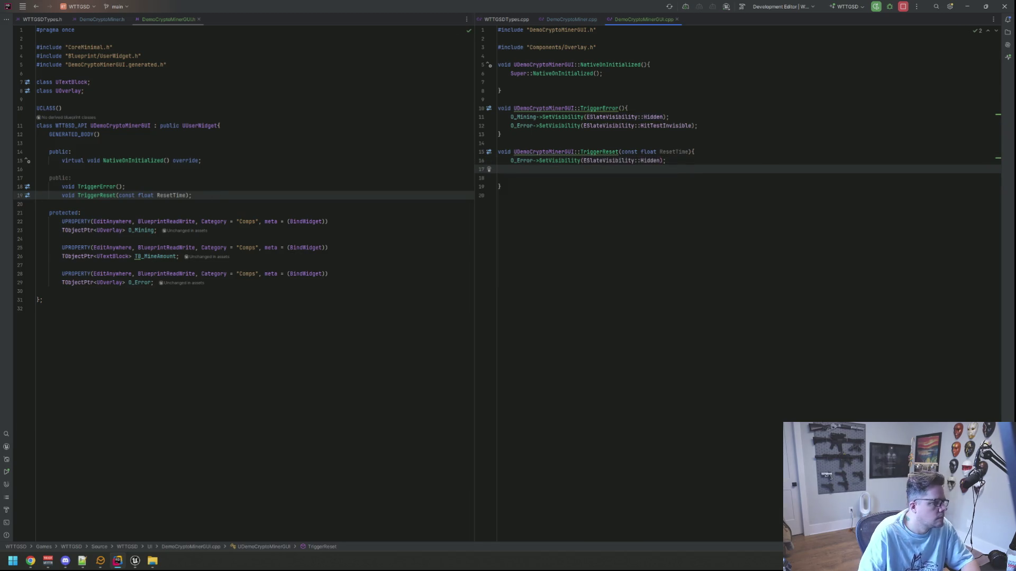
Step: Add blank lines after the header's properties before the class end
{"action": "left_click", "coordinate": [207, 292]}
{"action": "key", "text": "Return"}
{"action": "key", "text": "Return"}
{"action": "key", "text": "Up"}
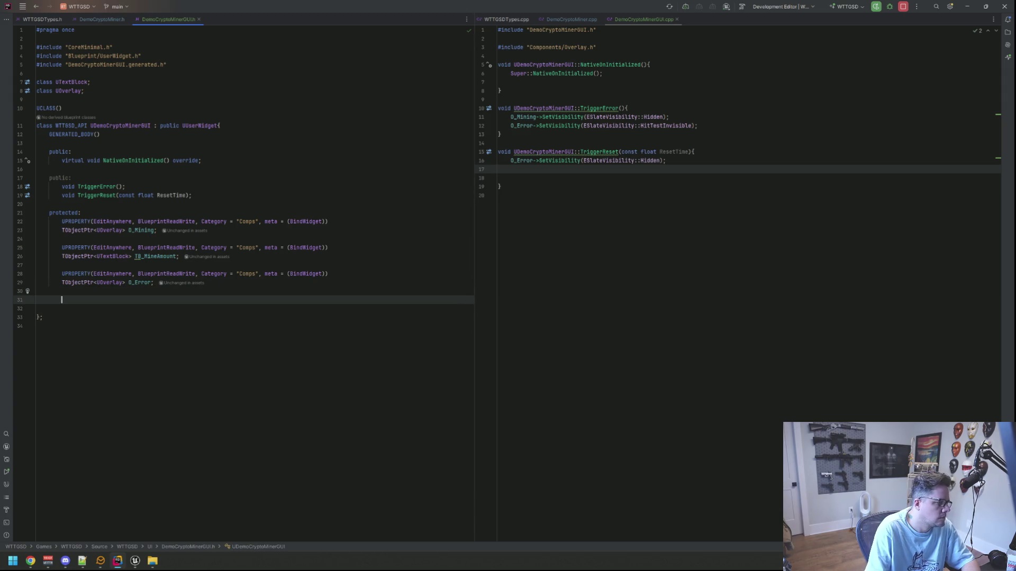
Step: Declare a BindWidget UPROPERTY TObjectPtr<UOverlay> O_Reset in category "Comps" in DemoCryptoMinerGUI.h
{"action": "type", "text": "UPRO"}
{"action": "key", "text": "Return"}
{"action": "key", "text": "Return"}
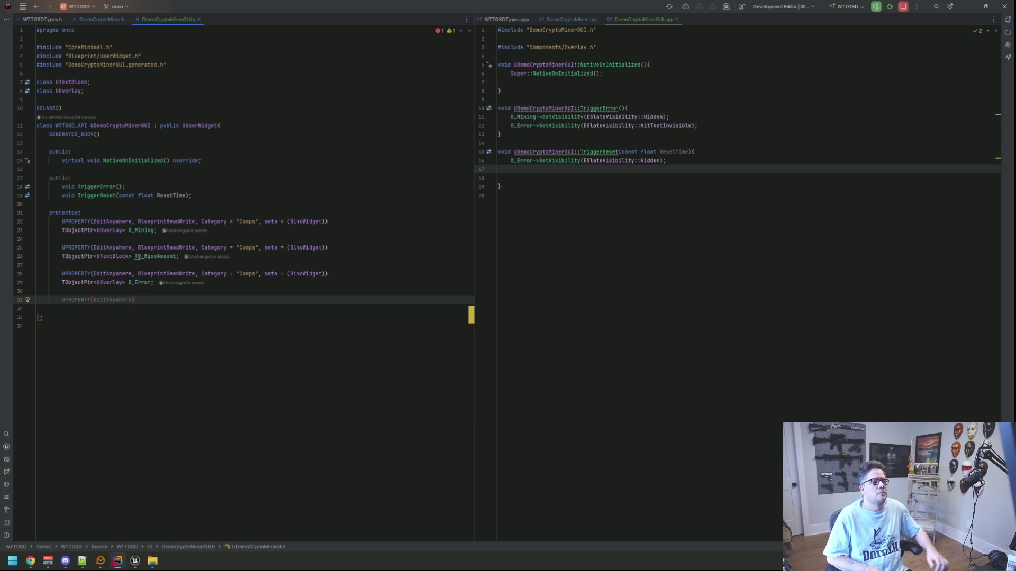
{"action": "double_click", "coordinate": [120, 300]}
{"action": "type", "text": ", BlueprintReadWrite, "}
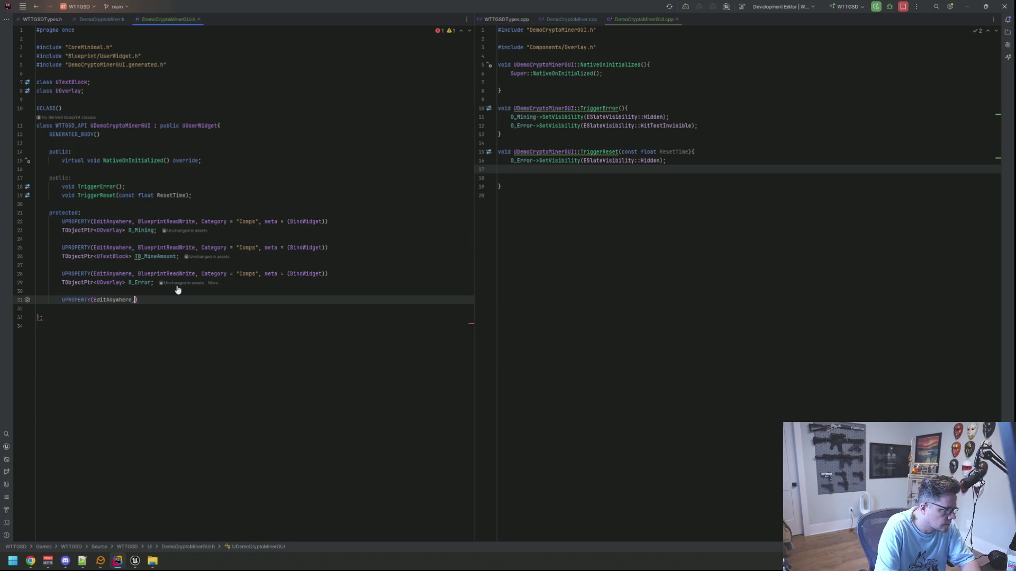
{"action": "type", "text": "Category = \"Comp"}
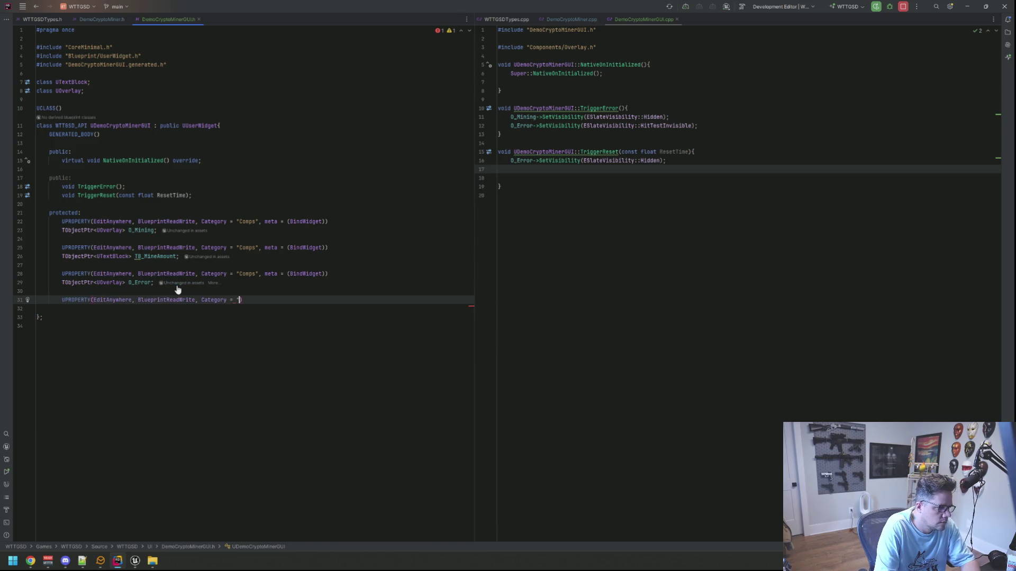
{"action": "type", "text": "s\", meta = (Bin"}
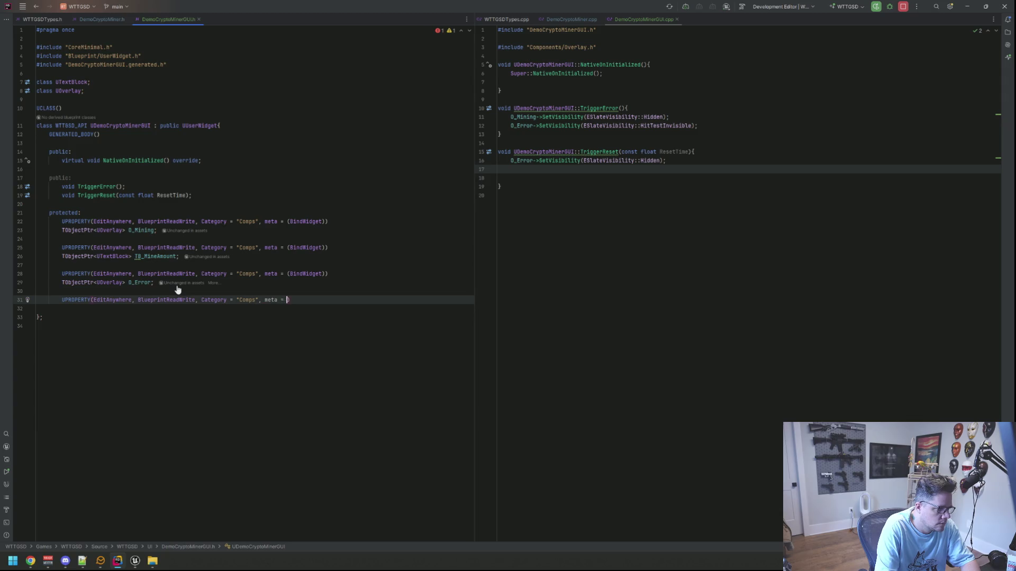
{"action": "key", "text": "Return"}
{"action": "key", "text": "End"}
{"action": "key", "text": "Return"}
{"action": "type", "text": "ObjectPtr<UO"}
{"action": "key", "text": "Return"}
{"action": "type", "text": "O_"}
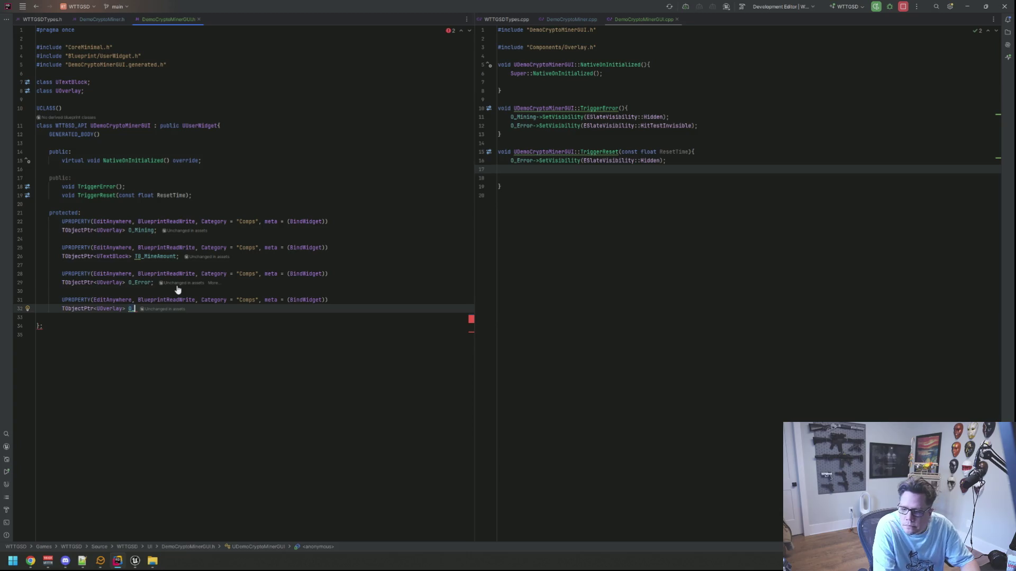
{"action": "type", "text": "Reset;"}
{"action": "key", "text": "Return"}
{"action": "key", "text": "Return"}
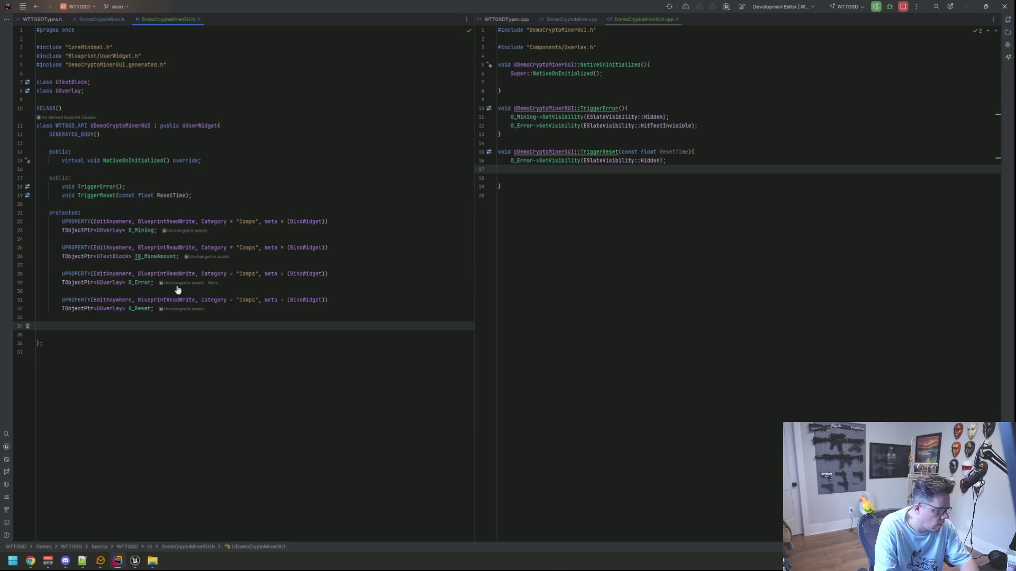
Step: Declare a BindWidget UPROPERTY TObjectPtr<UProgressBar> PB_Progress below O_Reset
{"action": "type", "text": "PROP"}
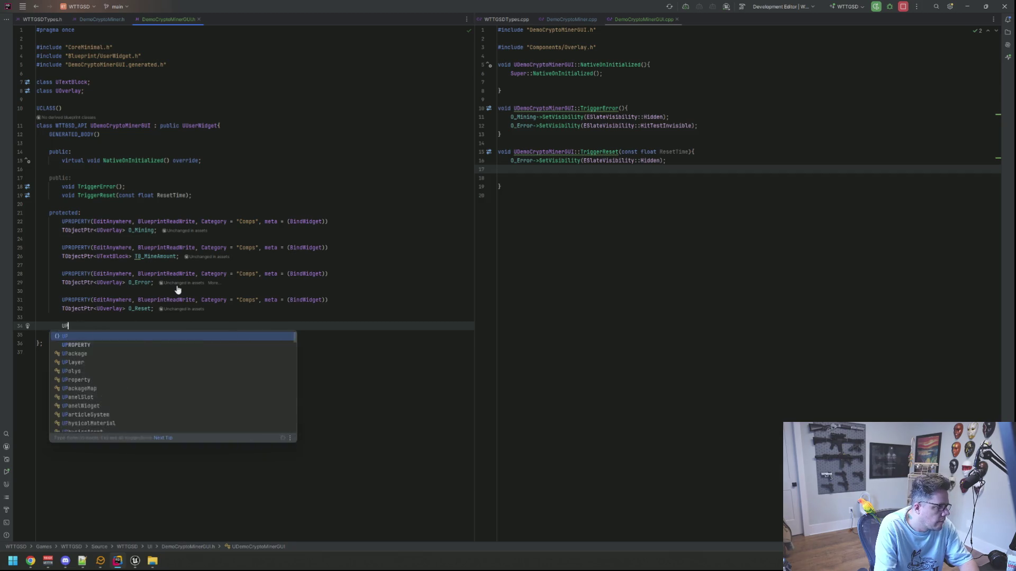
{"action": "key", "text": "Return"}
{"action": "type", "text": "EditAnywhere, BlueprintReadWrite, Cat"}
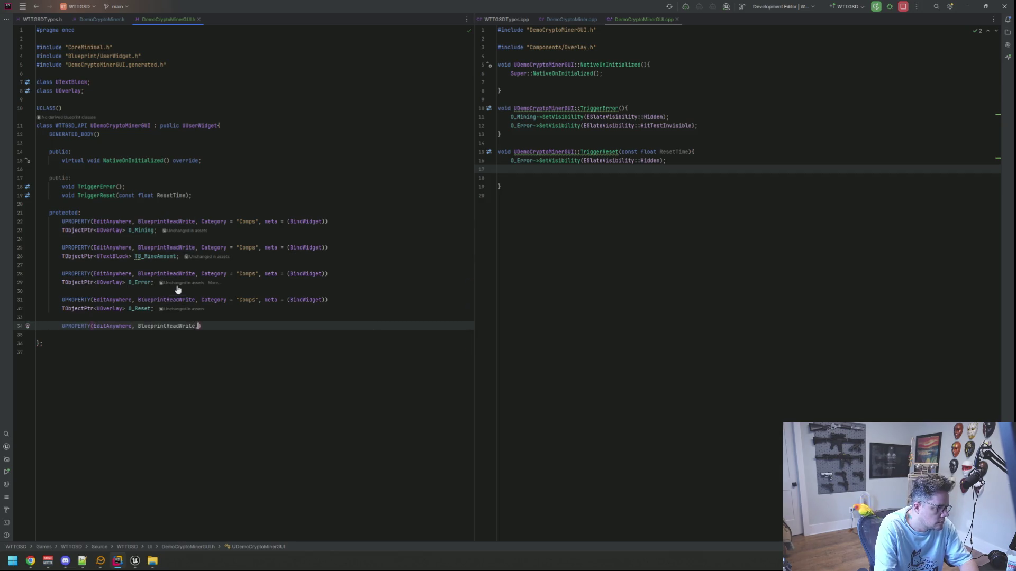
{"action": "key", "text": "Return"}
{"action": "type", "text": "ps\", meta = ( Bin"}
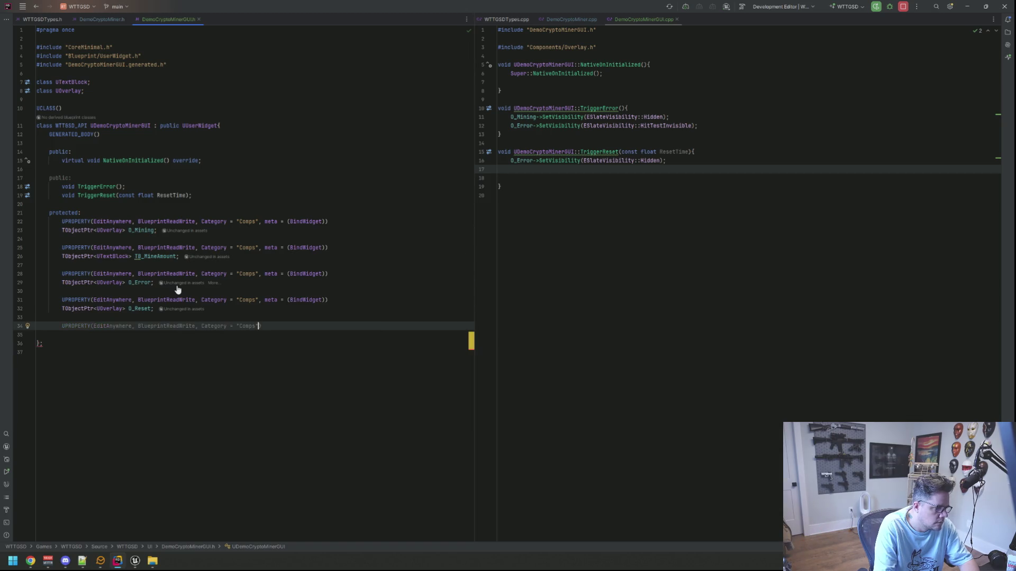
{"action": "key", "text": "BackSpace"}
{"action": "key", "text": "BackSpace"}
{"action": "key", "text": "BackSpace"}
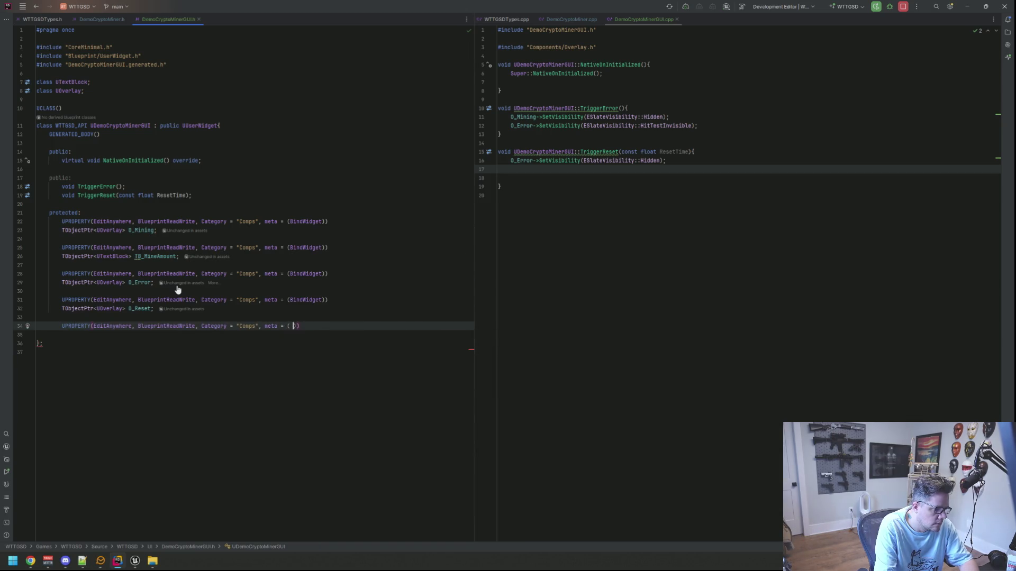
{"action": "type", "text": "Bin"}
{"action": "key", "text": "Return"}
{"action": "key", "text": "End"}
{"action": "key", "text": "Return"}
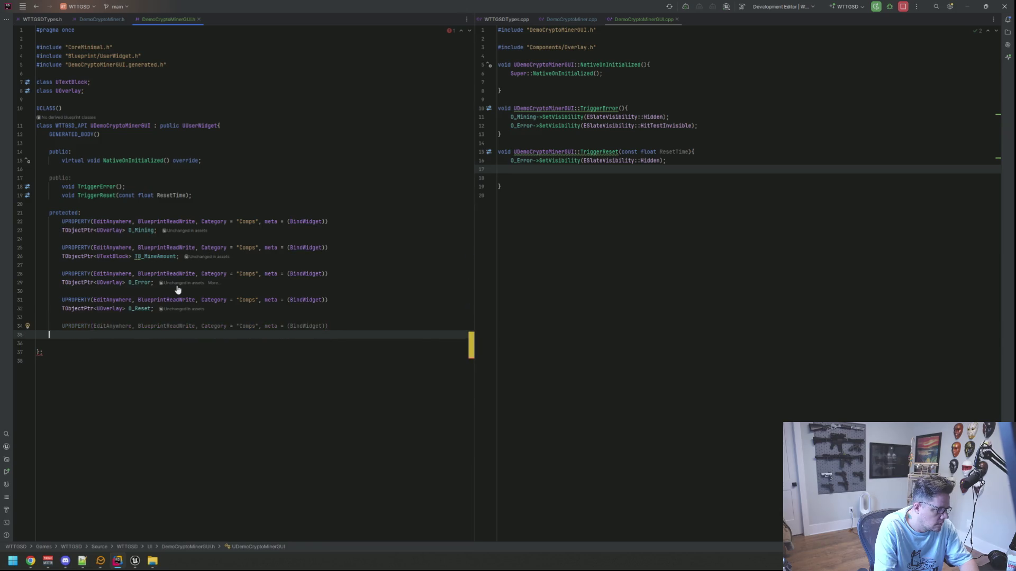
{"action": "type", "text": "TObjectPtr<UProgres>"}
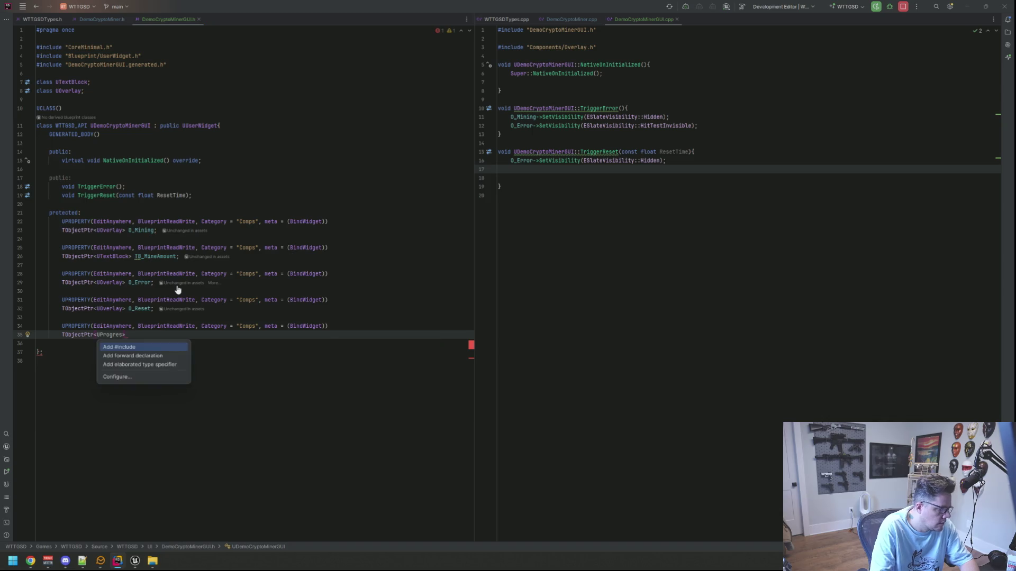
{"action": "key", "text": "Return"}
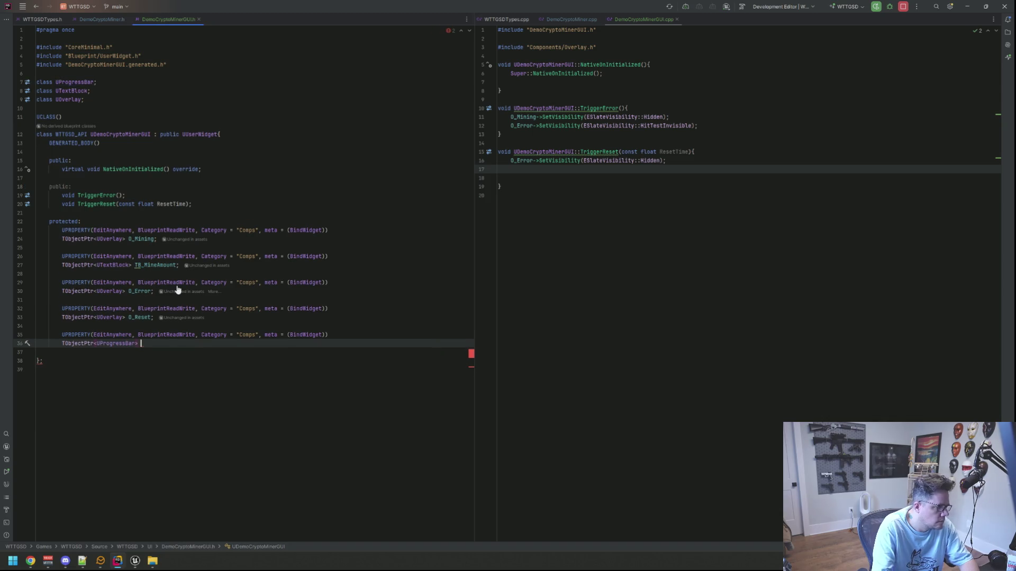
{"action": "type", "text": "PB_"}
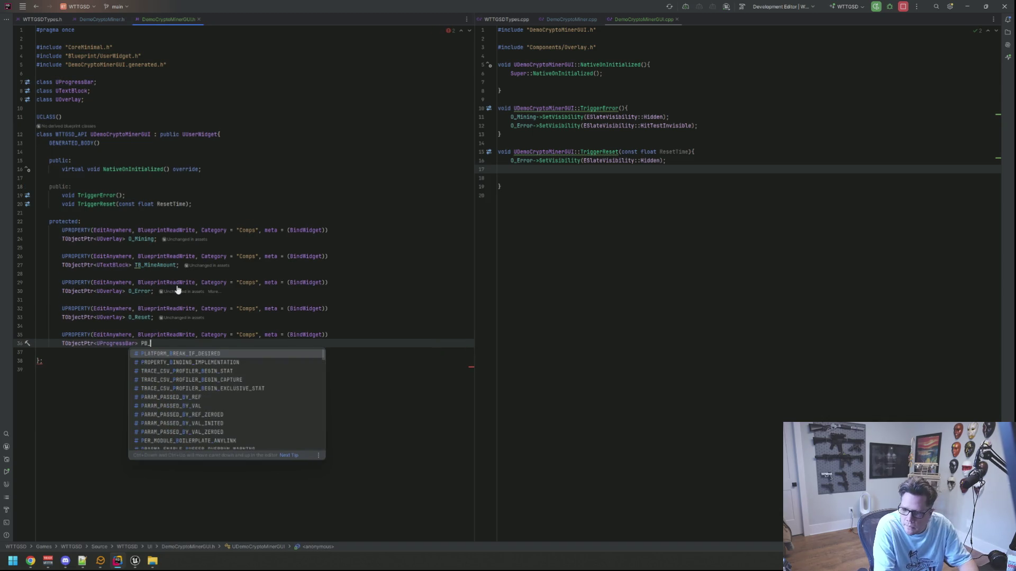
{"action": "type", "text": "PRogre"}
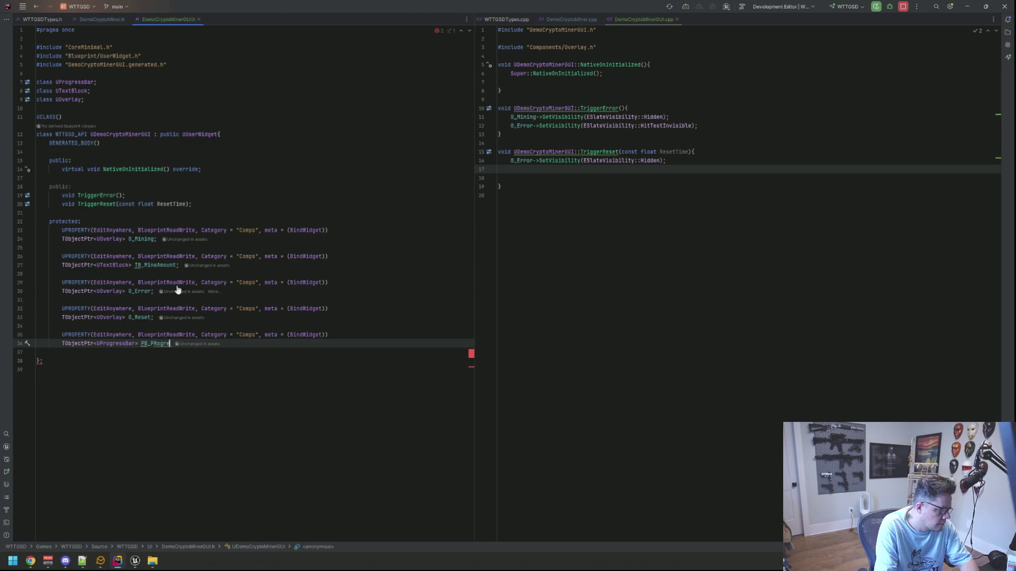
{"action": "key", "text": "BackSpace"}
{"action": "type", "text": "rogre"}
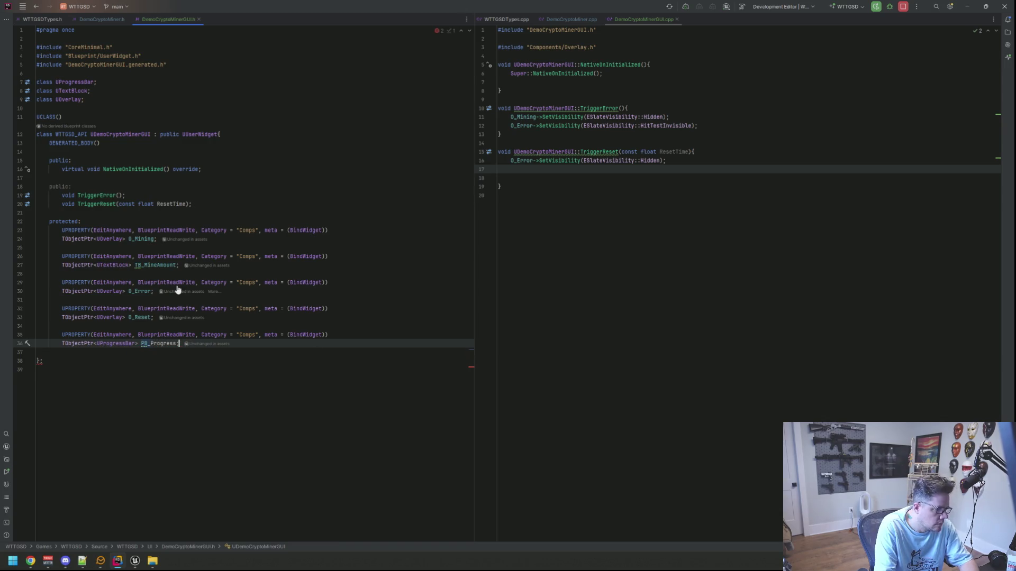
Step: In TriggerReset, start a PB_Progress->SetPercent call
{"action": "key", "text": "Up"}
{"action": "key", "text": "Up"}
{"action": "key", "text": "Up"}
{"action": "left_click", "coordinate": [595, 175]}
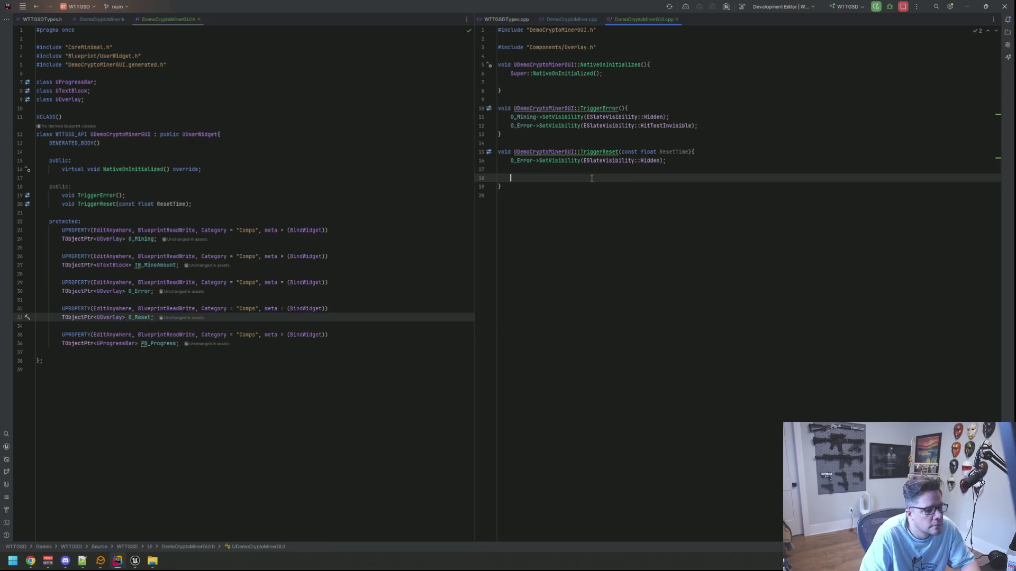
{"action": "key", "text": "Up"}
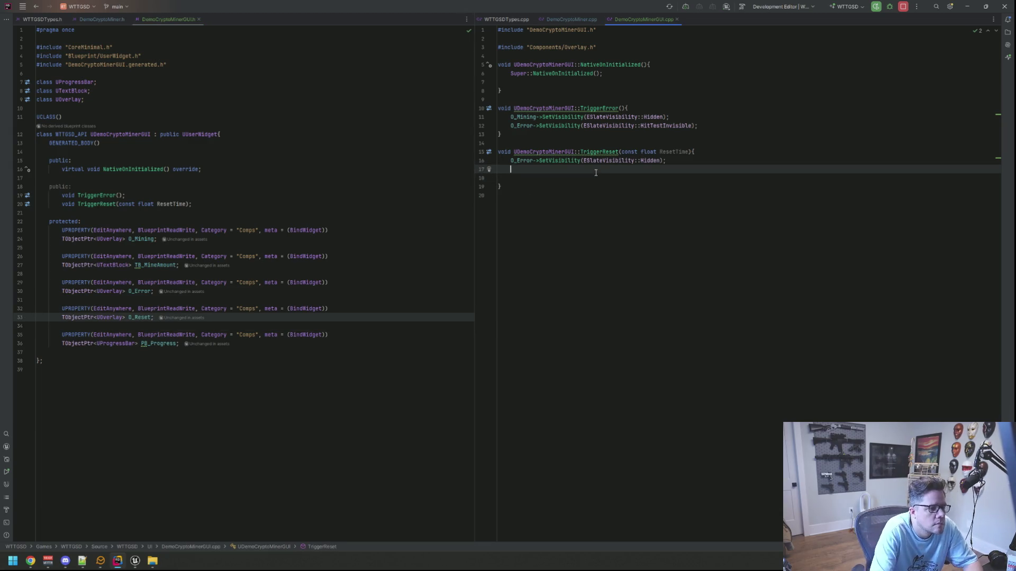
{"action": "type", "text": "O_"}
{"action": "key", "text": "BackSpace"}
{"action": "key", "text": "BackSpace"}
{"action": "type", "text": "PB_Progress->Setp"}
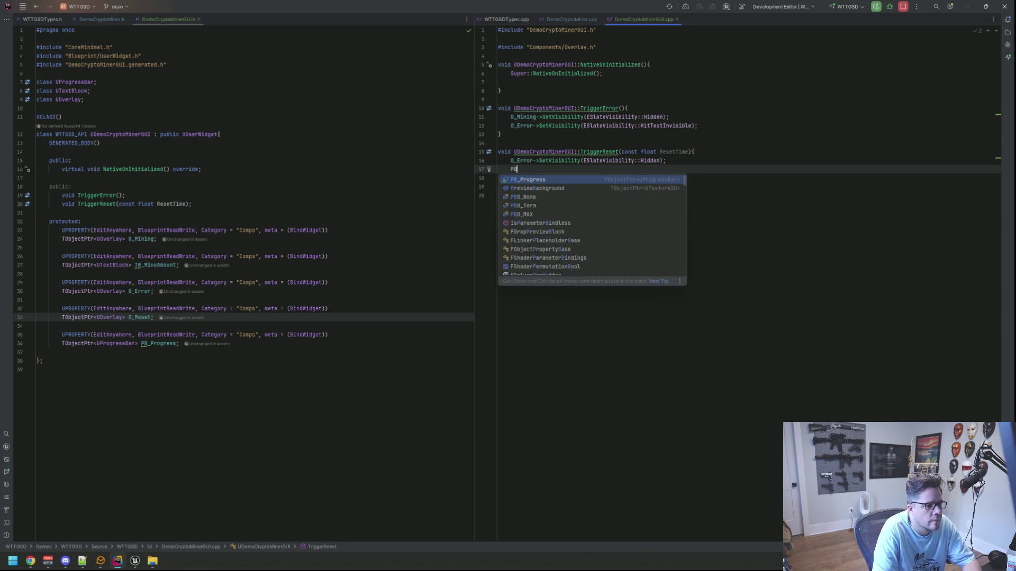
{"action": "key", "text": "Return"}
Step: Reset PB_Progress to 0.0f and set O_Reset's visibility to HitTestInvisible
{"action": "type", "text": "0.0f);"}
{"action": "key", "text": "Return"}
{"action": "type", "text": "O_"}
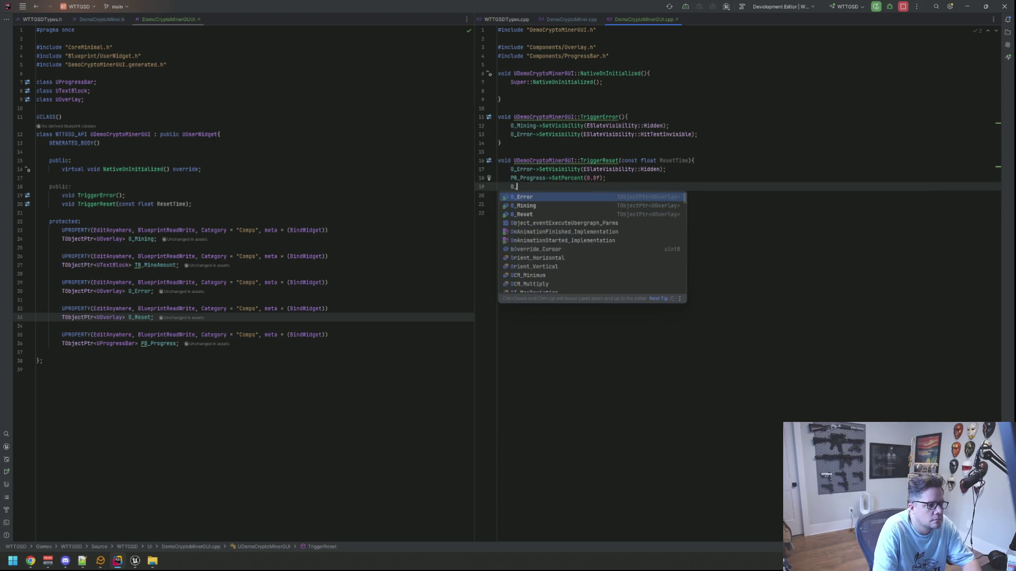
{"action": "type", "text": "R"}
{"action": "key", "text": "Return"}
{"action": "type", "text": "->Setv"}
{"action": "key", "text": "Return"}
{"action": "key", "text": "ctrl+space"}
{"action": "key", "text": "Down"}
{"action": "key", "text": "Down"}
{"action": "key", "text": "Down"}
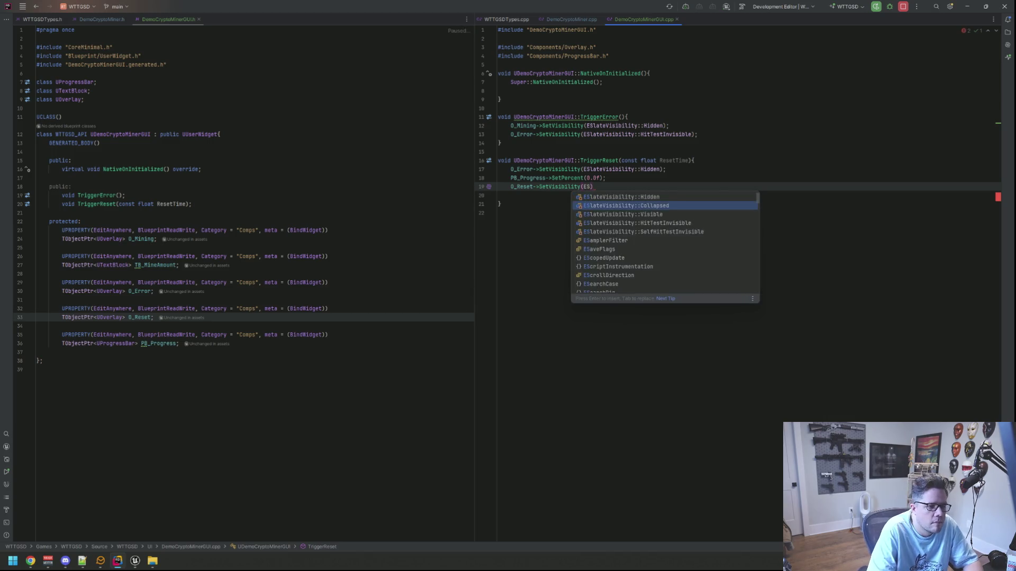
{"action": "key", "text": "Return"}
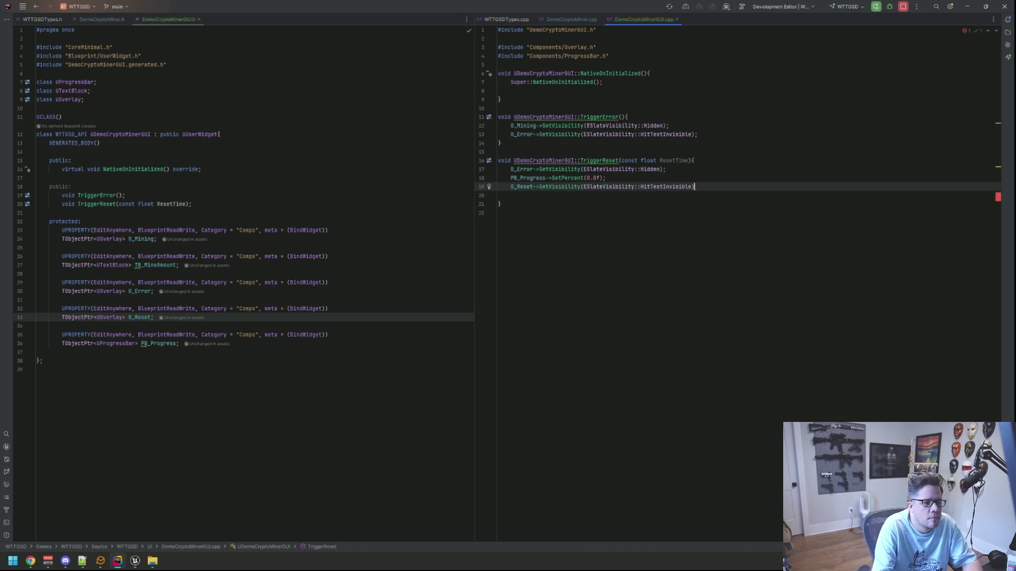
Step: Clean the stray characters so the O_Reset line ends with a semicolon, opening an empty line below
{"action": "type", "text": "l"}
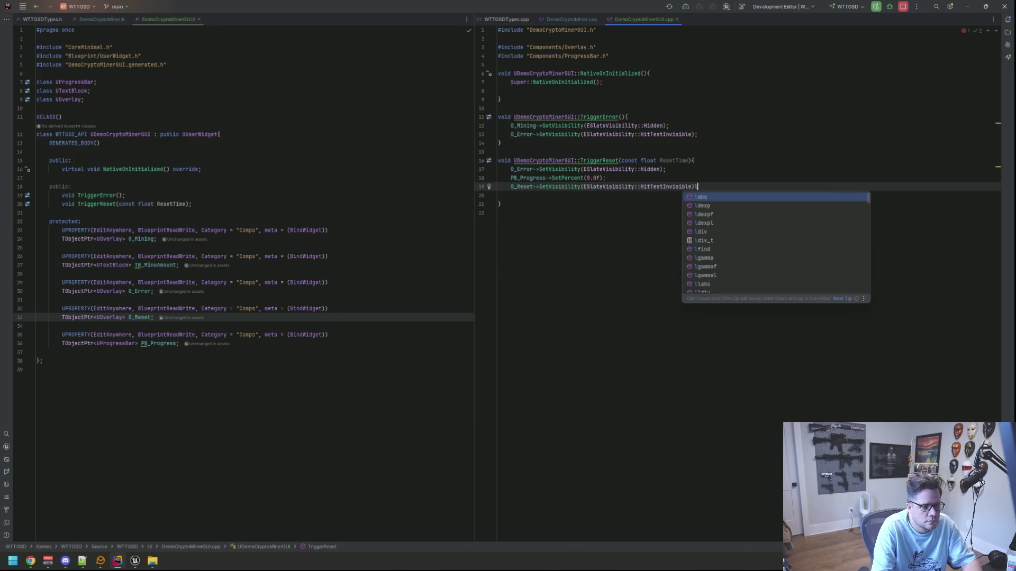
{"action": "key", "text": "BackSpace"}
{"action": "type", "text": ";"}
{"action": "key", "text": "Return"}
{"action": "key", "text": "Return"}
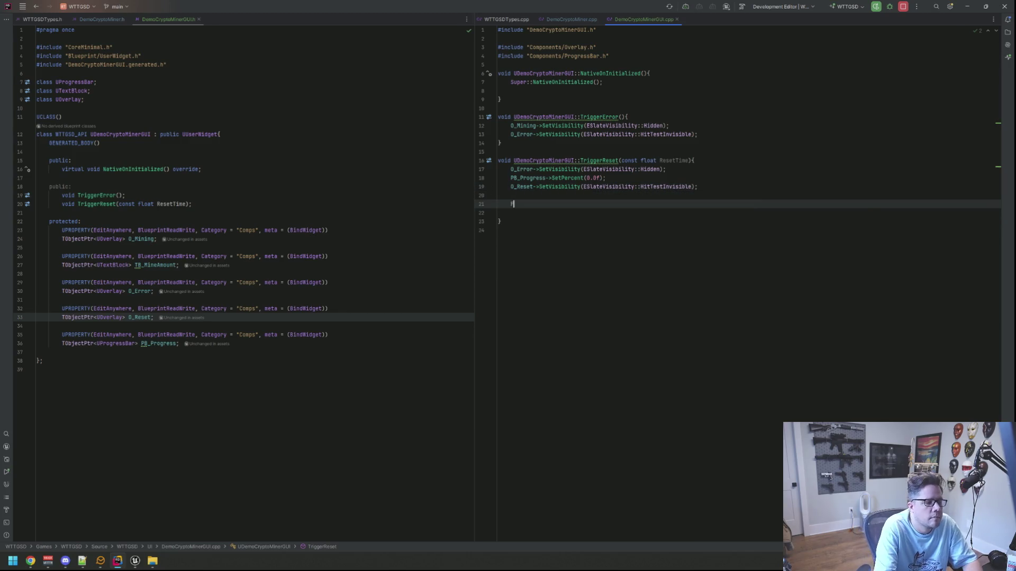
{"action": "type", "text": "Tim"}
{"action": "key", "text": "BackSpace"}
{"action": "key", "text": "BackSpace"}
{"action": "key", "text": "BackSpace"}
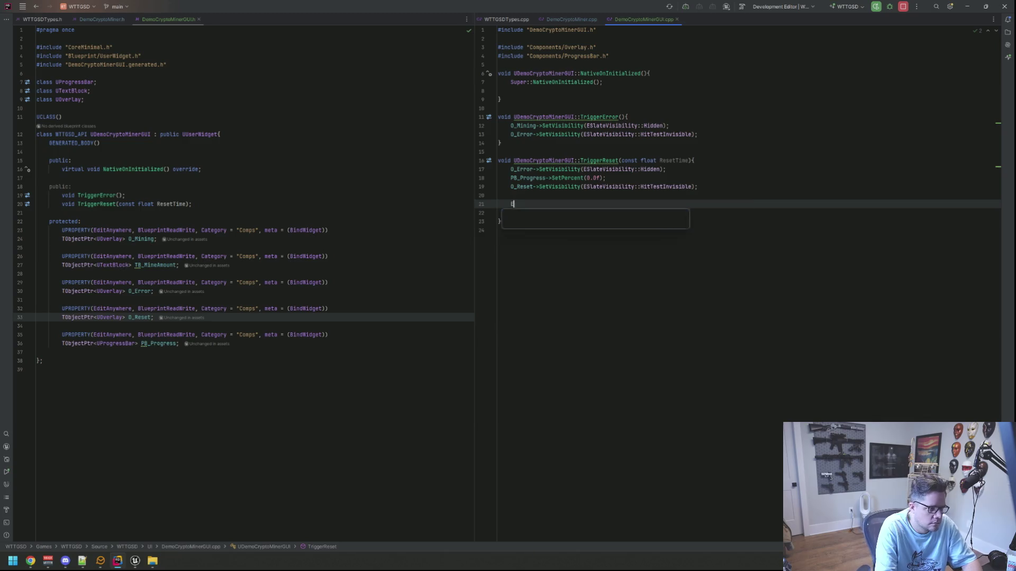
{"action": "key", "text": "BackSpace"}
{"action": "type", "text": "F"}
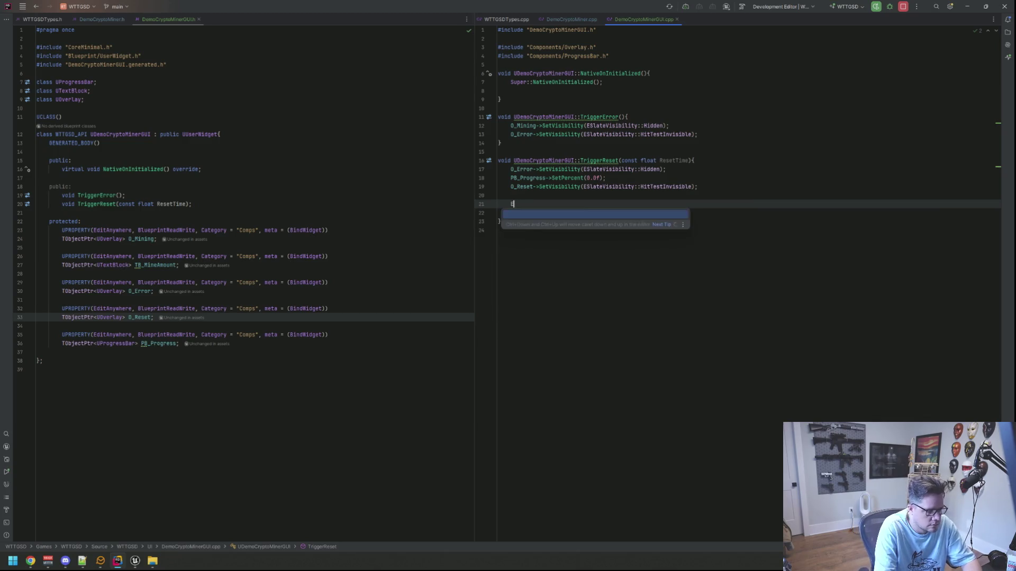
{"action": "key", "text": "BackSpace"}
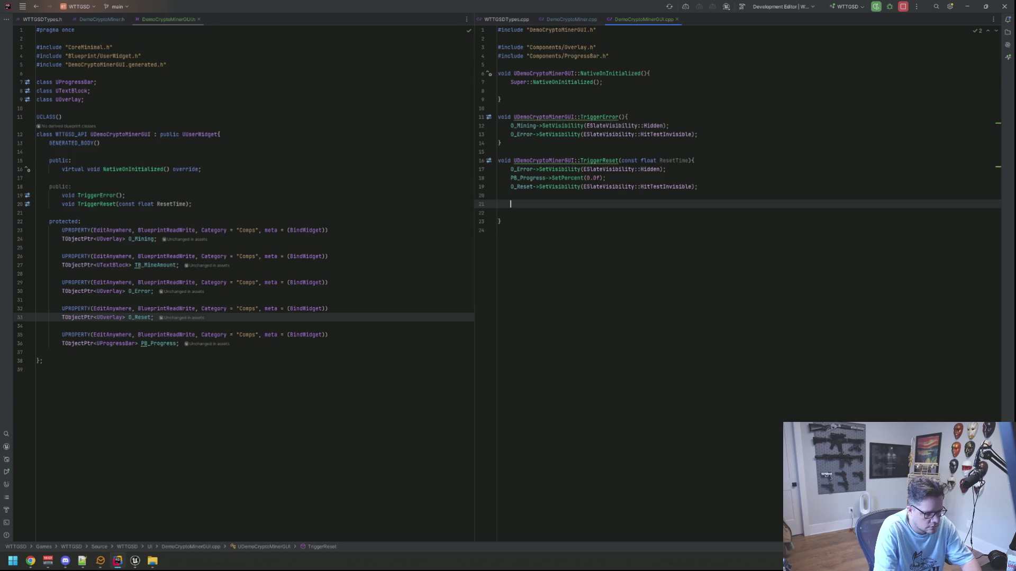
Step: Start an FCTween::Play call from 0.0f to 1.0f with a float Value update lambda
{"action": "type", "text": "FCTween"}
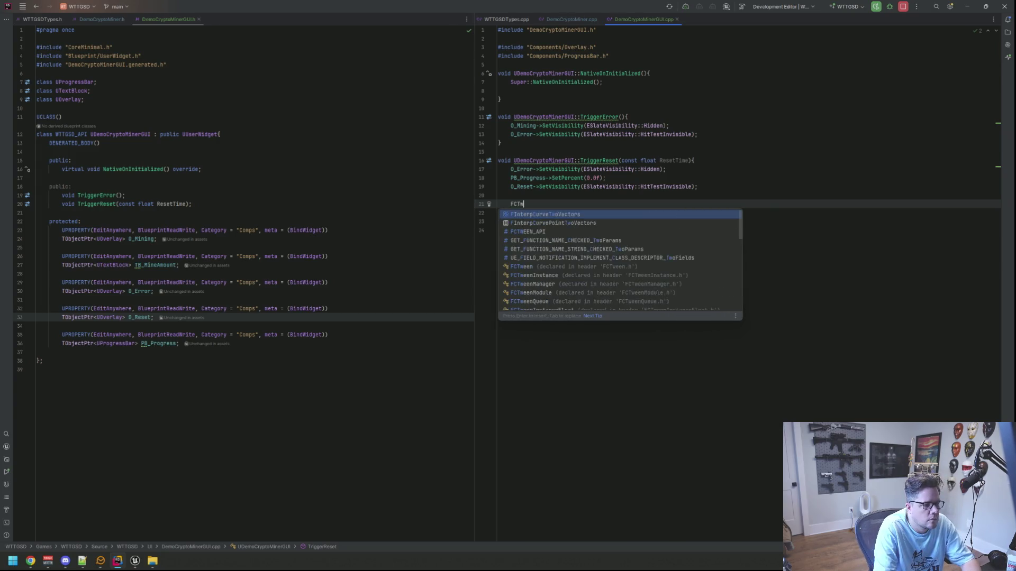
{"action": "key", "text": "Return"}
{"action": "type", "text": "::Pla"}
{"action": "key", "text": "Return"}
{"action": "key", "text": "Return"}
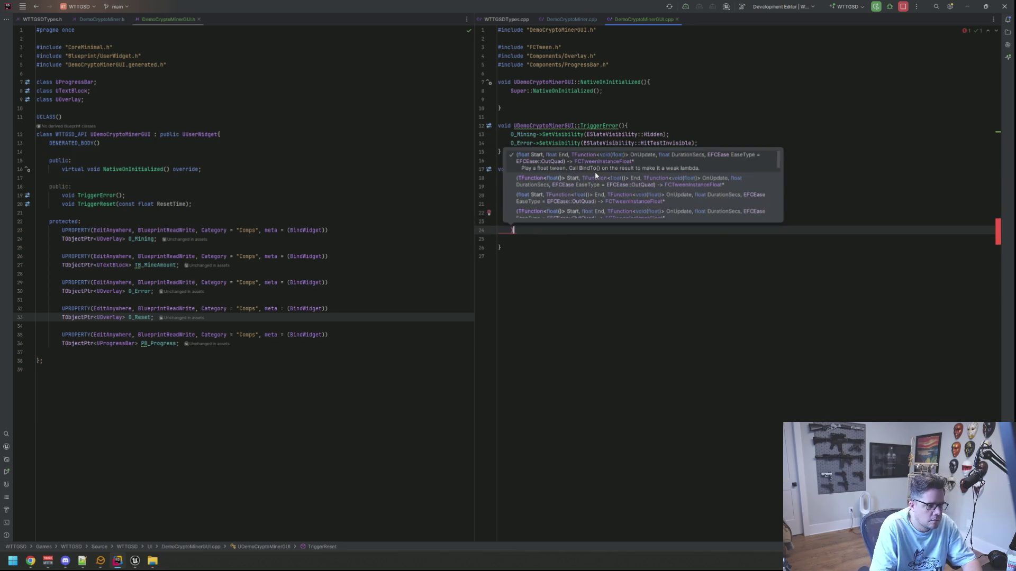
{"action": "key", "text": "Up"}
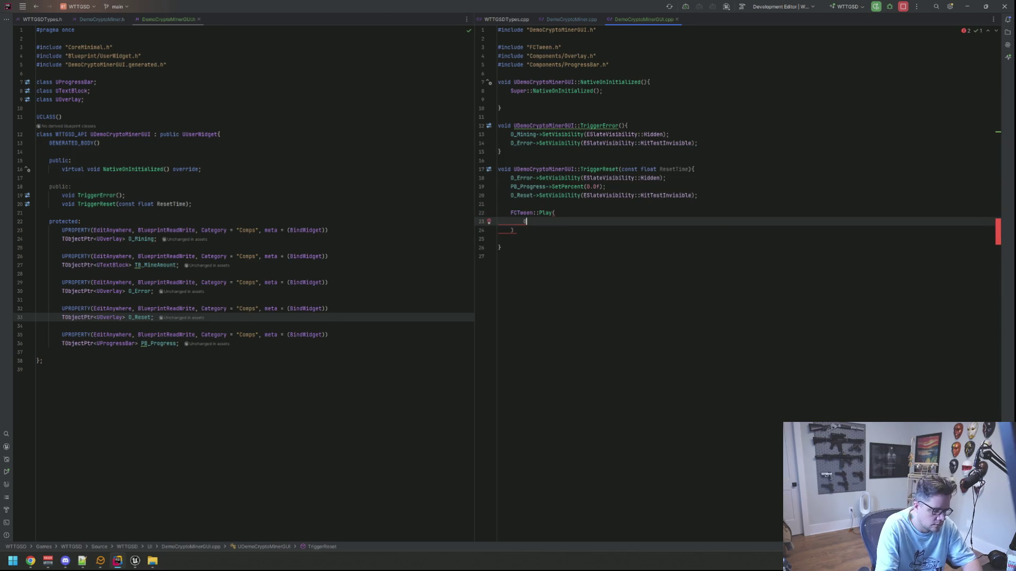
{"action": "type", "text": "0.0f,"}
{"action": "key", "text": "Return"}
{"action": "type", "text": "1.0f,"}
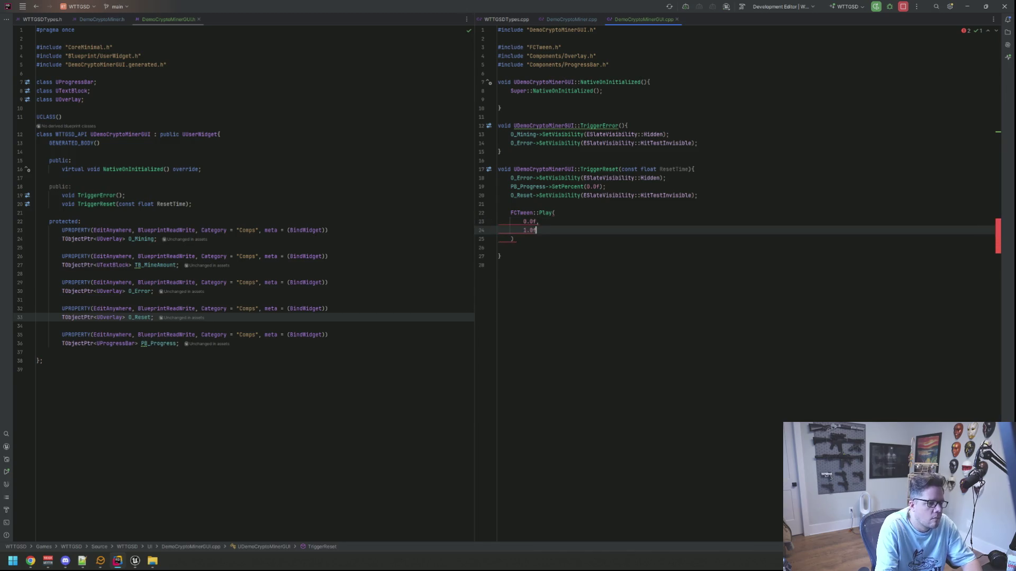
{"action": "key", "text": "Return"}
{"action": "type", "text": "[&"}
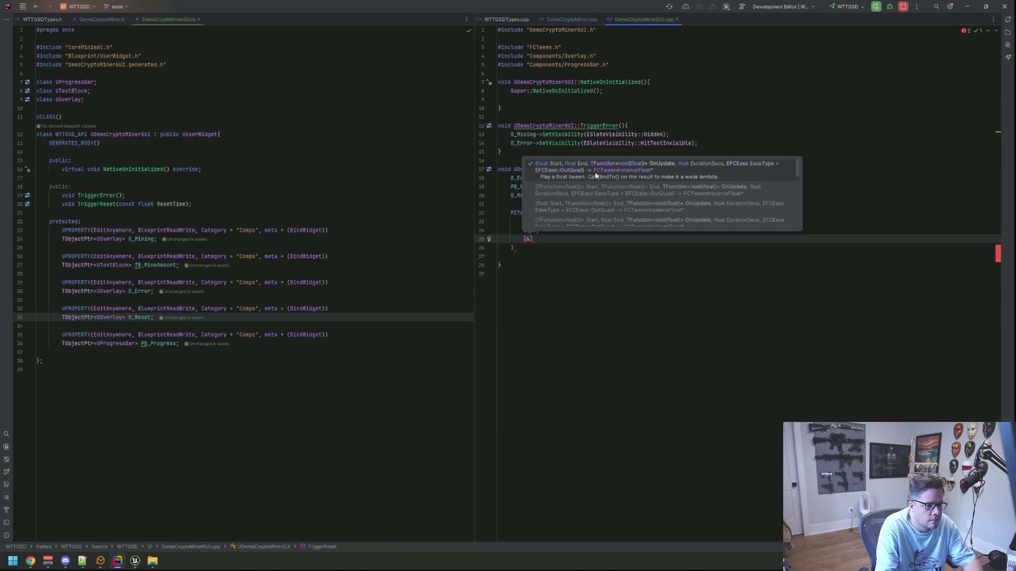
{"action": "type", "text": "(const float A"}
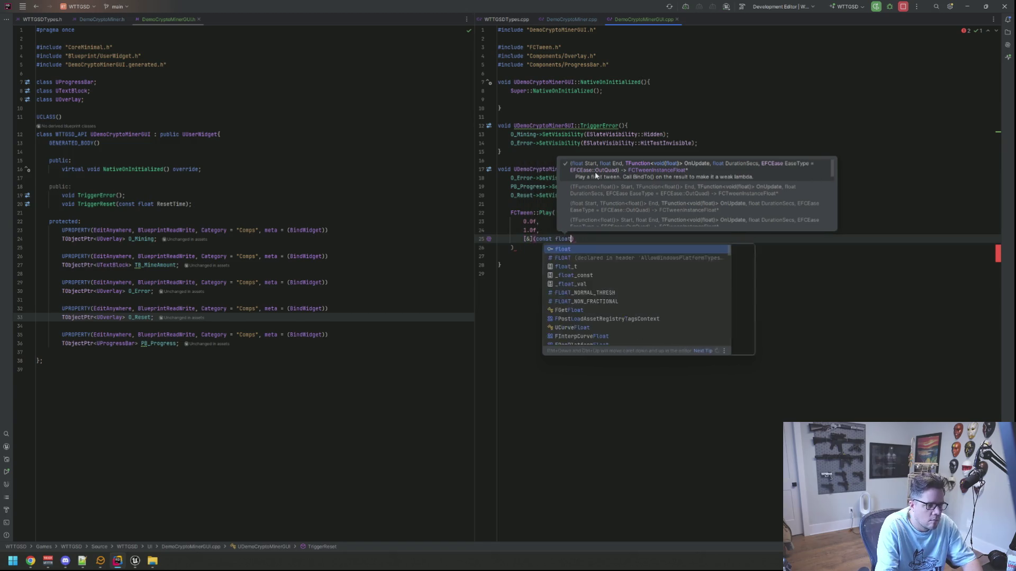
{"action": "type", "text": "alue){"}
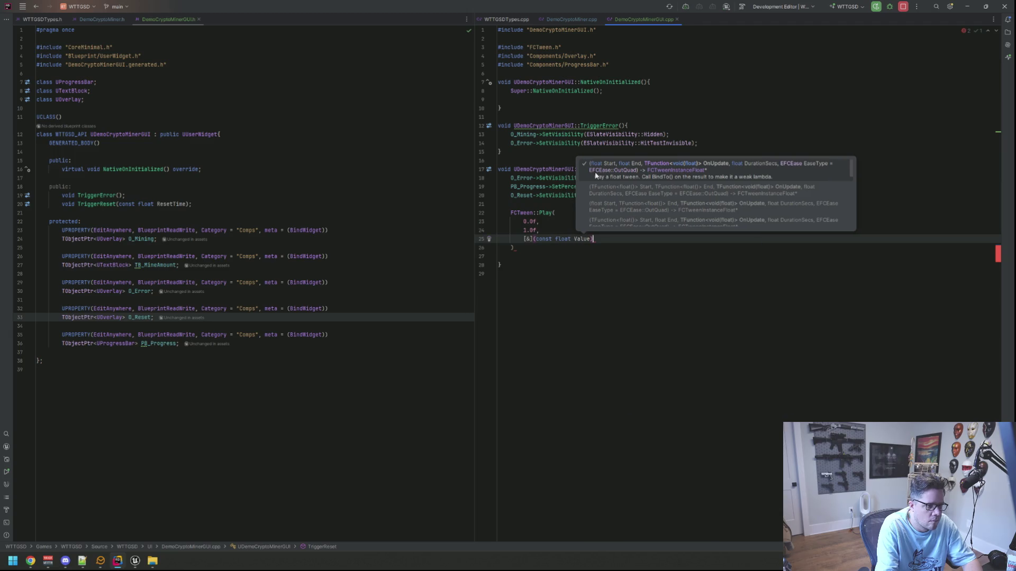
{"action": "key", "text": "Return"}
{"action": "key", "text": "Return"}
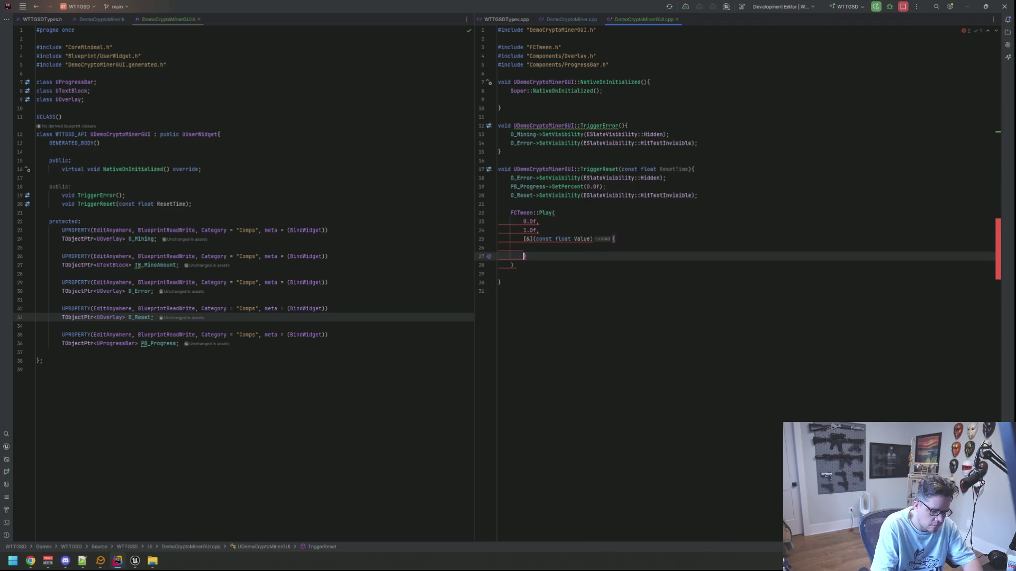
Step: Pass ResetTime as the duration and EFCEase::Linear as the easing, closing the Play call
{"action": "type", "text": ","}
{"action": "key", "text": "Return"}
{"action": "type", "text": "Rese"}
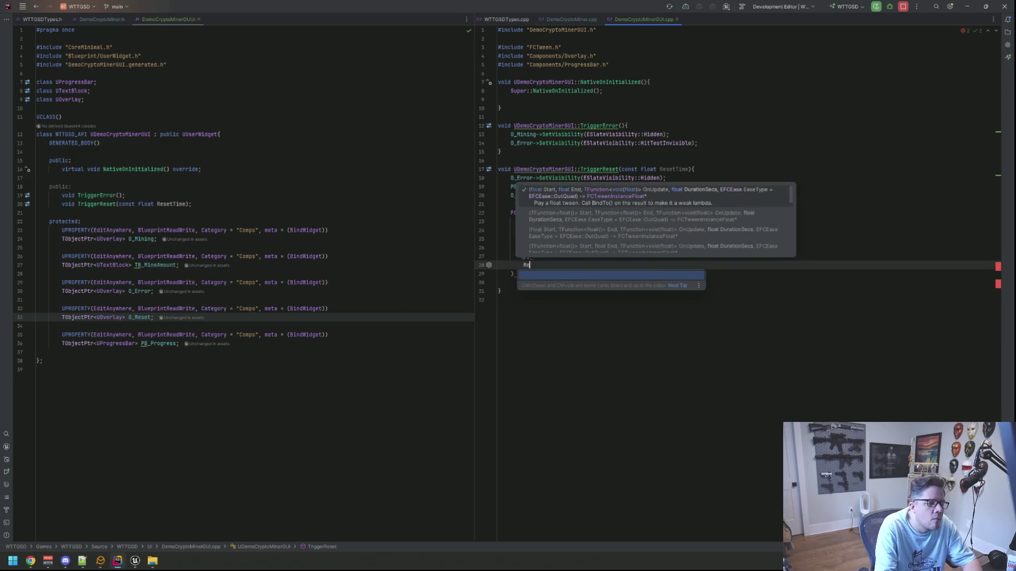
{"action": "key", "text": "Return"}
{"action": "type", "text": ","}
{"action": "key", "text": "Return"}
{"action": "type", "text": "ef"}
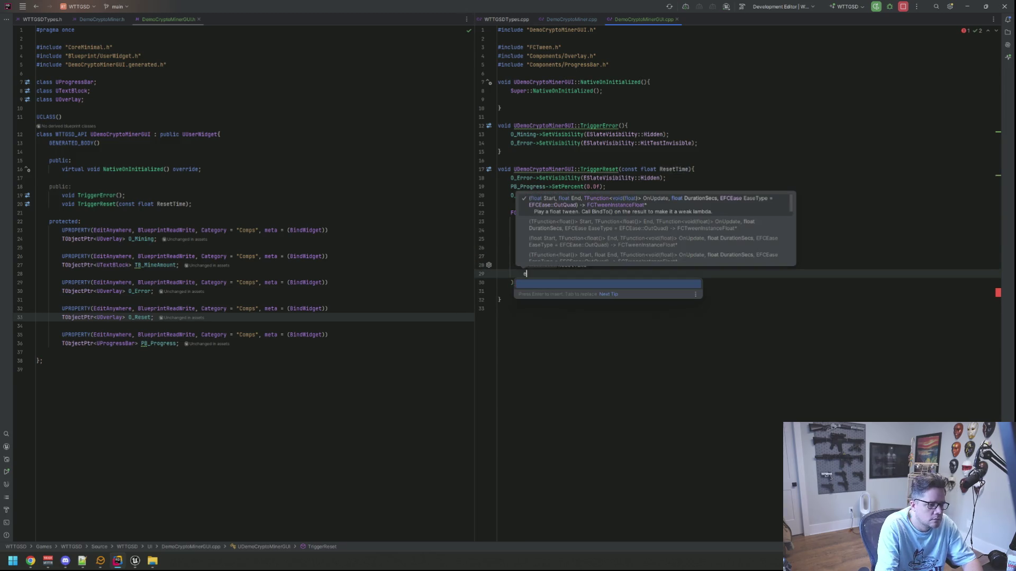
{"action": "key", "text": "BackSpace"}
{"action": "key", "text": "BackSpace"}
{"action": "type", "text": "EFC"}
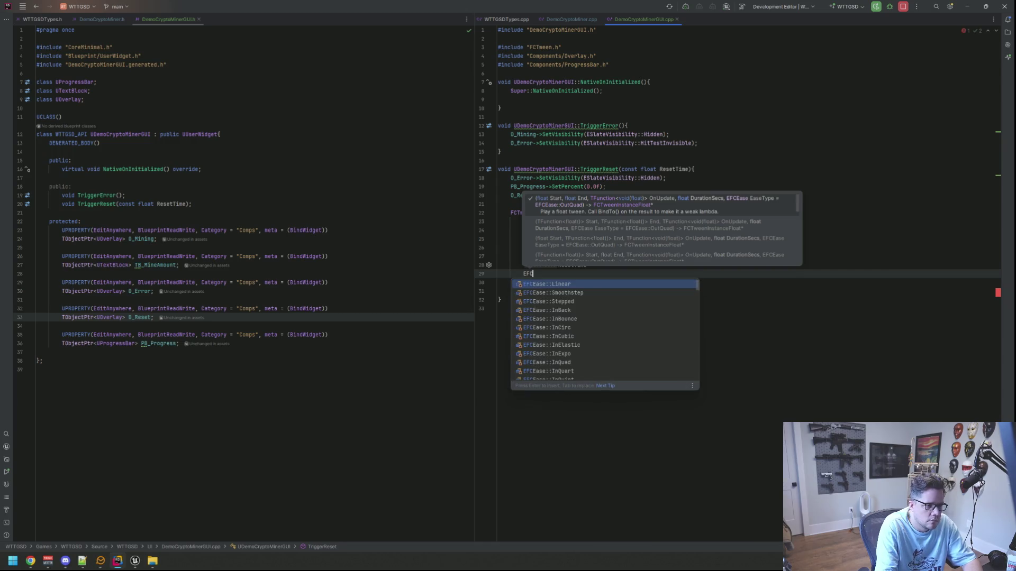
{"action": "key", "text": "Return"}
{"action": "key", "text": "Down"}
{"action": "type", "text": ")"}
Step: Chain BindTo(this) and SetAutoDestroy(true) onto the Play call
{"action": "left_click", "coordinate": [552, 265]}
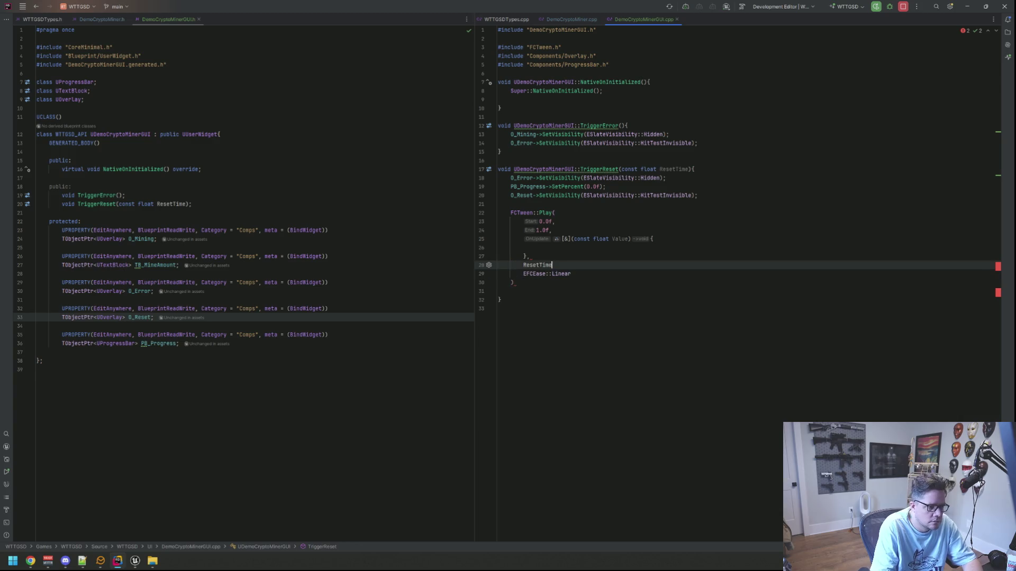
{"action": "left_click", "coordinate": [514, 283]}
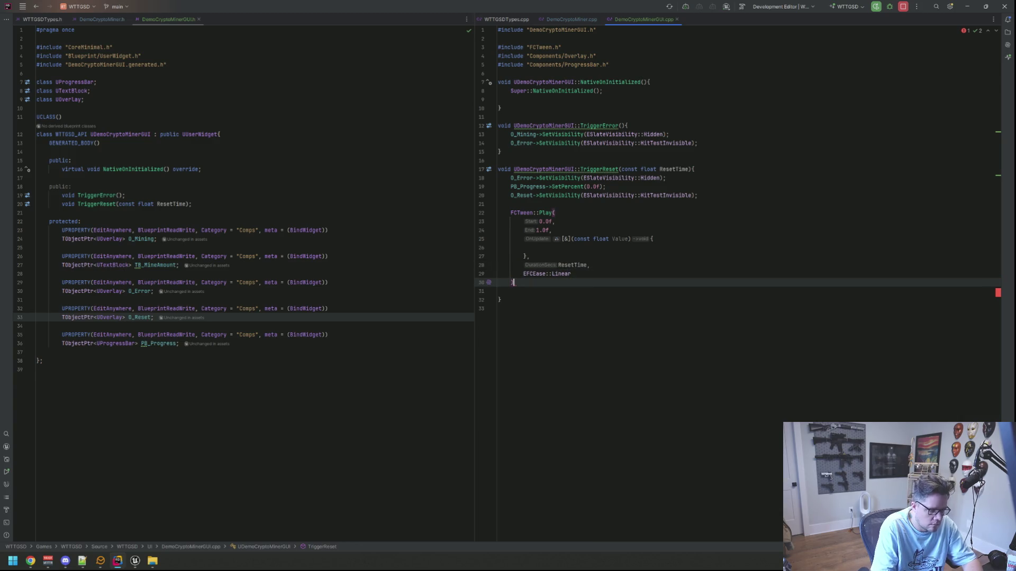
{"action": "type", "text": ";->BindTo(this)-"}
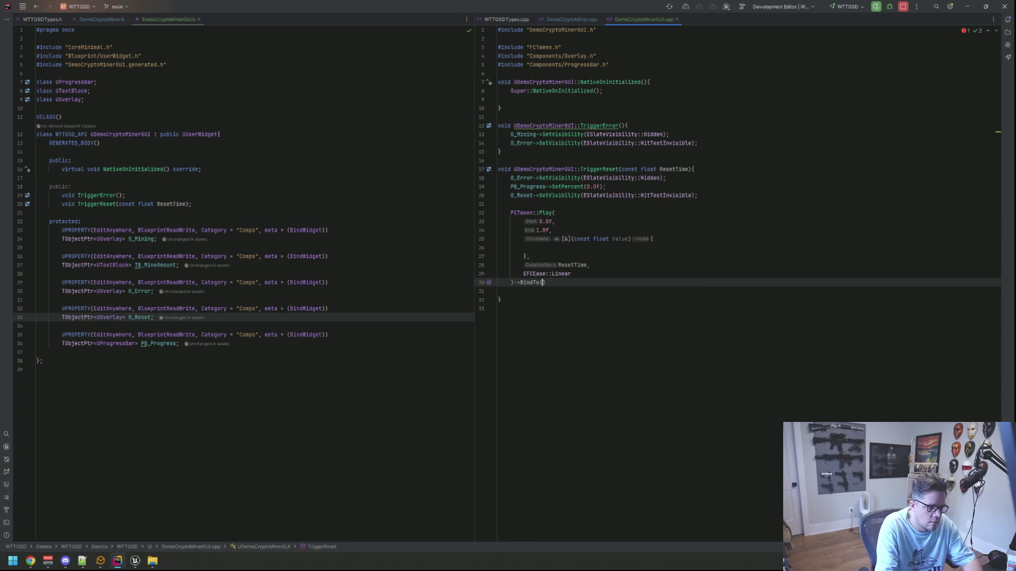
{"action": "type", "text": ">SetAutoDestroy(tru"}
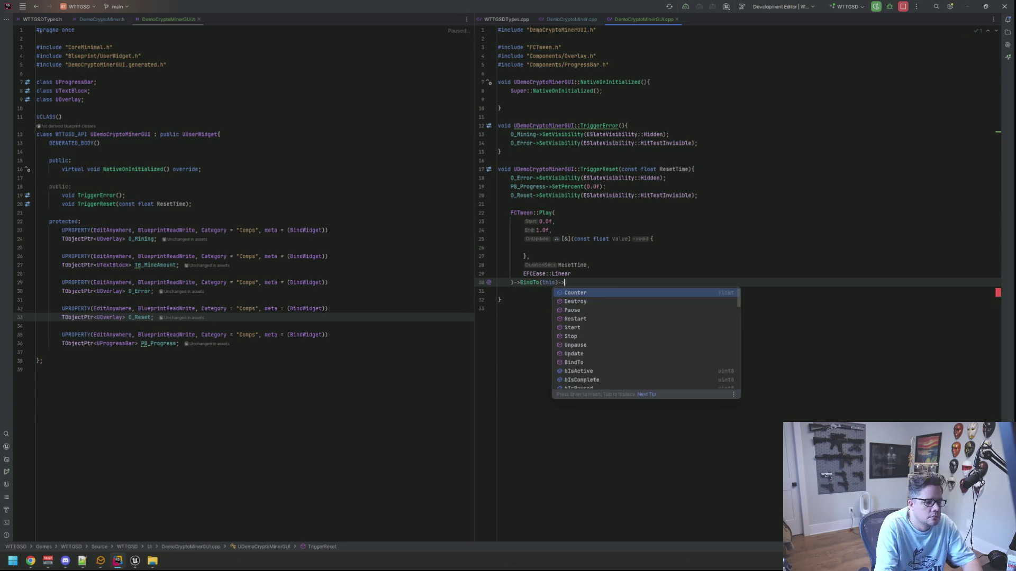
{"action": "key", "text": "Return"}
Step: Add a SetOnComplete call with an empty [&](){} lambda before BindTo
{"action": "key", "text": "Up"}
{"action": "key", "text": "Return"}
{"action": "type", "text": "a"}
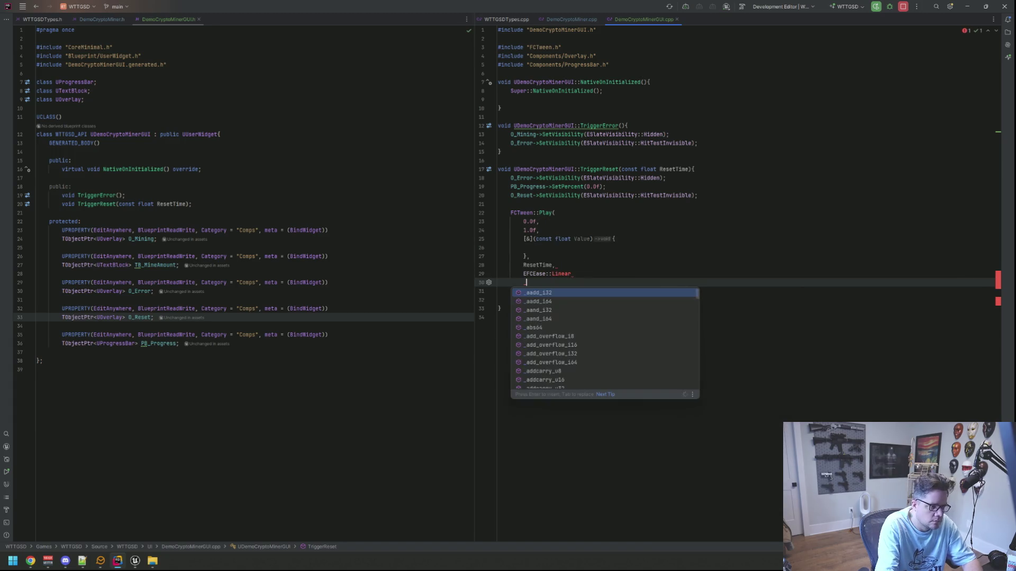
{"action": "key", "text": "BackSpace"}
{"action": "type", "text": "->s"}
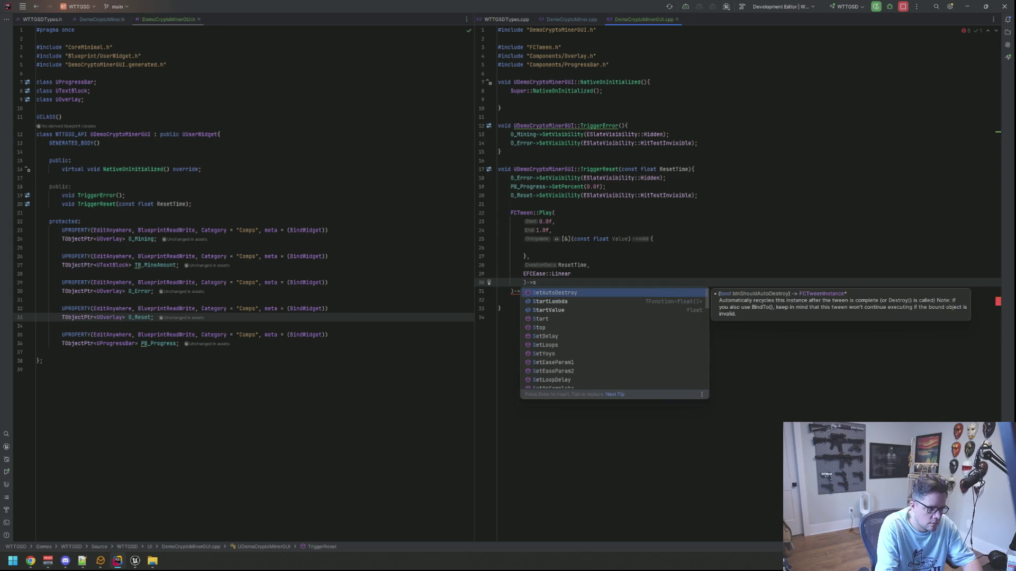
{"action": "key", "text": "BackSpace"}
{"action": "type", "text": "oncom"}
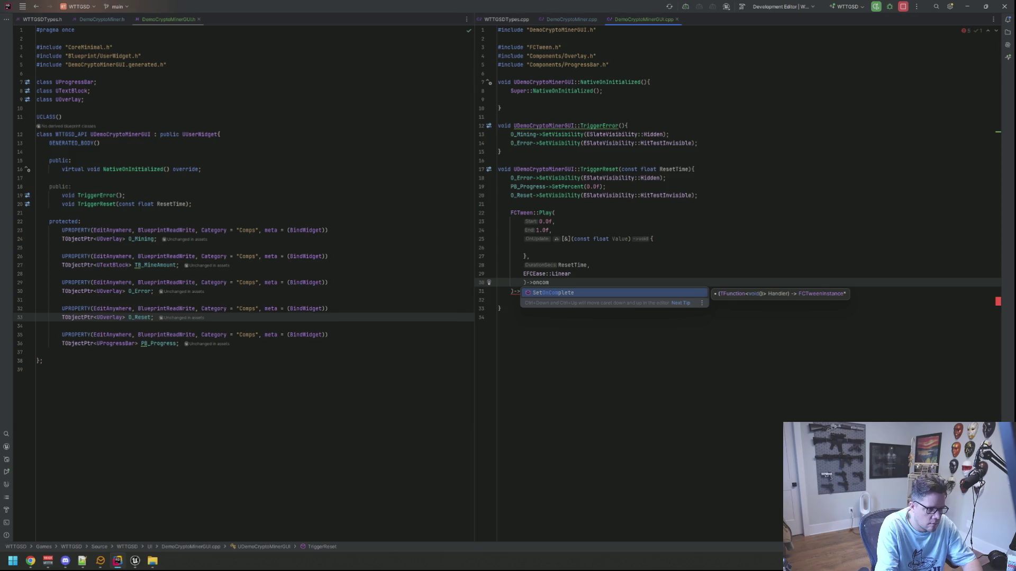
{"action": "key", "text": "Return"}
{"action": "type", "text": "[&](){"}
{"action": "key", "text": "Return"}
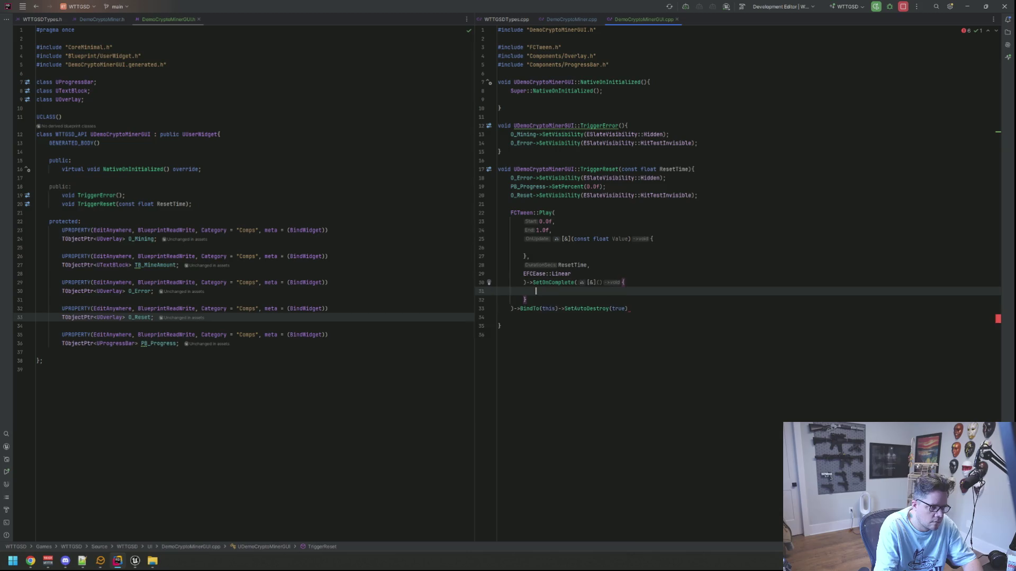
Step: Unindent the completion lambda, join the BindTo chain to its brace and end with a semicolon
{"action": "key", "text": "shift+Up"}
{"action": "key", "text": "shift+Up"}
{"action": "key", "text": "shift+Tab"}
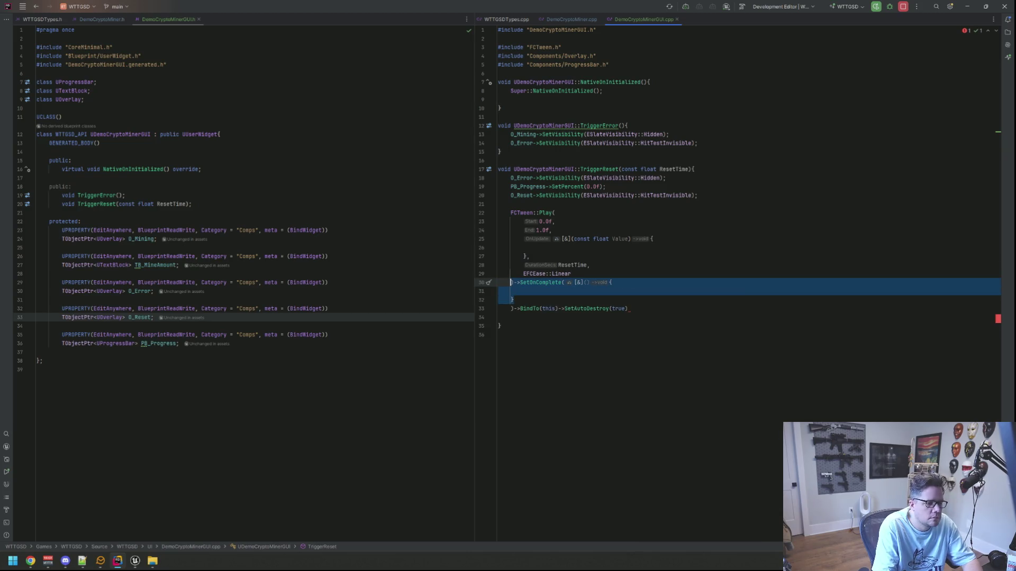
{"action": "left_click", "coordinate": [511, 308]}
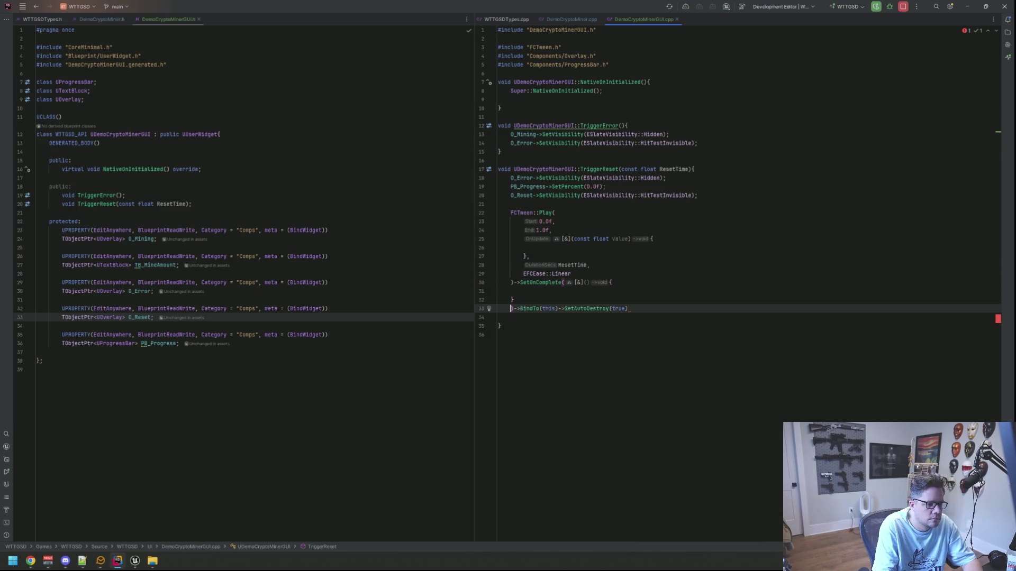
{"action": "key", "text": "BackSpace"}
{"action": "type", "text": ";"}
{"action": "key", "text": "Up"}
{"action": "key", "text": "Up"}
{"action": "key", "text": "Up"}
{"action": "key", "text": "Up"}
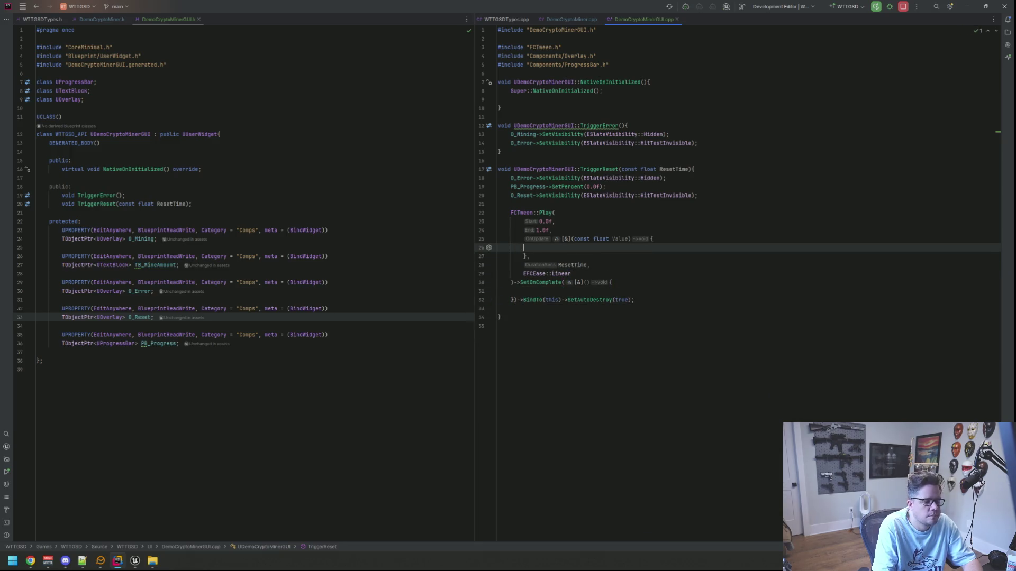
Step: Delete the blank line after the tween call in TriggerReset
{"action": "key", "text": "Down"}
{"action": "key", "text": "Down"}
{"action": "key", "text": "Down"}
{"action": "key", "text": "BackSpace"}
{"action": "key", "text": "Up"}
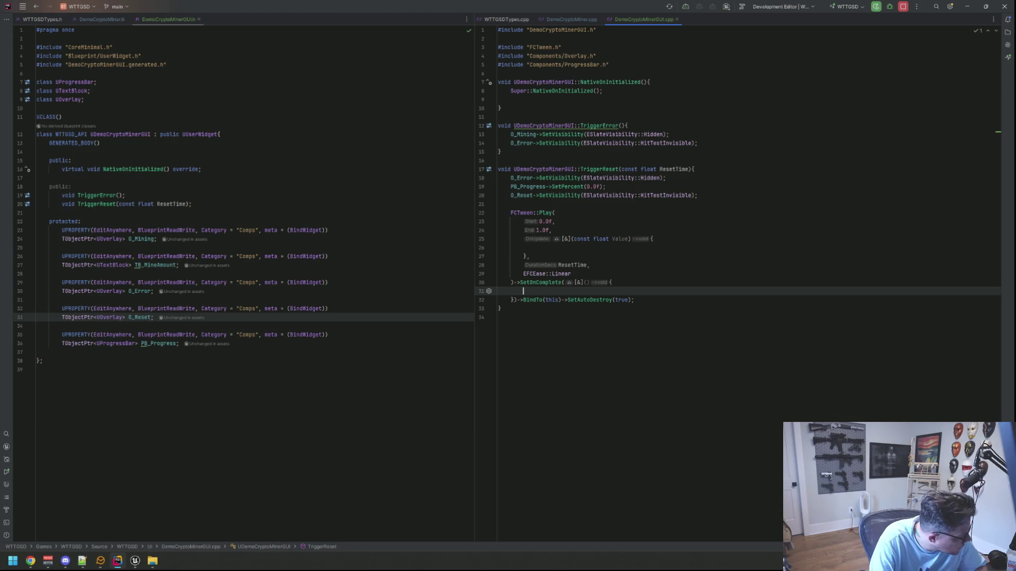
{"action": "key", "text": "Up"}
{"action": "key", "text": "Up"}
{"action": "key", "text": "Up"}
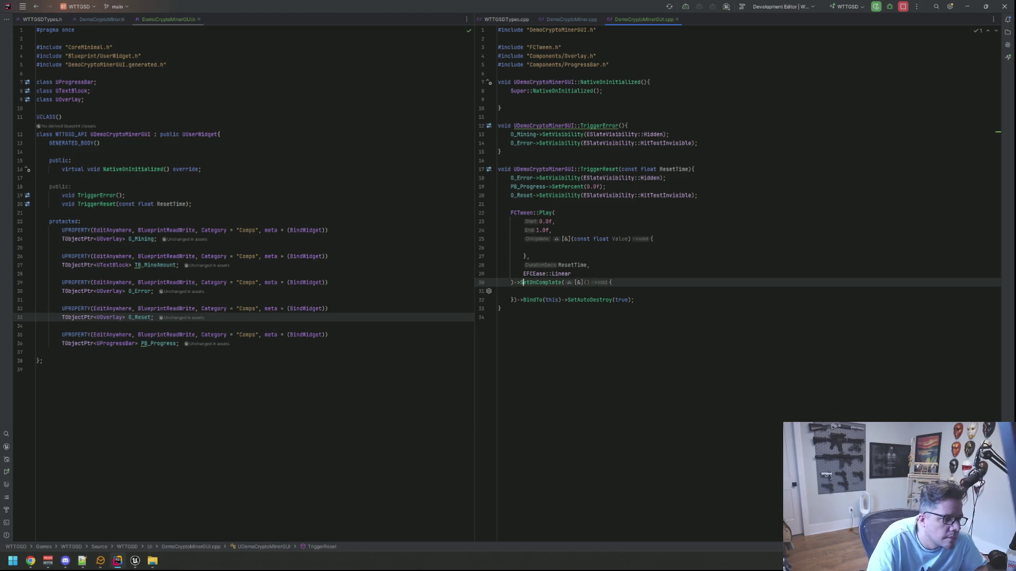
Step: Make the update lambda call PB_Progress->SetPercent(Value)
{"action": "type", "text": "PB"}
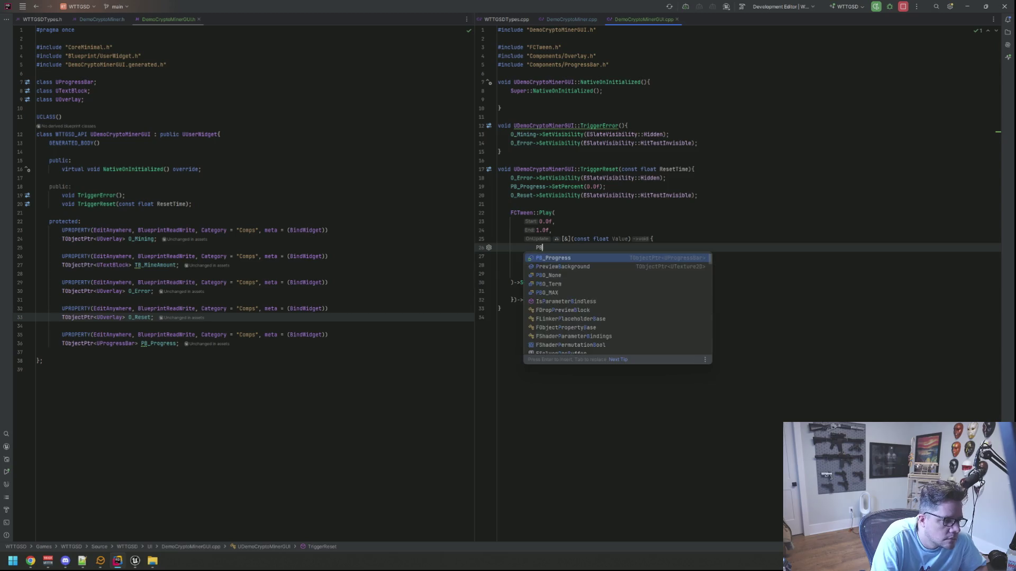
{"action": "type", "text": "_Progress->Setper"}
{"action": "key", "text": "Return"}
{"action": "type", "text": "Val"}
{"action": "key", "text": "Return"}
{"action": "type", "text": ";"}
{"action": "key", "text": "Down"}
{"action": "key", "text": "Down"}
{"action": "key", "text": "Down"}
Step: In the completion lambda, set O_Reset's visibility to ESlateVisibility::Hidden
{"action": "left_click", "coordinate": [523, 291]}
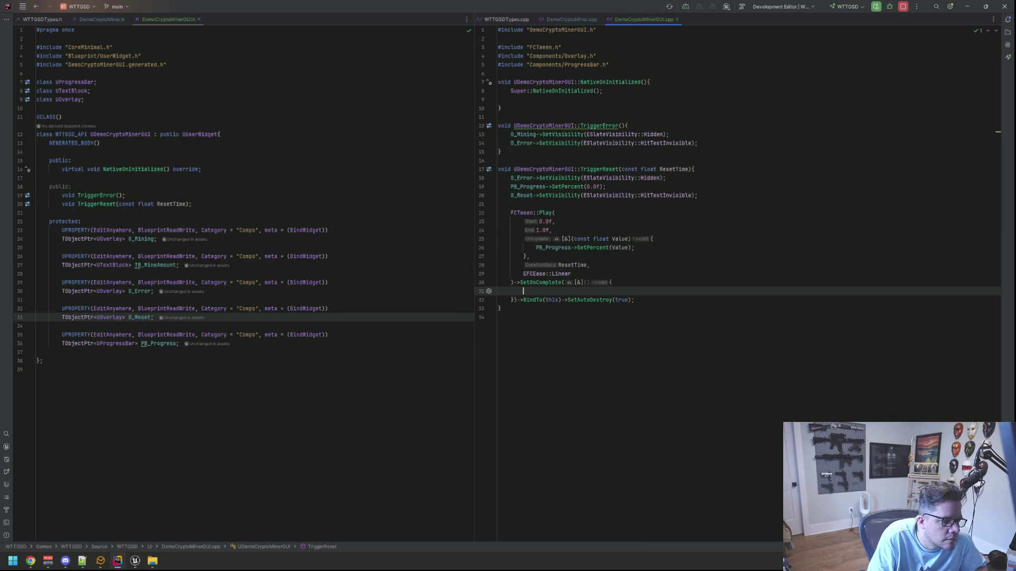
{"action": "type", "text": "O_Error->SetV"}
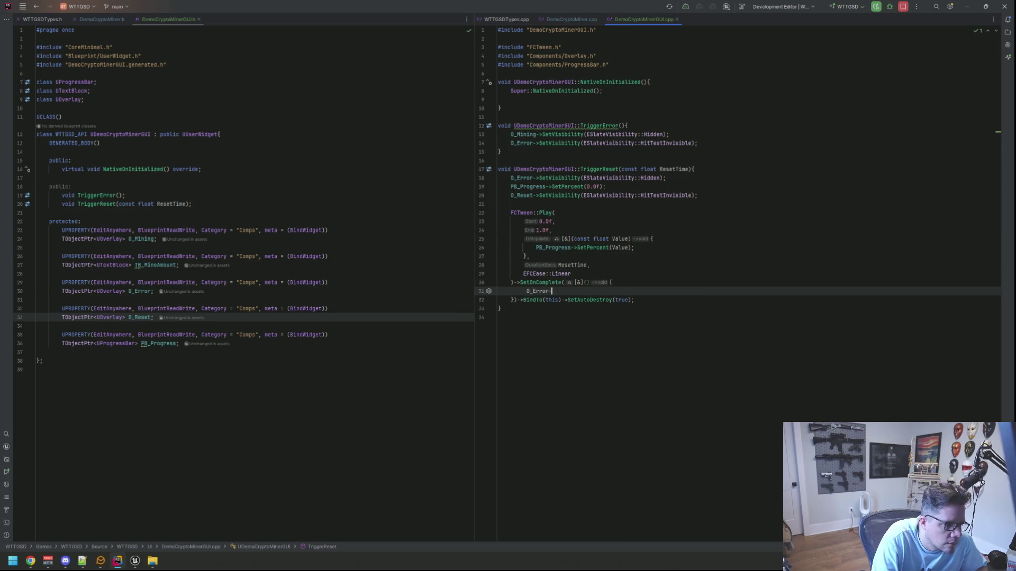
{"action": "key", "text": "Return"}
{"action": "type", "text": "Hid"}
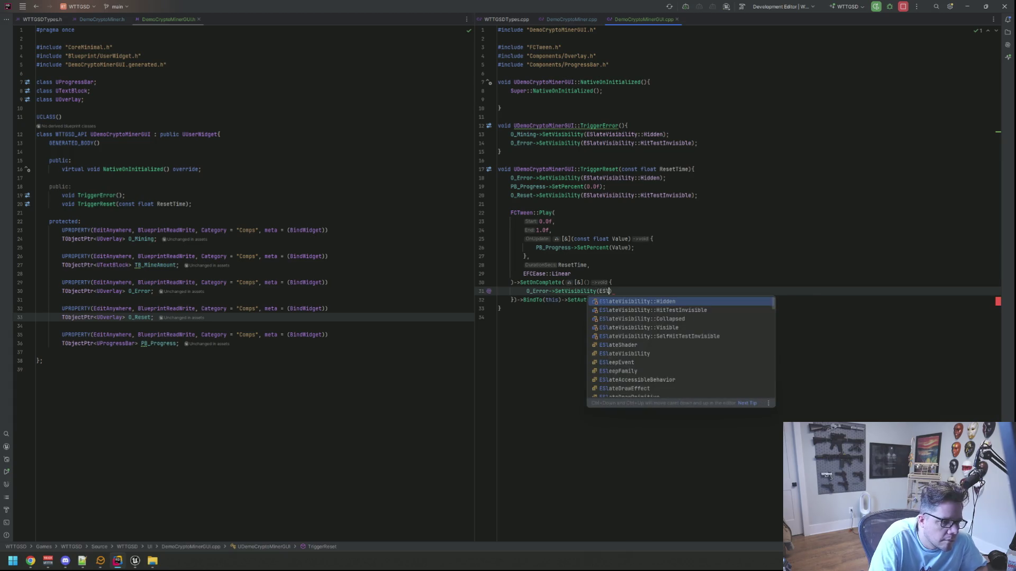
{"action": "key", "text": "Return"}
{"action": "key", "text": "End"}
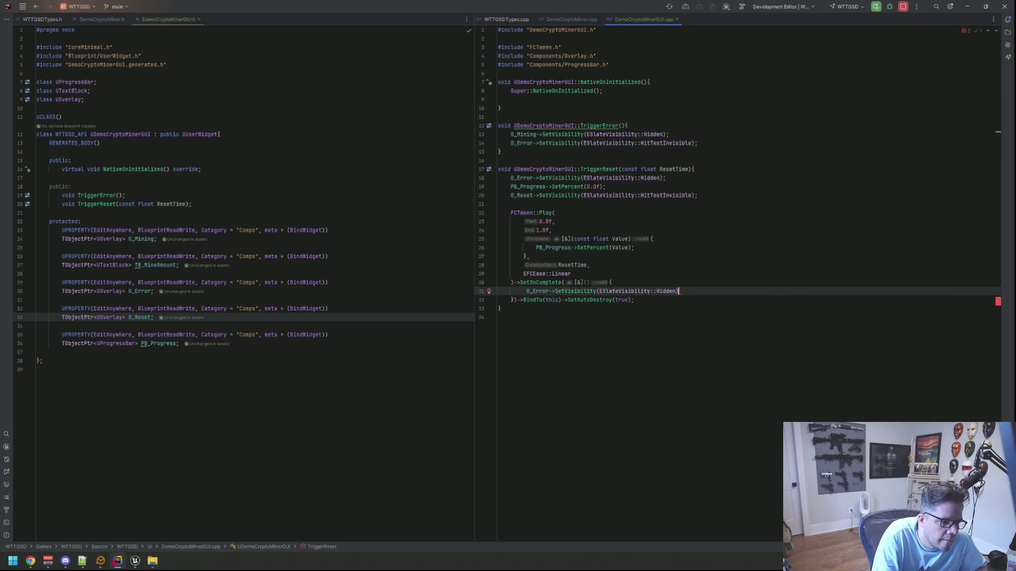
{"action": "key", "text": "BackSpace"}
{"action": "key", "text": "BackSpace"}
{"action": "key", "text": "BackSpace"}
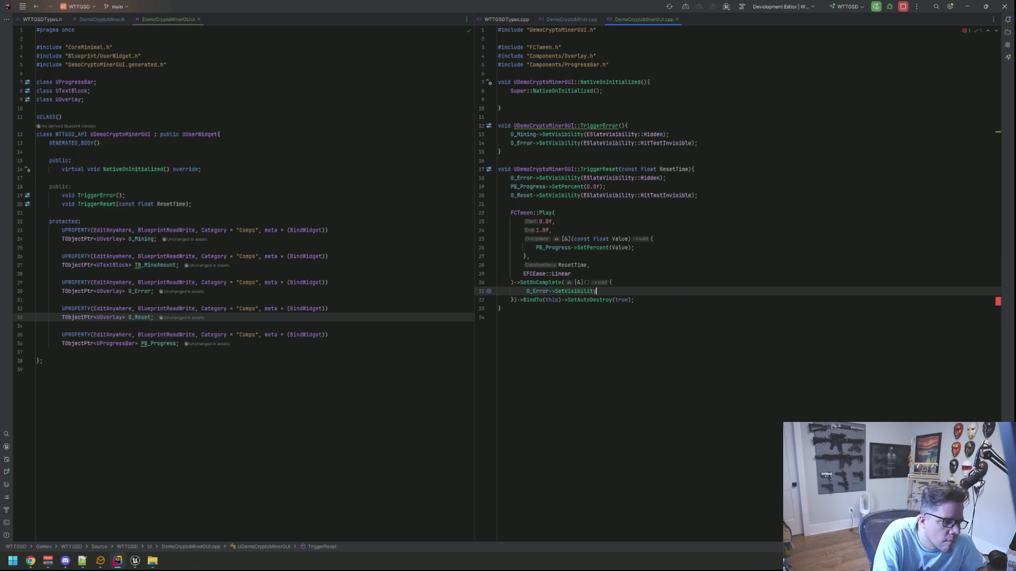
{"action": "type", "text": "_Reset->SetV"}
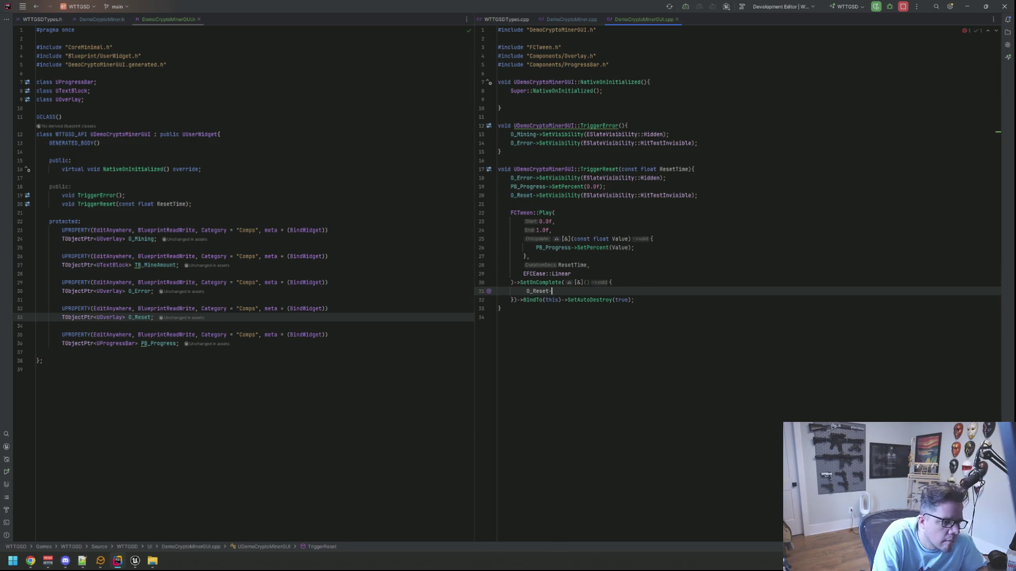
{"action": "key", "text": "Return"}
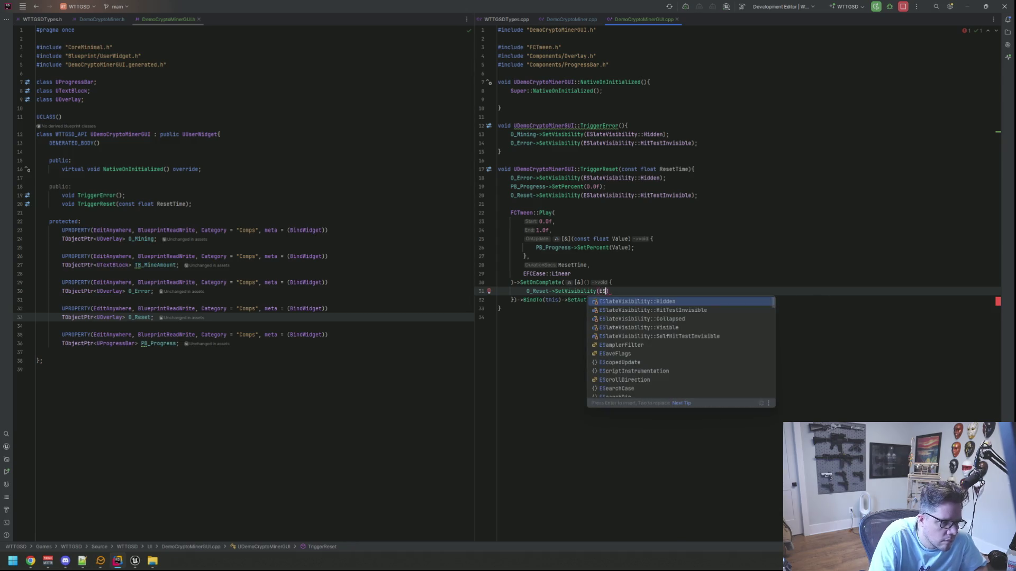
{"action": "key", "text": "Return"}
{"action": "type", "text": ";"}
{"action": "key", "text": "Return"}
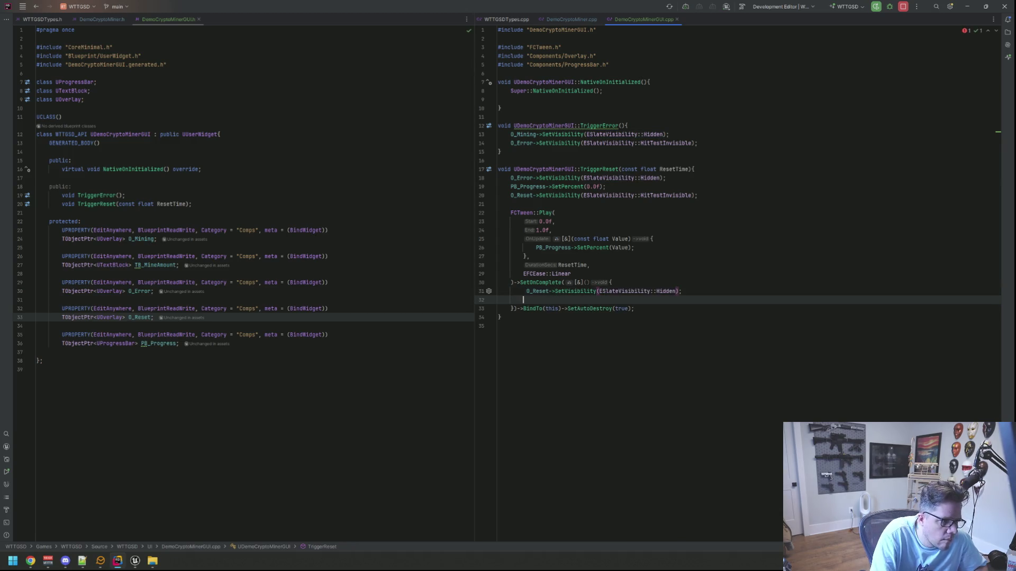
{"action": "key", "text": "shift"}
{"action": "key", "text": "shift"}
{"action": "key", "text": "Escape"}
{"action": "key", "text": "Up"}
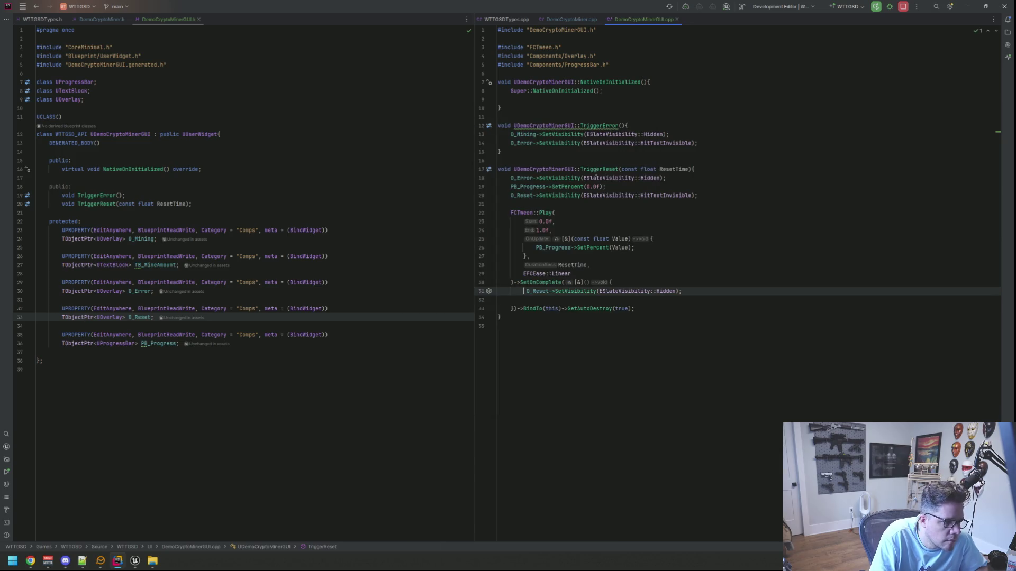
{"action": "key", "text": "Delete"}
{"action": "key", "text": "Down"}
Step: Add O_Mining->SetVisibility(ESlateVisibility::Visible) and PB_Progress->SetPercent(0.0f) to the completion lambda
{"action": "type", "text": "O_MIN"}
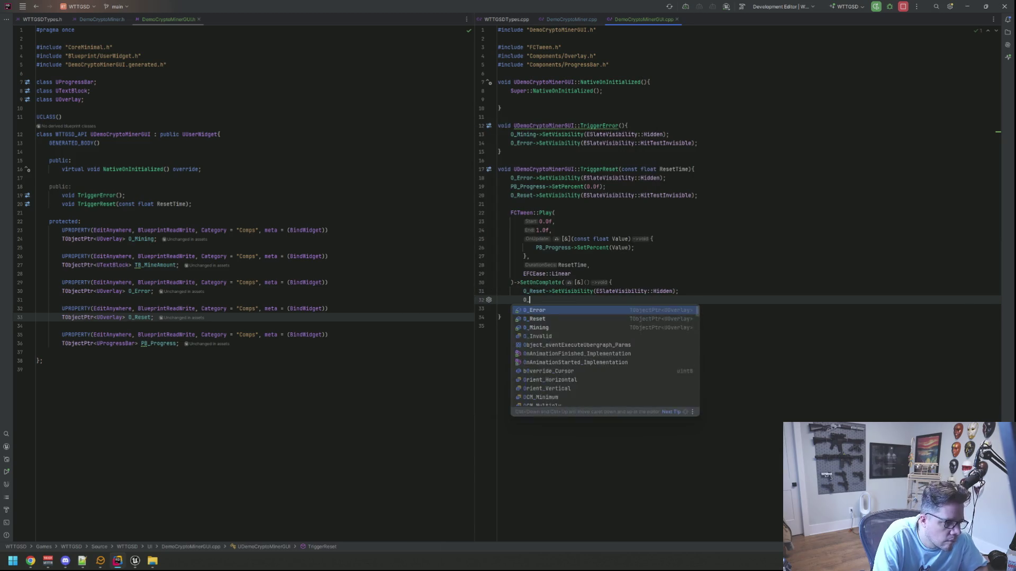
{"action": "key", "text": "Return"}
{"action": "type", "text": "->SetVis"}
{"action": "key", "text": "Return"}
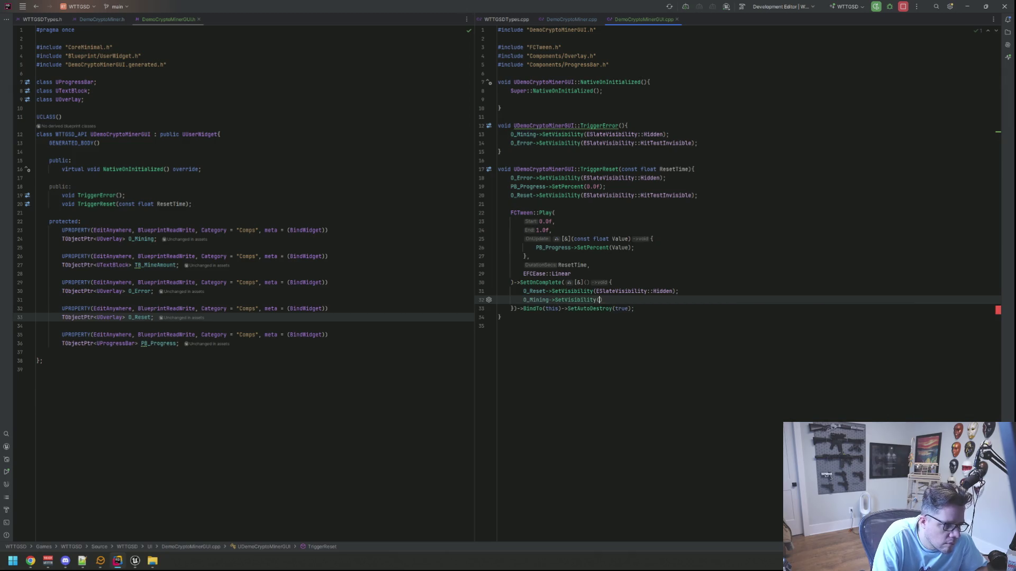
{"action": "type", "text": "ES"}
{"action": "key", "text": "Down"}
{"action": "key", "text": "Down"}
{"action": "key", "text": "Return"}
{"action": "type", "text": ";"}
{"action": "key", "text": "Return"}
{"action": "type", "text": "PB_"}
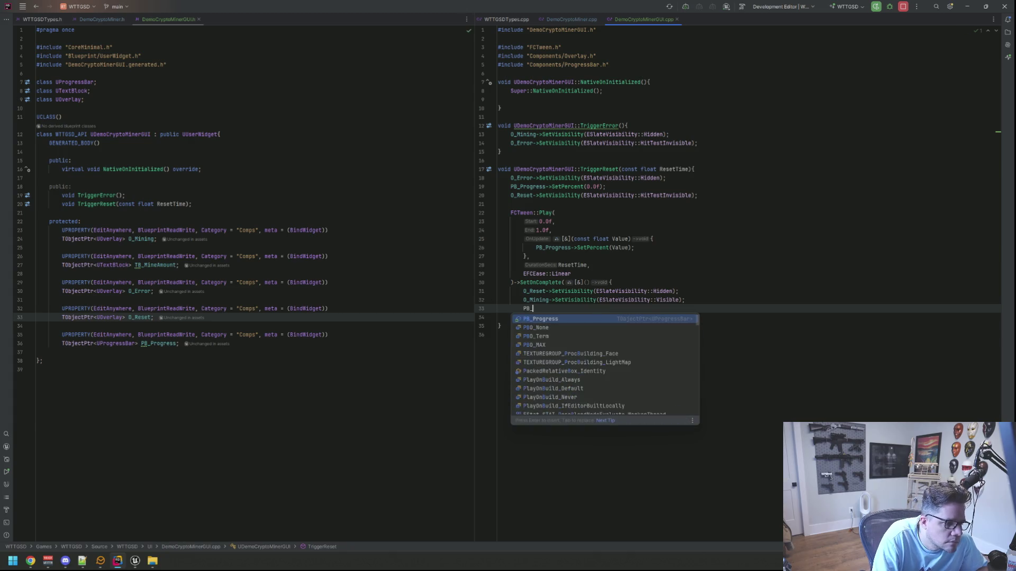
{"action": "type", "text": "Progress->SetP"}
{"action": "key", "text": "Return"}
{"action": "type", "text": "0.0f);"}
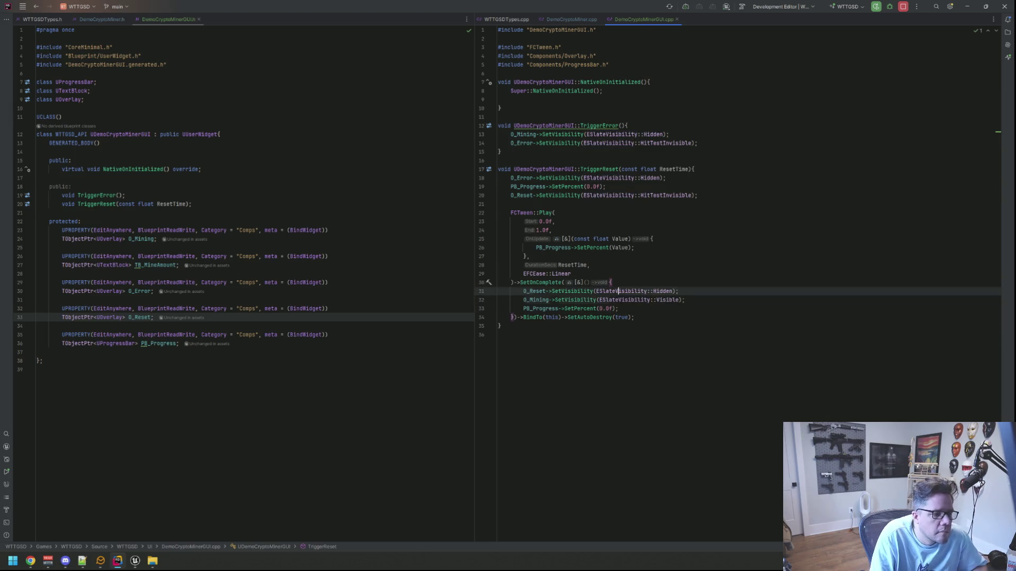
Step: Switch to DemoCryptoMiner.cpp to view its empty Interact() function
{"action": "left_click", "coordinate": [634, 300]}
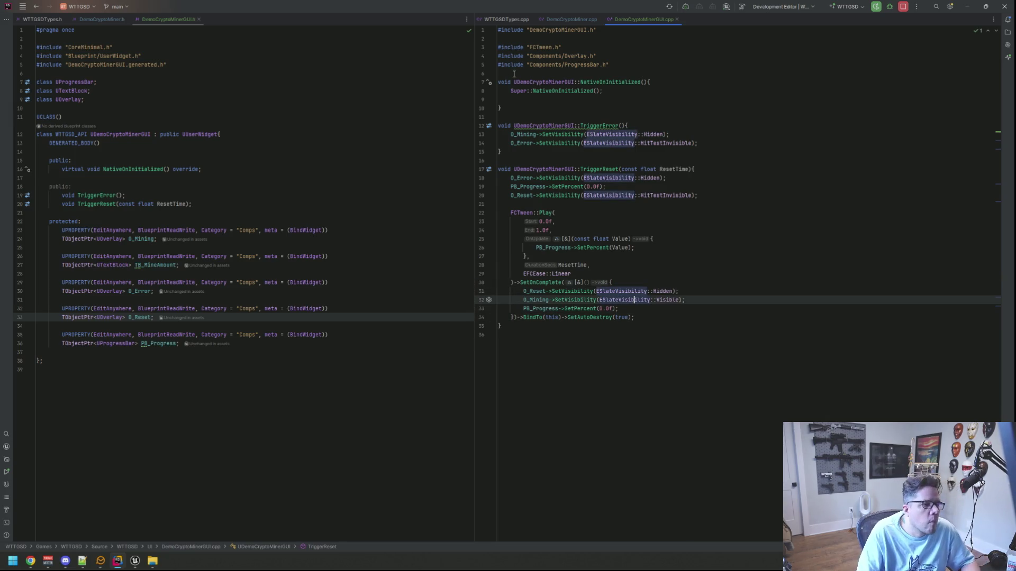
{"action": "left_click", "coordinate": [550, 20]}
{"action": "scroll", "coordinate": [571, 331], "scroll_direction": "down", "scroll_amount": 1}
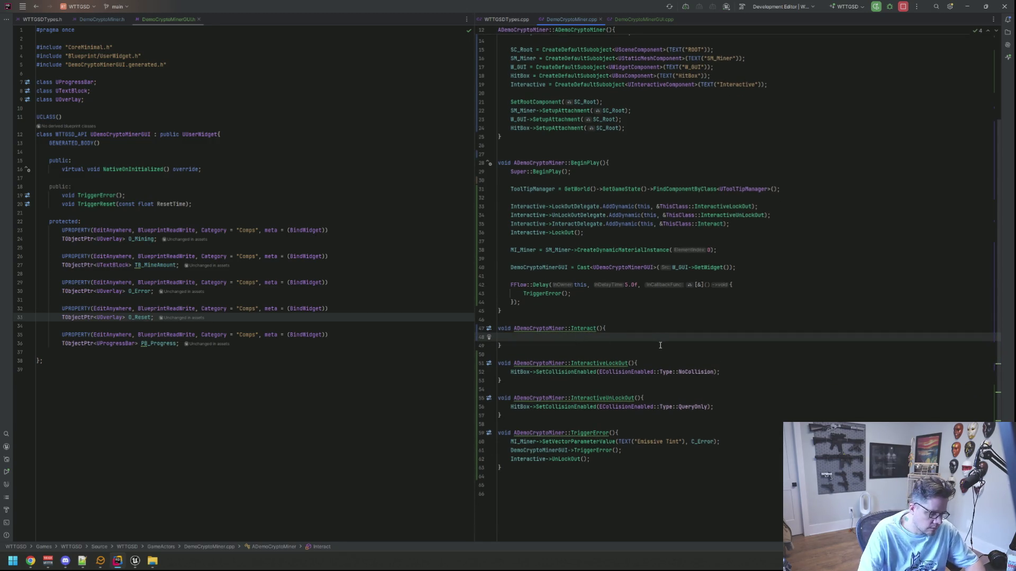
Step: Declare const float WaitTime = 10.0f; in Interact() and bring up DemoCryptoMiner.h alongside
{"action": "type", "text": "const "}
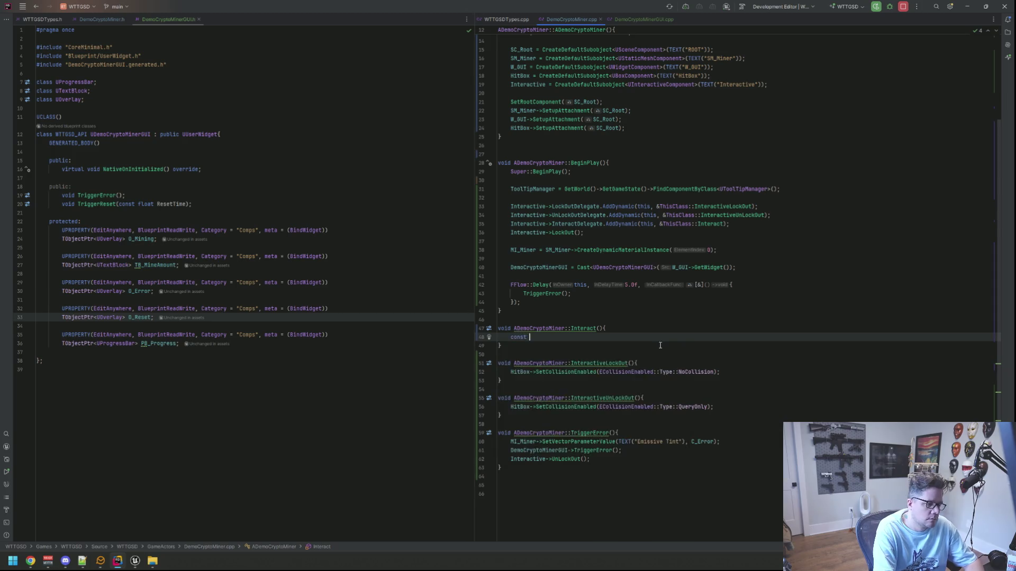
{"action": "type", "text": "float WaitTime ="}
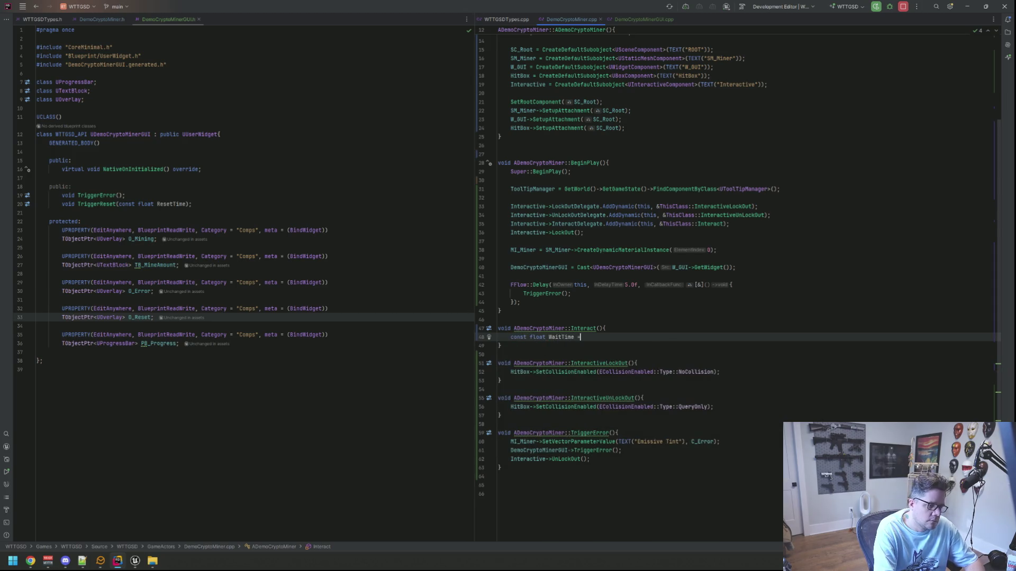
{"action": "type", "text": " 10.0f;"}
{"action": "key", "text": "Return"}
{"action": "key", "text": "Return"}
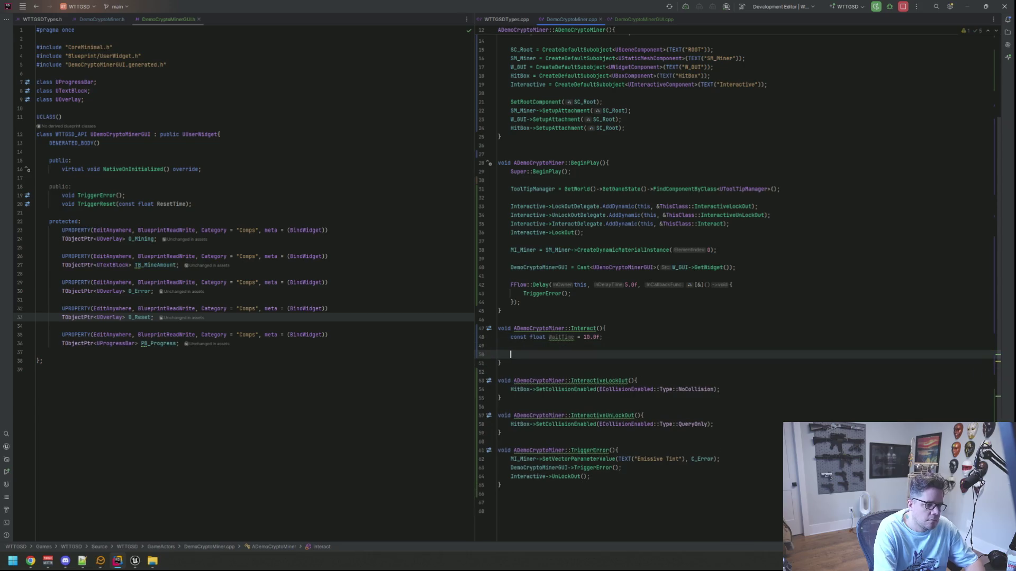
{"action": "key", "text": "shift+Up"}
{"action": "left_click", "coordinate": [510, 354]}
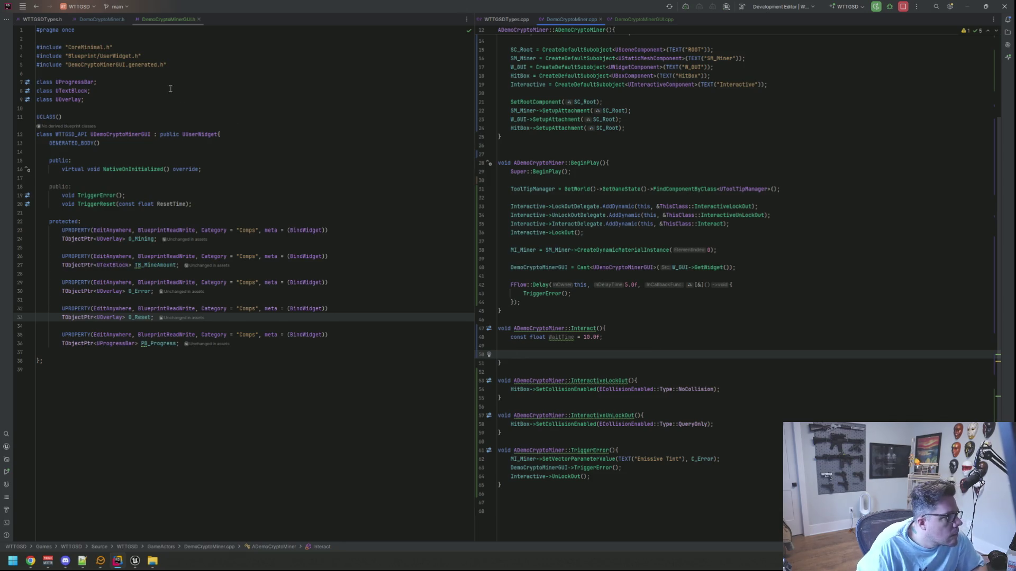
{"action": "key", "text": "ctrl+alt+Left"}
{"action": "left_click", "coordinate": [578, 348]}
Step: Call DemoCryptoMinerGUI->TriggerReset(WaitTime); on line 50 of Interact()
{"action": "left_click", "coordinate": [579, 354]}
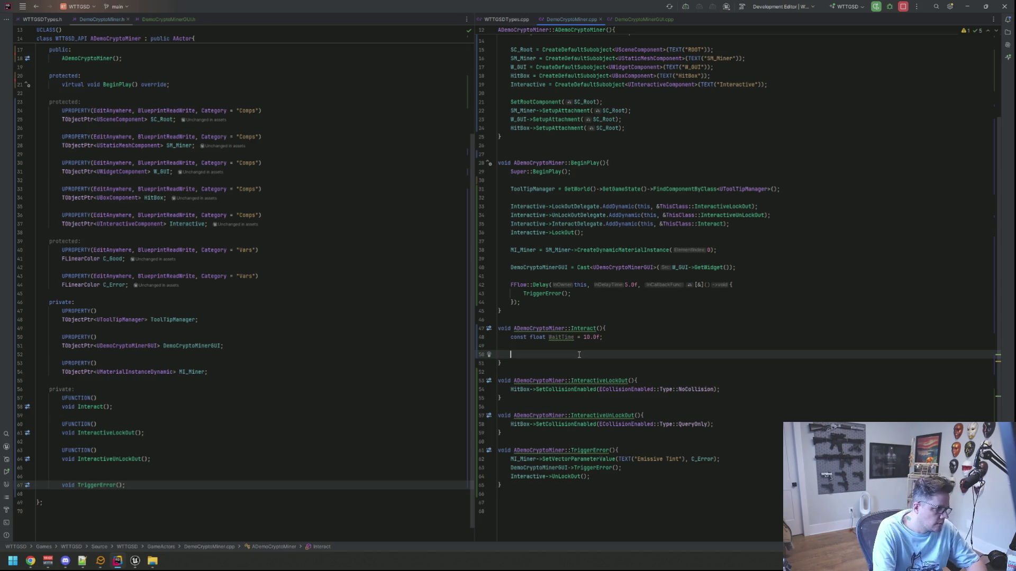
{"action": "type", "text": "Dem"}
{"action": "key", "text": "Return"}
{"action": "type", "text": "->"}
{"action": "type", "text": "Tirg"}
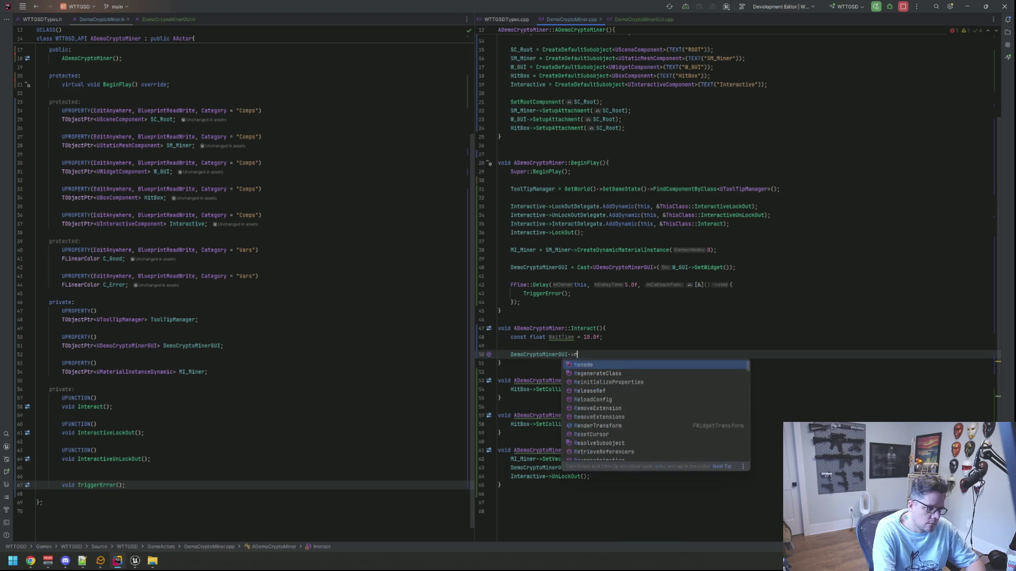
{"action": "key", "text": "BackSpace"}
{"action": "type", "text": "Tirg"}
{"action": "key", "text": "Down"}
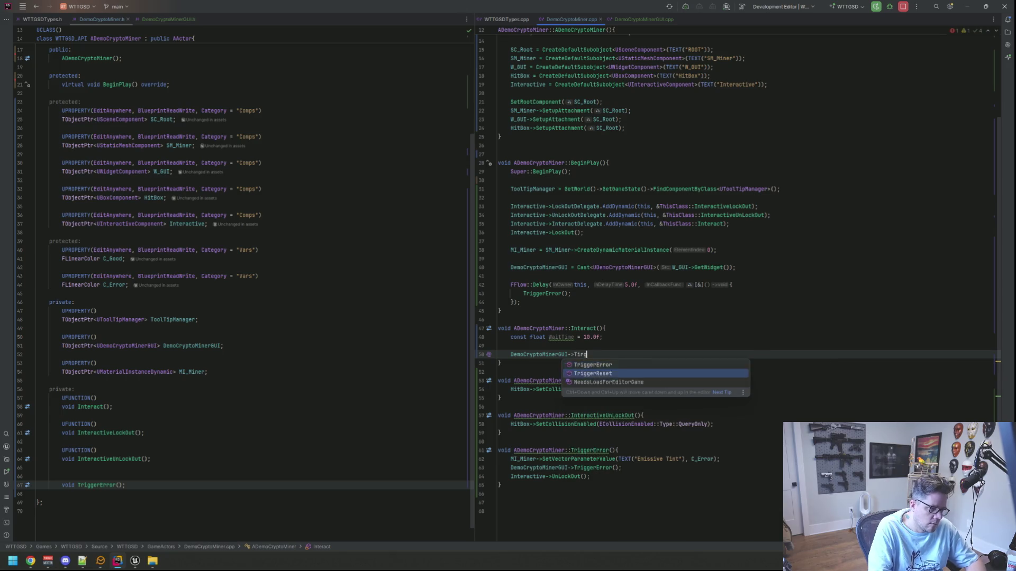
{"action": "key", "text": "Return"}
{"action": "type", "text": "Wa"}
{"action": "key", "text": "Return"}
{"action": "type", "text": ";"}
{"action": "key", "text": "Return"}
{"action": "key", "text": "Return"}
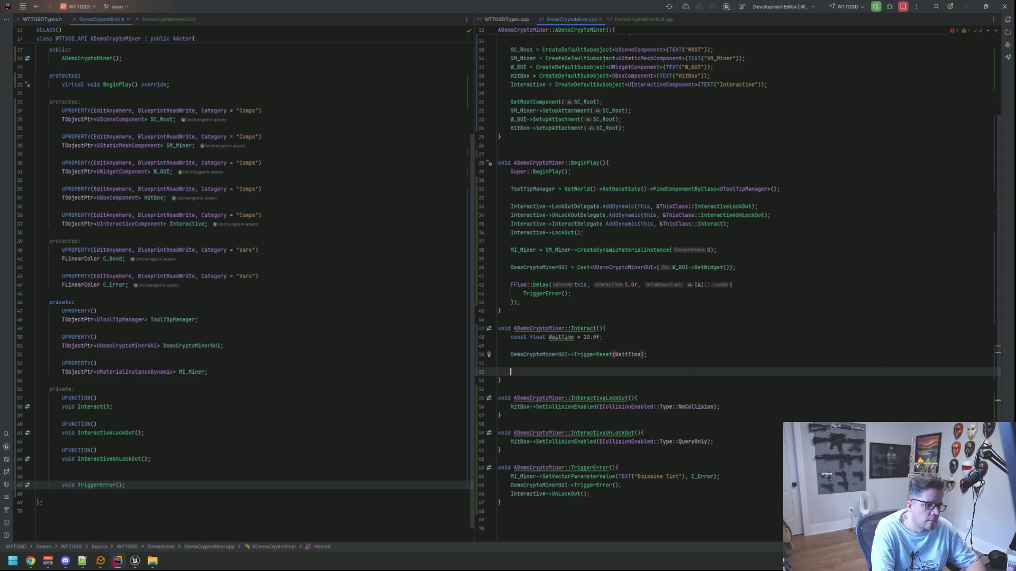
Step: Add MI_Miner->SetScalarParameterValue(TEXT(""), 0.0f); below the TriggerReset call
{"action": "type", "text": "FFl"}
{"action": "key", "text": "BackSpace"}
{"action": "key", "text": "BackSpace"}
{"action": "key", "text": "BackSpace"}
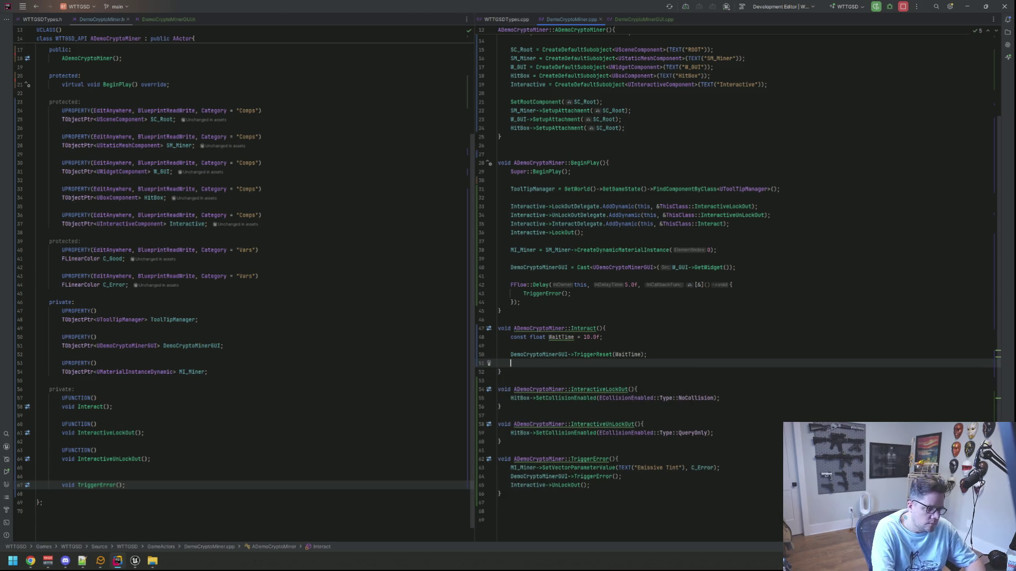
{"action": "type", "text": "MI_Miner->SetSca"}
{"action": "key", "text": "Return"}
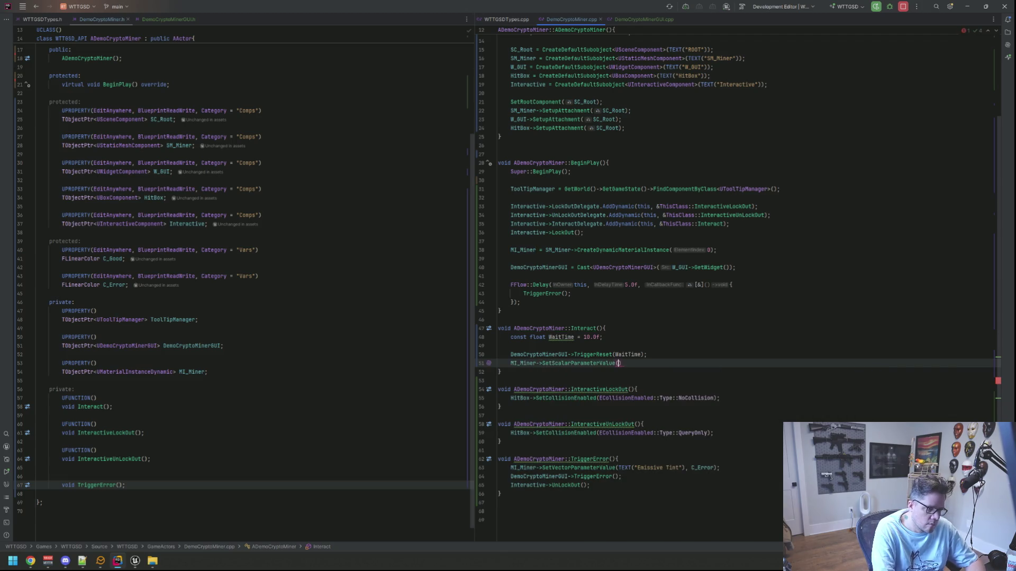
{"action": "type", "text": "TEXT(\""}
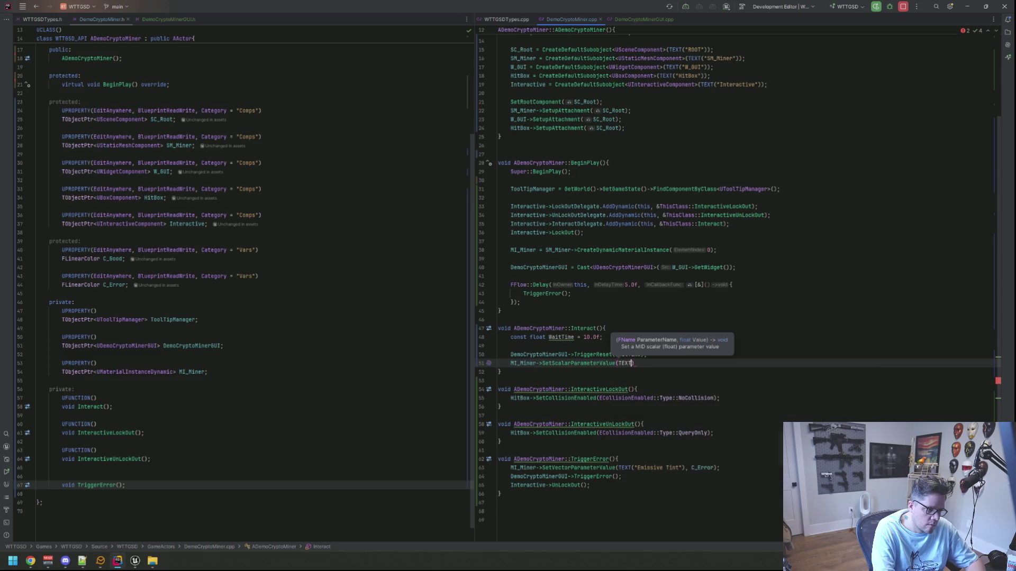
{"action": "key", "text": "Right"}
{"action": "key", "text": "Left"}
{"action": "key", "text": "Left"}
{"action": "key", "text": "Right"}
{"action": "type", "text": ", 0.0f"}
{"action": "key", "text": "Up"}
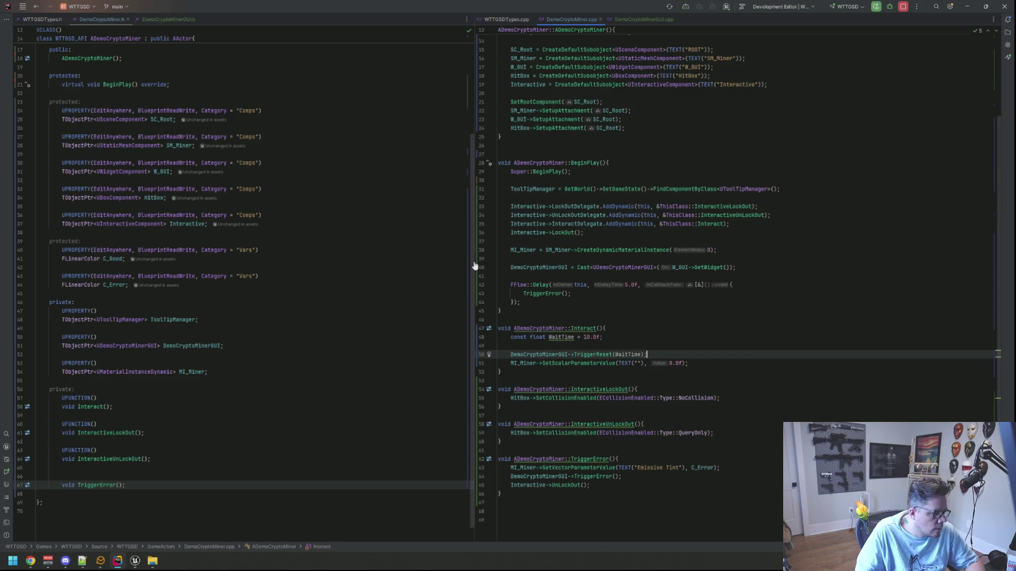
{"action": "left_click", "coordinate": [135, 561]}
Step: Look up EmissivePowerOverwrite in the M_ReflectMaster material and paste it into the scalar parameter call
{"action": "left_click", "coordinate": [162, 529]}
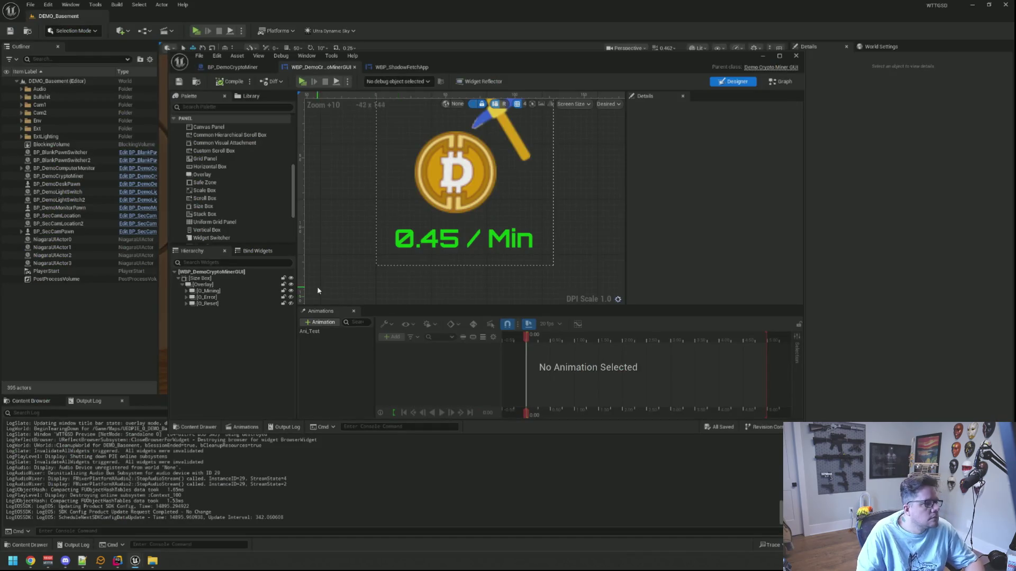
{"action": "left_click", "coordinate": [236, 67]}
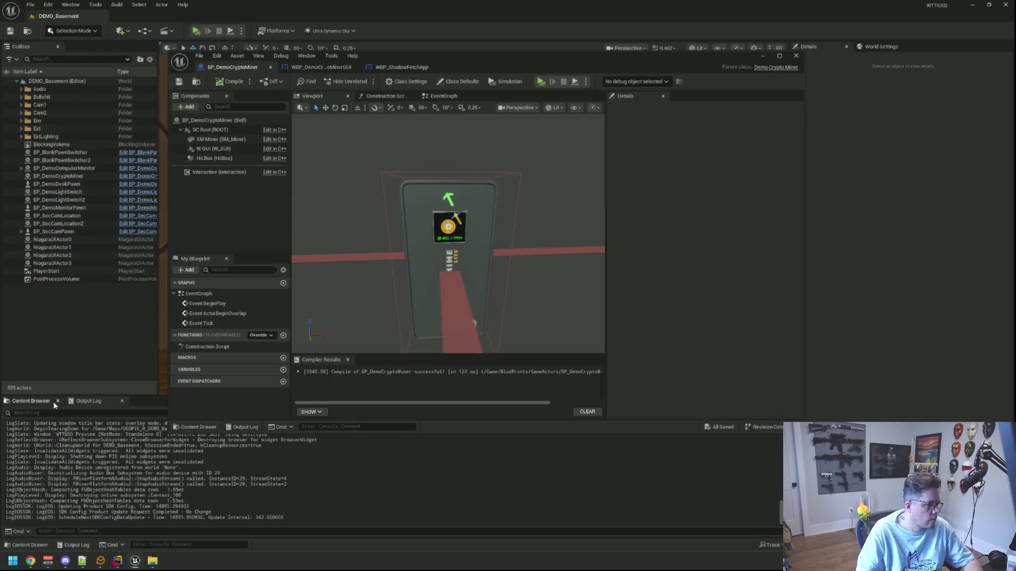
{"action": "left_click", "coordinate": [54, 402]}
{"action": "double_click", "coordinate": [447, 453]}
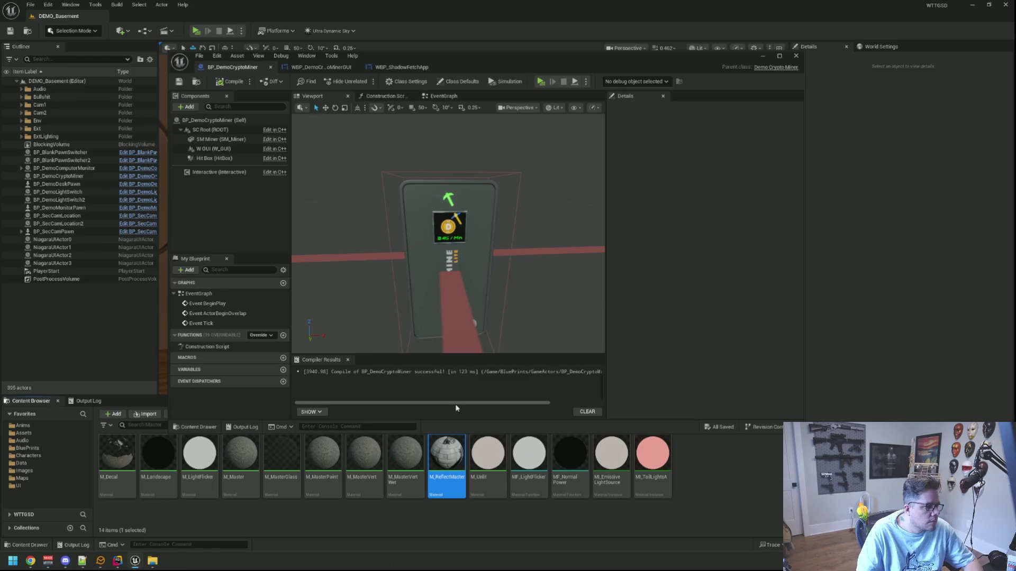
{"action": "scroll", "coordinate": [429, 288], "scroll_direction": "up", "scroll_amount": 5}
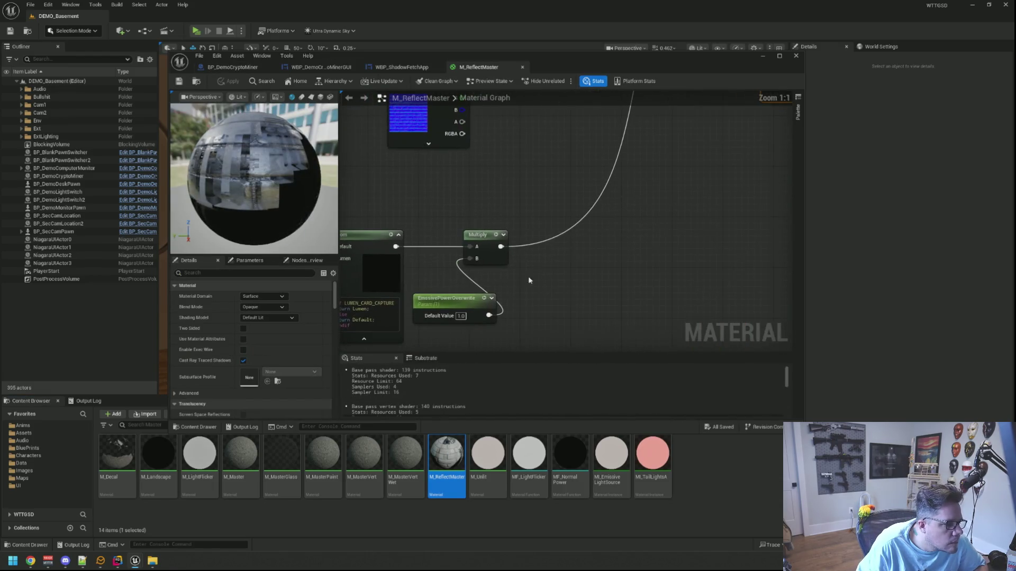
{"action": "left_click", "coordinate": [447, 298]}
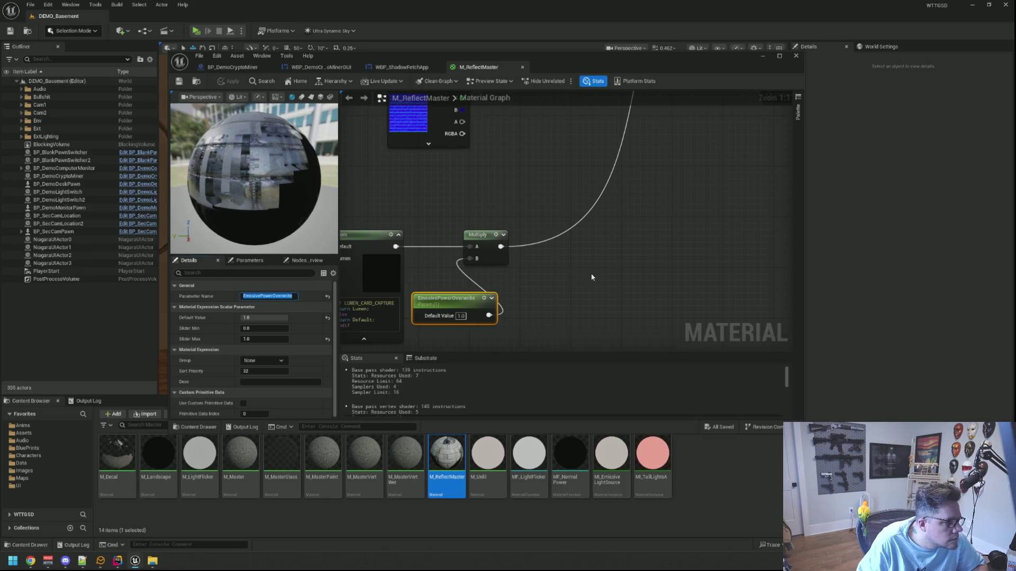
{"action": "left_click", "coordinate": [567, 293]}
{"action": "left_click_drag", "start_coordinate": [568, 293], "coordinate": [569, 283]}
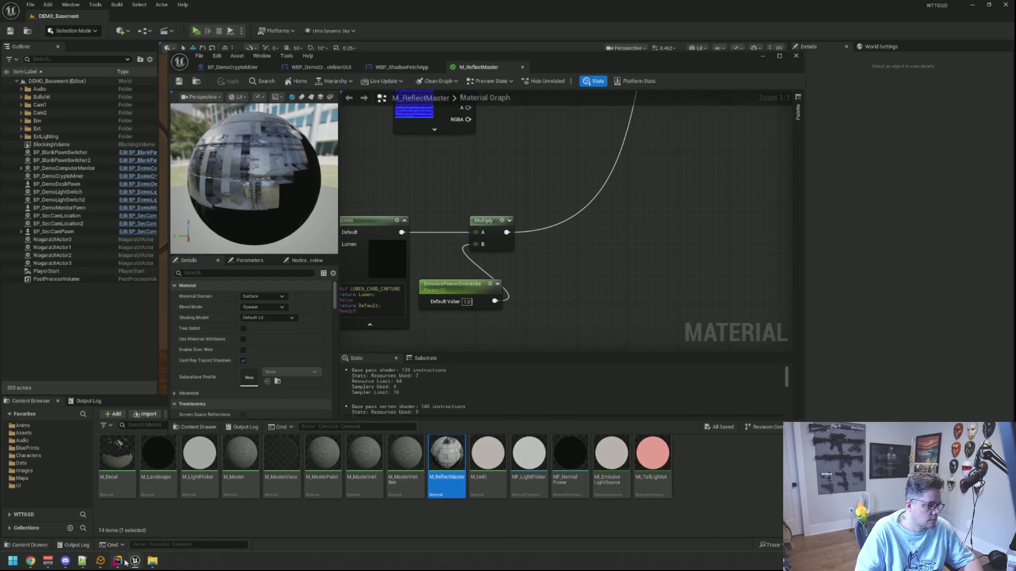
{"action": "left_click", "coordinate": [119, 561]}
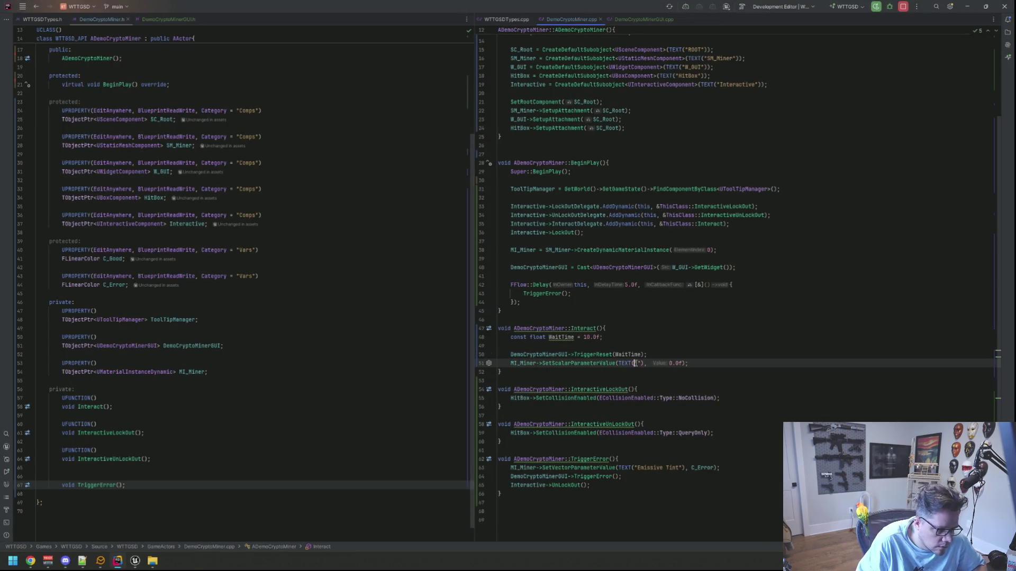
{"action": "type", "text": "EmissivePowerOverwrite"}
Step: Tidy the lines around the parameter call, leaving a blank line after the WaitTime declaration
{"action": "left_click", "coordinate": [706, 381]}
{"action": "left_click", "coordinate": [768, 365]}
{"action": "key", "text": "Return"}
{"action": "key", "text": "Return"}
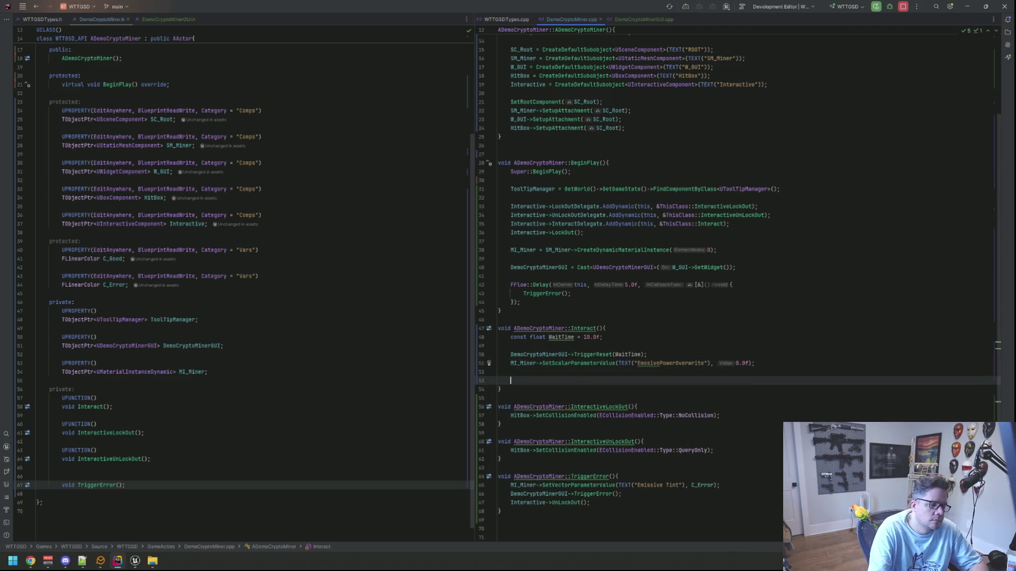
{"action": "type", "text": "FFlow"}
{"action": "key", "text": "BackSpace"}
{"action": "key", "text": "BackSpace"}
{"action": "key", "text": "BackSpace"}
{"action": "left_click", "coordinate": [511, 346]}
{"action": "key", "text": "Return"}
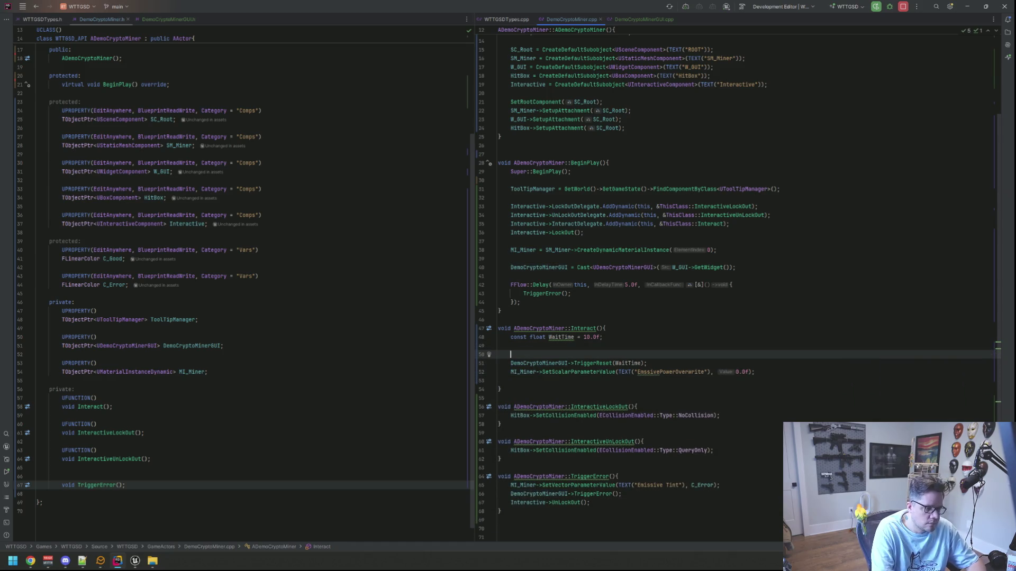
Step: Add Interactive->LockOut(); at the top of Interact and remove extra blank lines above TriggerReset
{"action": "left_click", "coordinate": [606, 329]}
{"action": "key", "text": "Return"}
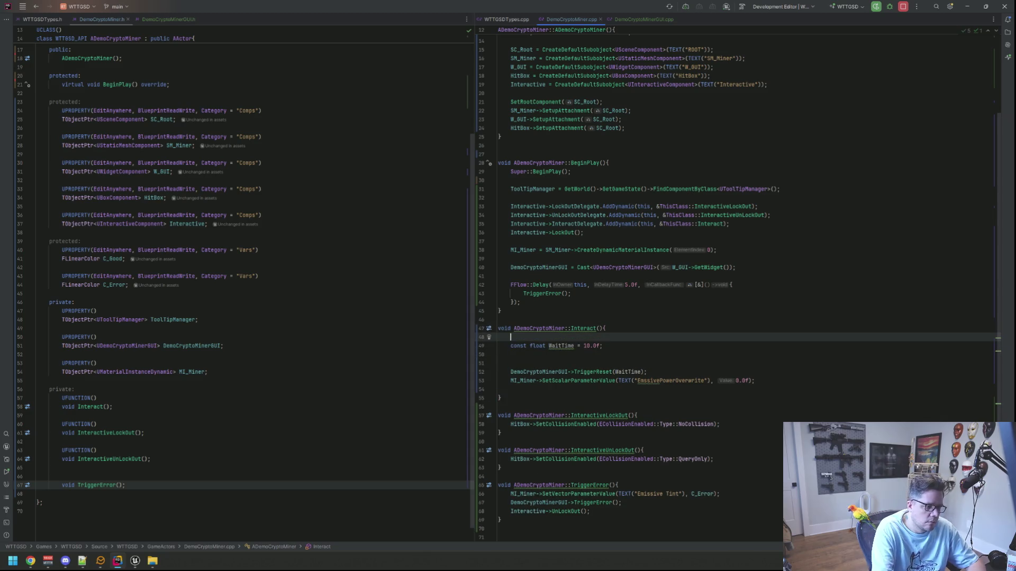
{"action": "type", "text": "Inter"}
{"action": "key", "text": "Return"}
{"action": "type", "text": "->Lock"}
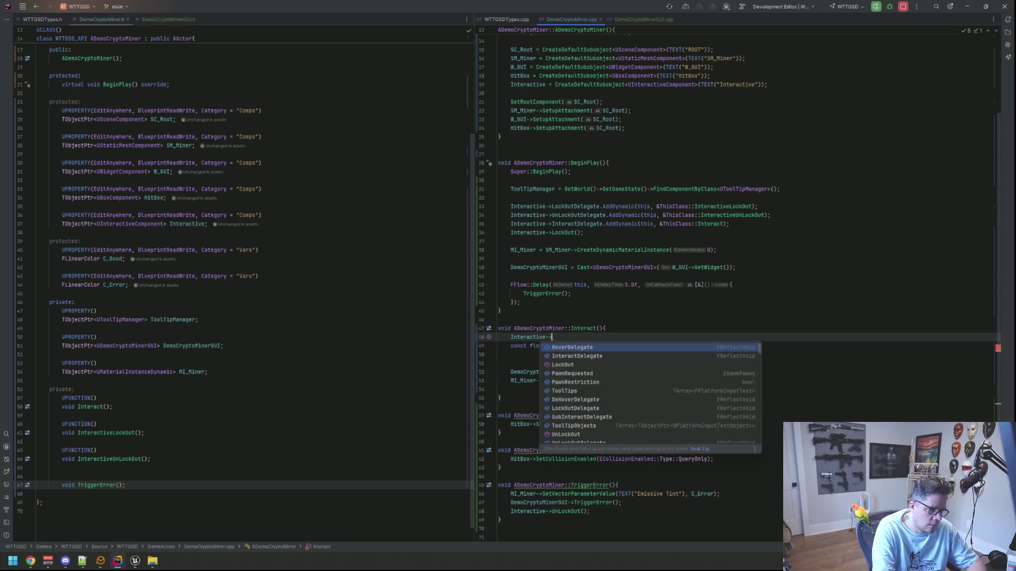
{"action": "key", "text": "Return"}
{"action": "type", "text": ";"}
{"action": "key", "text": "Return"}
{"action": "key", "text": "Down"}
{"action": "key", "text": "Down"}
{"action": "key", "text": "Down"}
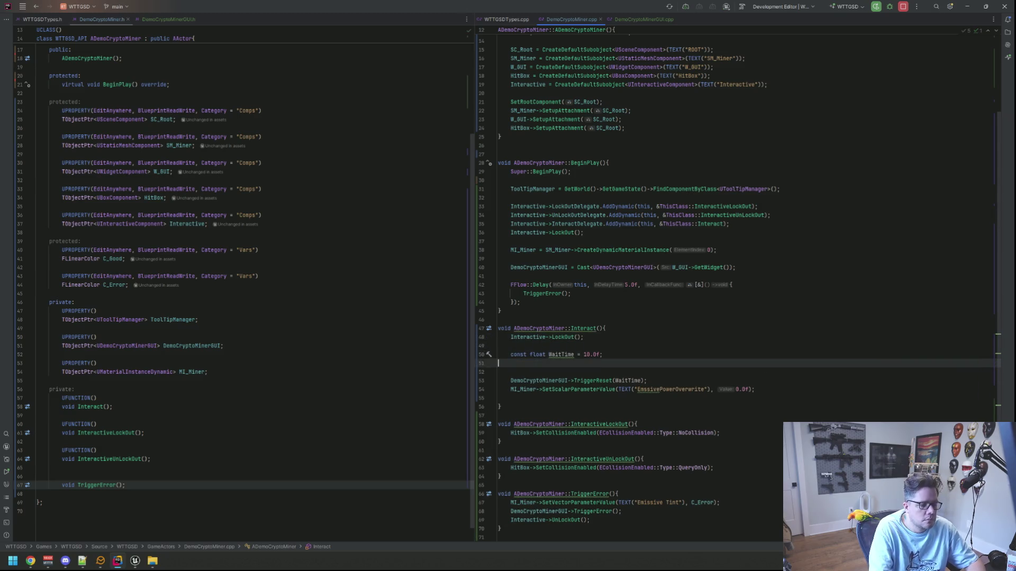
{"action": "key", "text": "BackSpace"}
{"action": "key", "text": "BackSpace"}
{"action": "key", "text": "Down"}
{"action": "key", "text": "Down"}
{"action": "key", "text": "Down"}
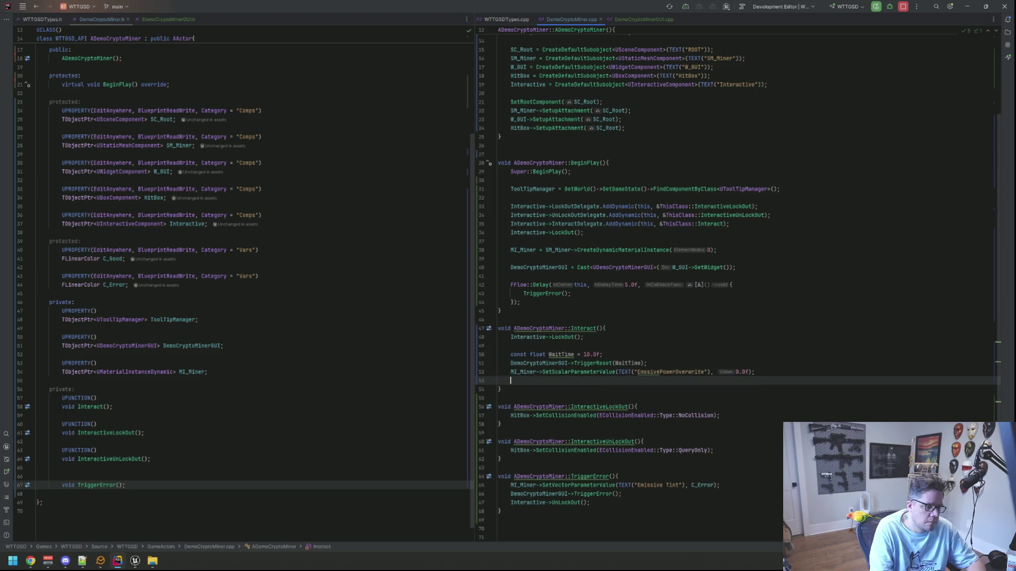
Step: Start an FFlow line after the emissive parameter call
{"action": "key", "text": "Return"}
{"action": "type", "text": "FFl"}
{"action": "key", "text": "Return"}
Step: Write FFlow::Delay(this, WaitTime, ) in Interact, leaving the callback argument empty
{"action": "type", "text": "FFlow::De"}
{"action": "key", "text": "Return"}
{"action": "type", "text": "this, W"}
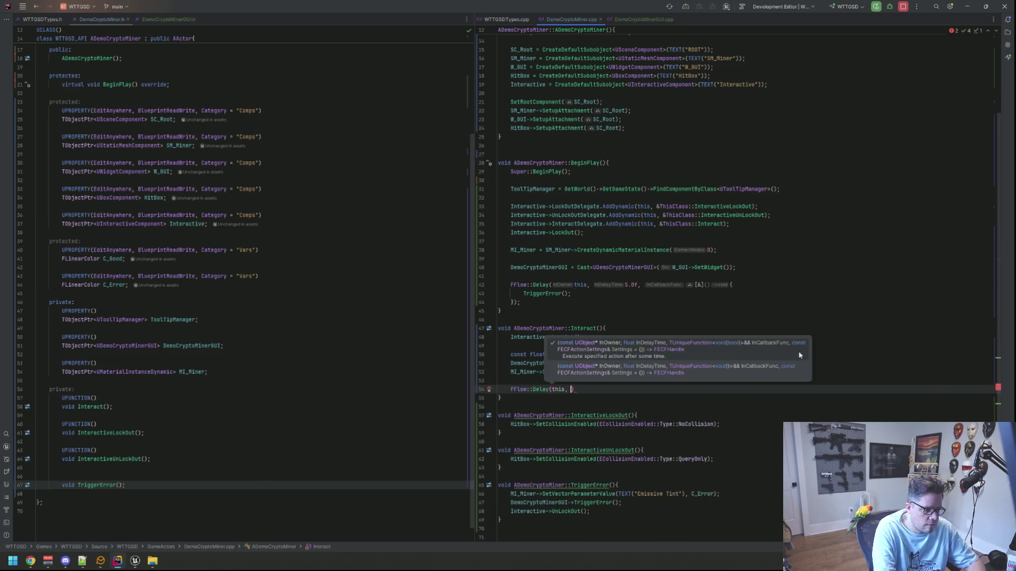
{"action": "type", "text": "aitT"}
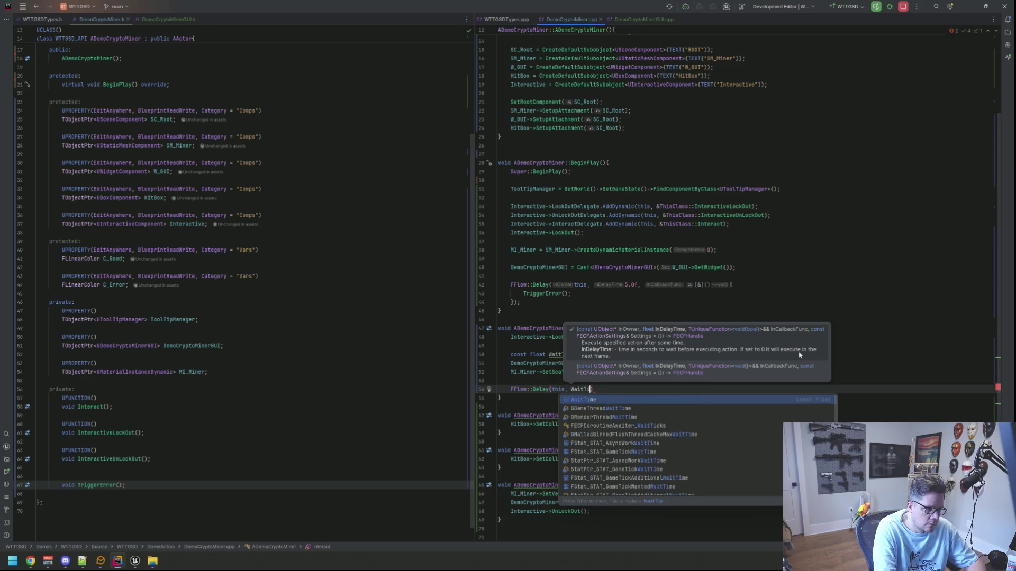
{"action": "key", "text": "Return"}
{"action": "type", "text": ","}
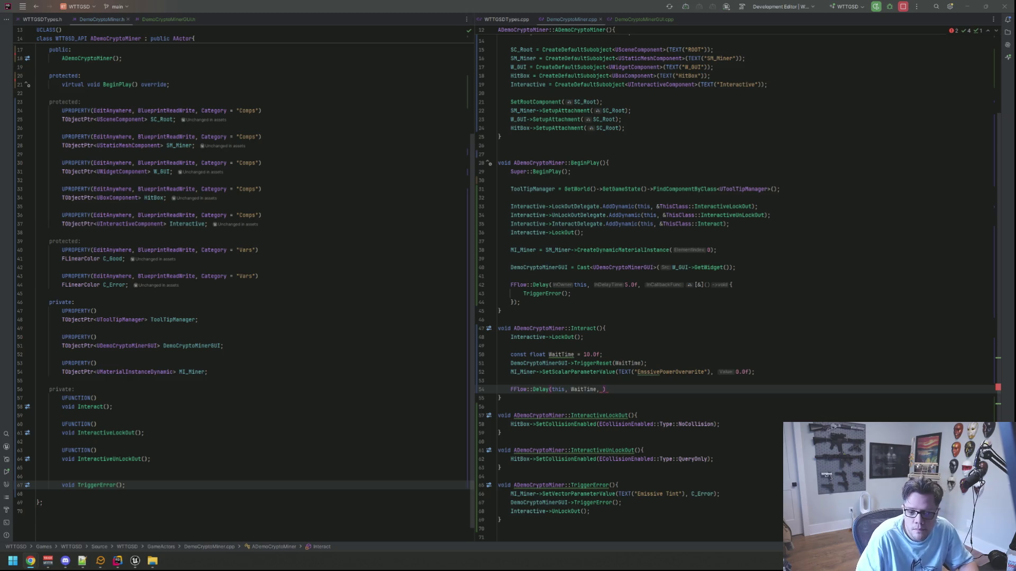
{"action": "left_click", "coordinate": [673, 389]}
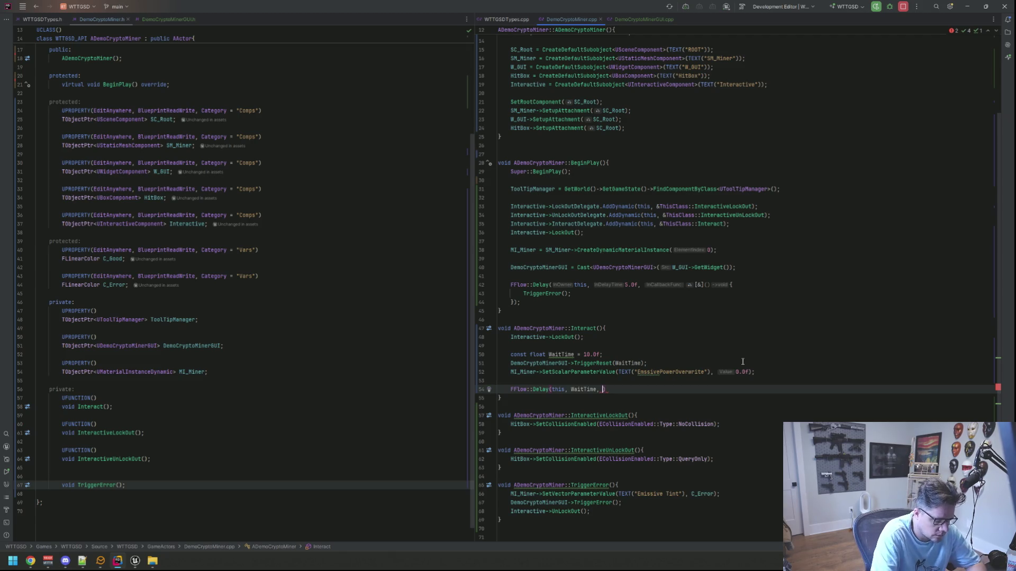
Step: Pass an empty [&](){ } lambda as the Delay callback and end the call with a semicolon
{"action": "type", "text": "[&"}
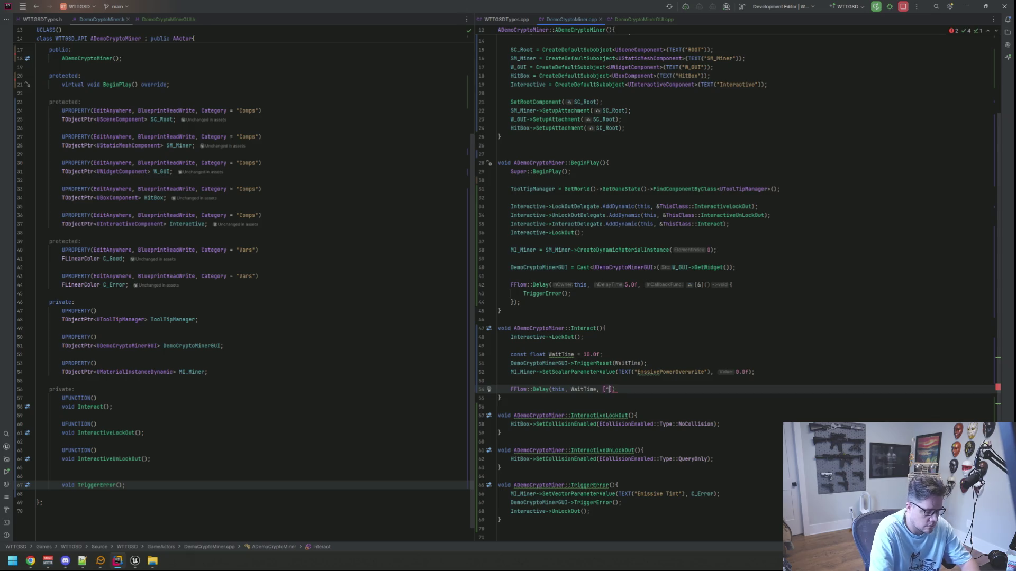
{"action": "key", "text": "BackSpace"}
{"action": "key", "text": "BackSpace"}
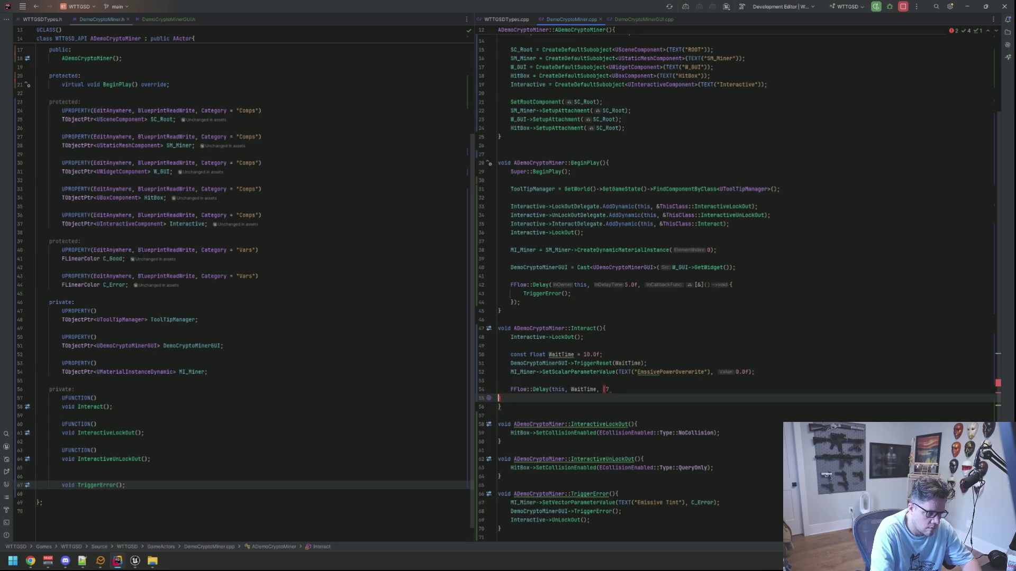
{"action": "type", "text": "&]()"}
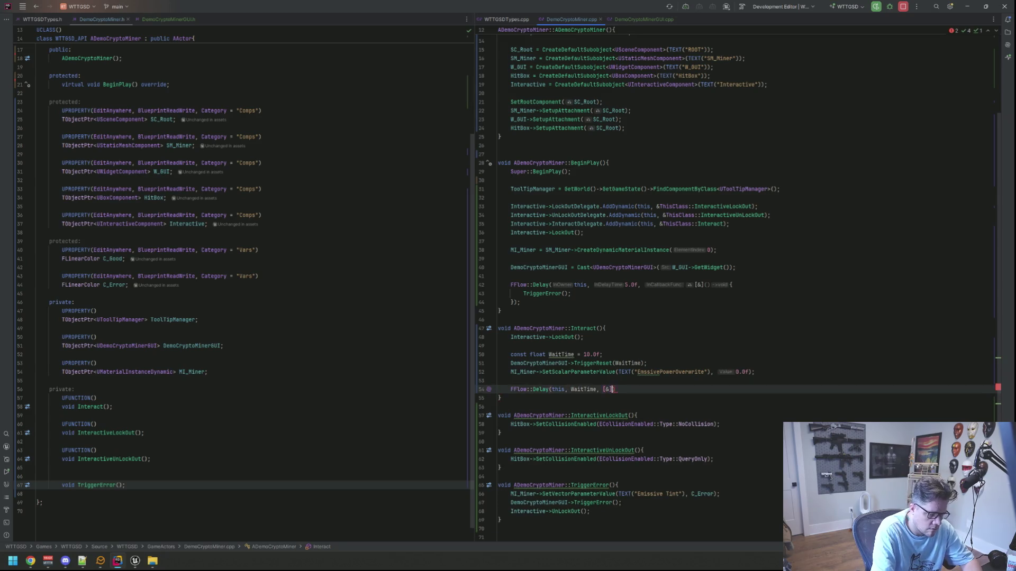
{"action": "type", "text": "{"}
{"action": "key", "text": "Return"}
{"action": "key", "text": "Down"}
{"action": "key", "text": "End"}
{"action": "type", "text": ";"}
{"action": "left_click", "coordinate": [523, 398]}
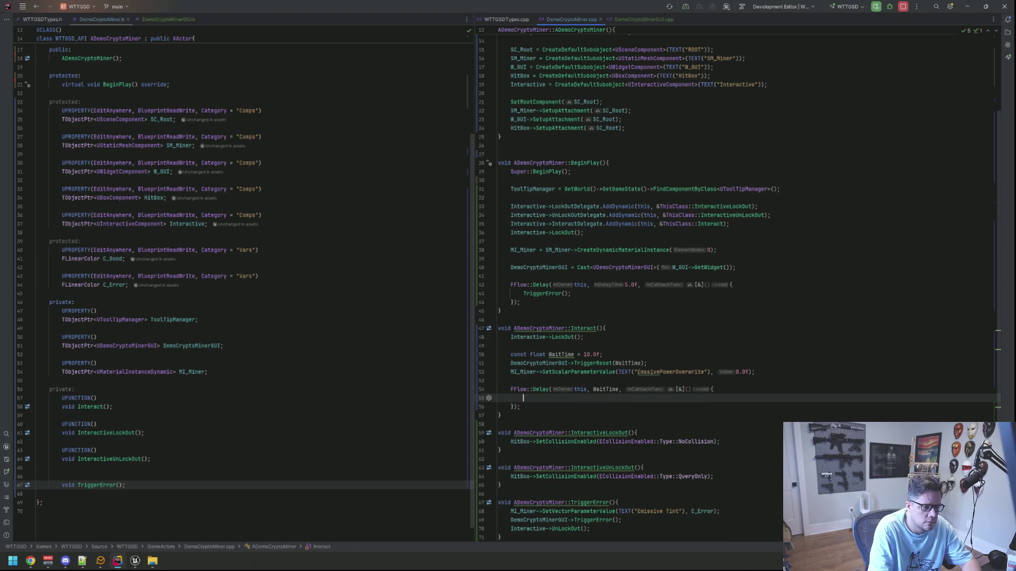
Step: Copy the EmissivePowerOverwrite line into the lambda with its value changed to 1.0f
{"action": "key", "text": "Up"}
{"action": "key", "text": "Up"}
{"action": "key", "text": "Up"}
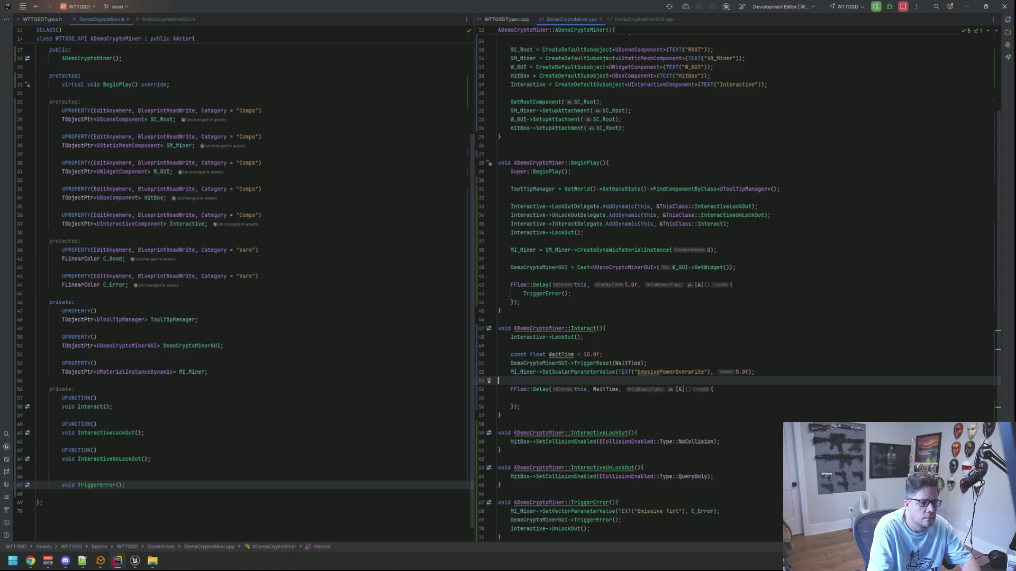
{"action": "key", "text": "Down"}
{"action": "key", "text": "Down"}
{"action": "key", "text": "Down"}
{"action": "type", "text": "MI_Miner->SetScalarParameterValue(TEXT(\"EmssivePowerOverwrite\"), 0.0f);"}
{"action": "key", "text": "Left"}
{"action": "key", "text": "Left"}
{"action": "key", "text": "Left"}
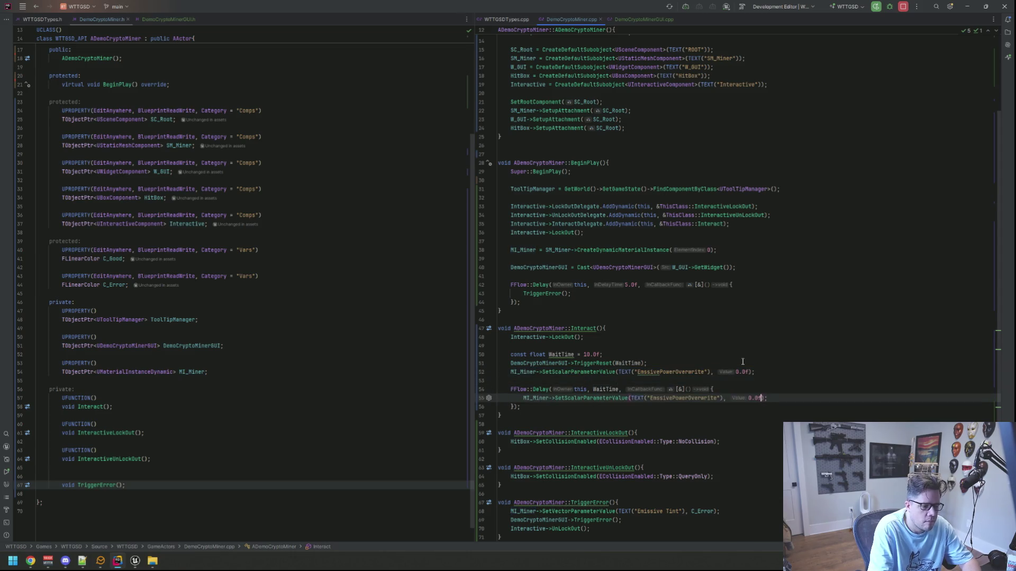
{"action": "type", "text": "1"}
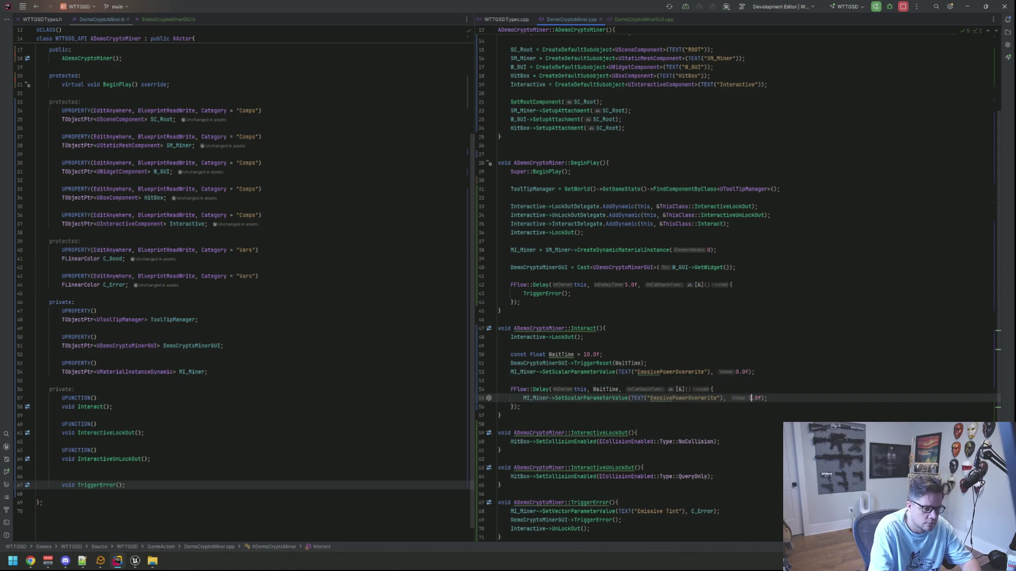
{"action": "key", "text": "Up"}
{"action": "key", "text": "Return"}
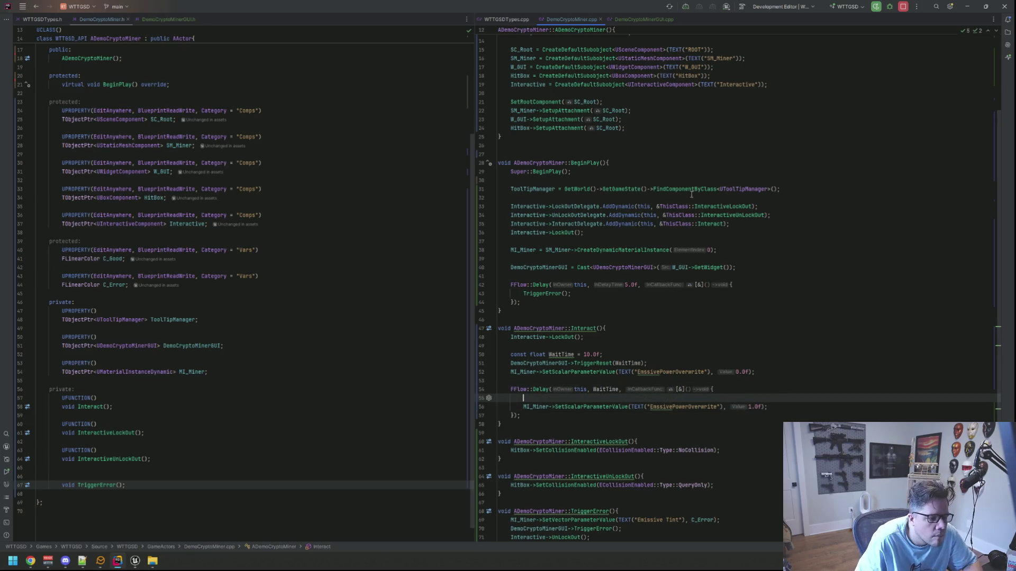
Step: Paste the Emissive Tint line from TriggerError into the lambda, switching its colour to C_Good
{"action": "scroll", "coordinate": [658, 290], "scroll_direction": "down", "scroll_amount": 3}
{"action": "left_click_drag", "start_coordinate": [720, 441], "coordinate": [510, 441]}
{"action": "key", "text": "ctrl+c"}
{"action": "left_click", "coordinate": [564, 329]}
{"action": "left_click", "coordinate": [567, 321]}
{"action": "key", "text": "ctrl+v"}
{"action": "key", "text": "Left"}
{"action": "key", "text": "Left"}
{"action": "key", "text": "BackSpace"}
{"action": "key", "text": "BackSpace"}
{"action": "key", "text": "BackSpace"}
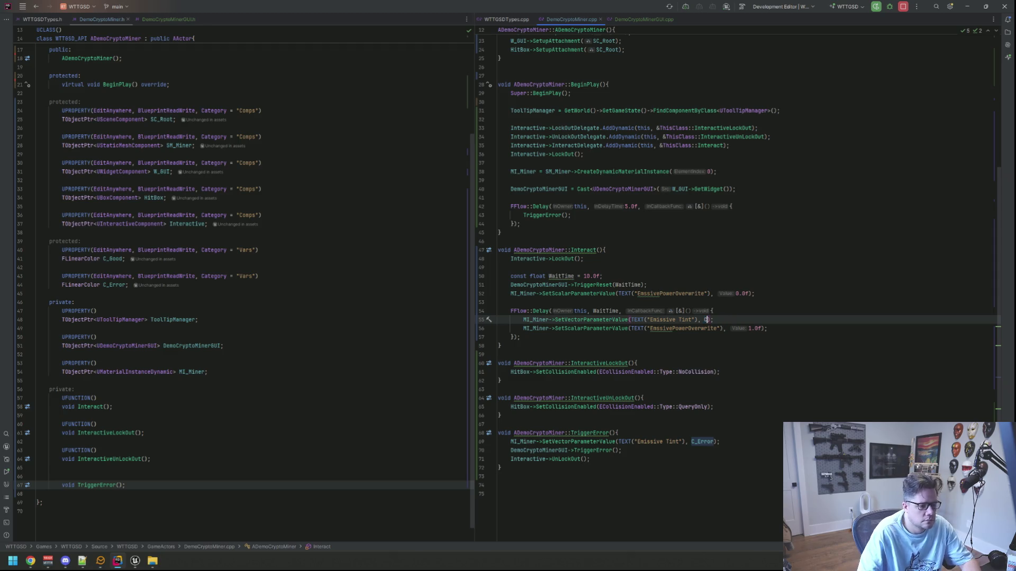
{"action": "type", "text": "_Go"}
{"action": "key", "text": "Return"}
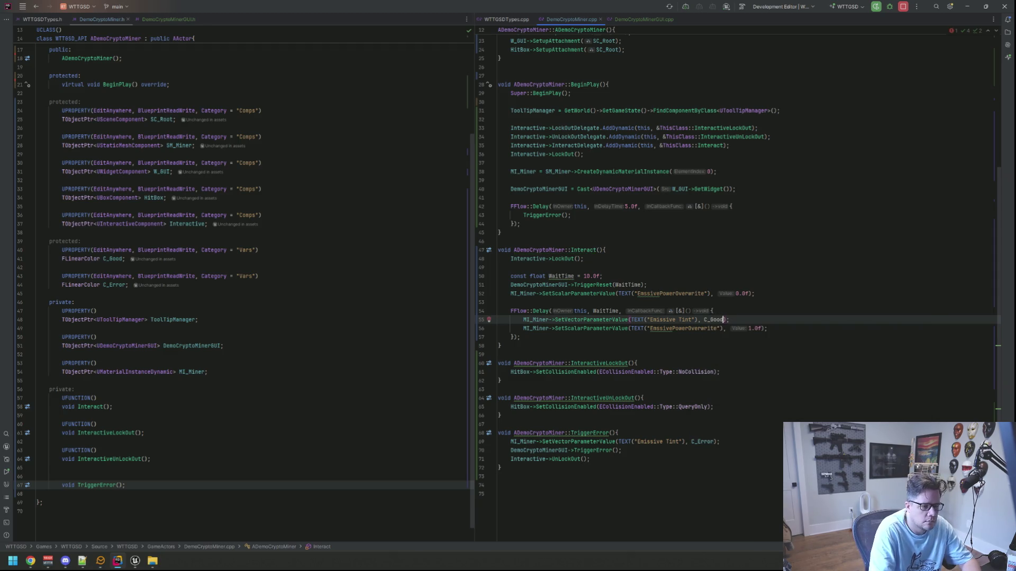
Step: Review the finished lambda code and check the NoCollision setting in InteractiveLockOut
{"action": "left_click", "coordinate": [729, 329]}
{"action": "key", "text": "Down"}
{"action": "key", "text": "Down"}
{"action": "key", "text": "Down"}
{"action": "key", "text": "Up"}
{"action": "key", "text": "Up"}
{"action": "key", "text": "Up"}
{"action": "key", "text": "Up"}
{"action": "key", "text": "Up"}
{"action": "key", "text": "Up"}
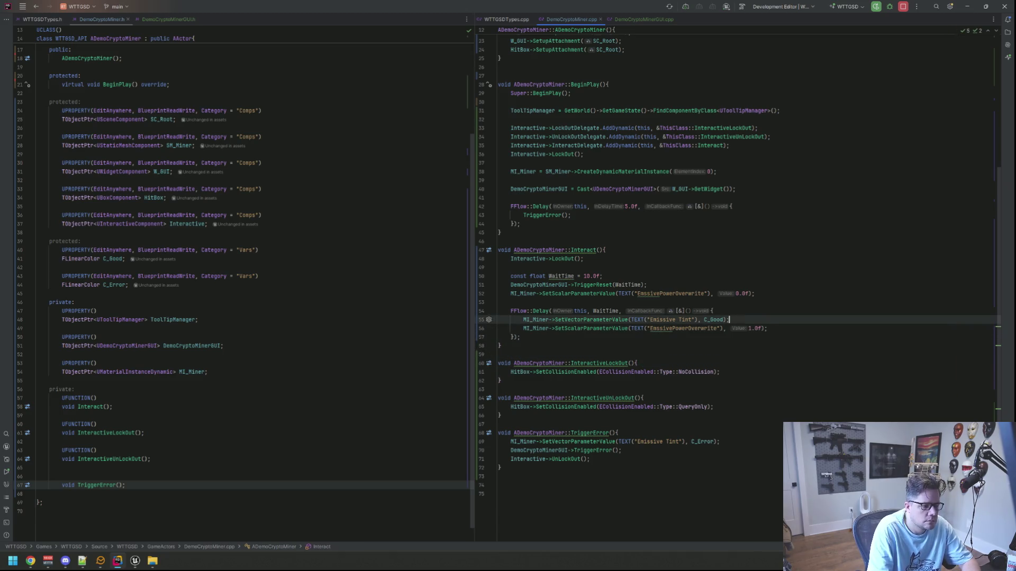
{"action": "key", "text": "End"}
{"action": "key", "text": "Left"}
{"action": "key", "text": "Left"}
{"action": "key", "text": "Left"}
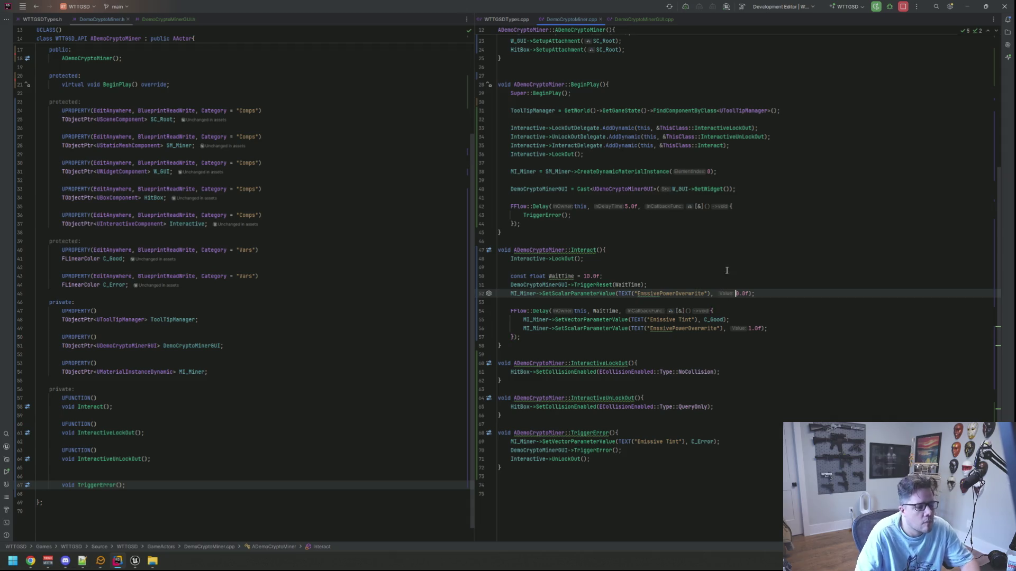
{"action": "left_click", "coordinate": [691, 372]}
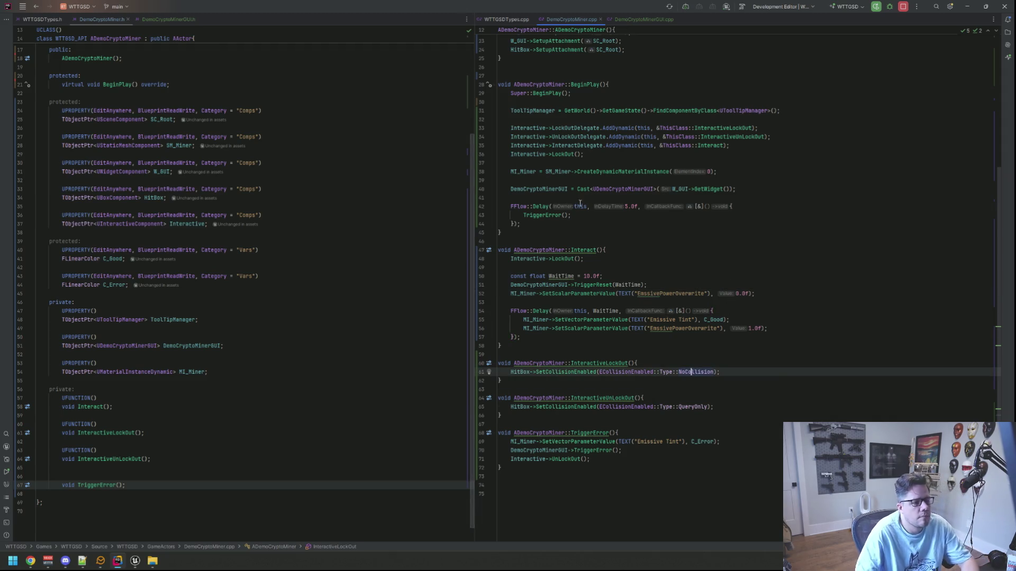
Step: Close the M_ReflectMaster material editor in Unreal and clear the Output Log
{"action": "right_click", "coordinate": [153, 560]}
{"action": "left_click", "coordinate": [135, 561]}
{"action": "left_click", "coordinate": [174, 510]}
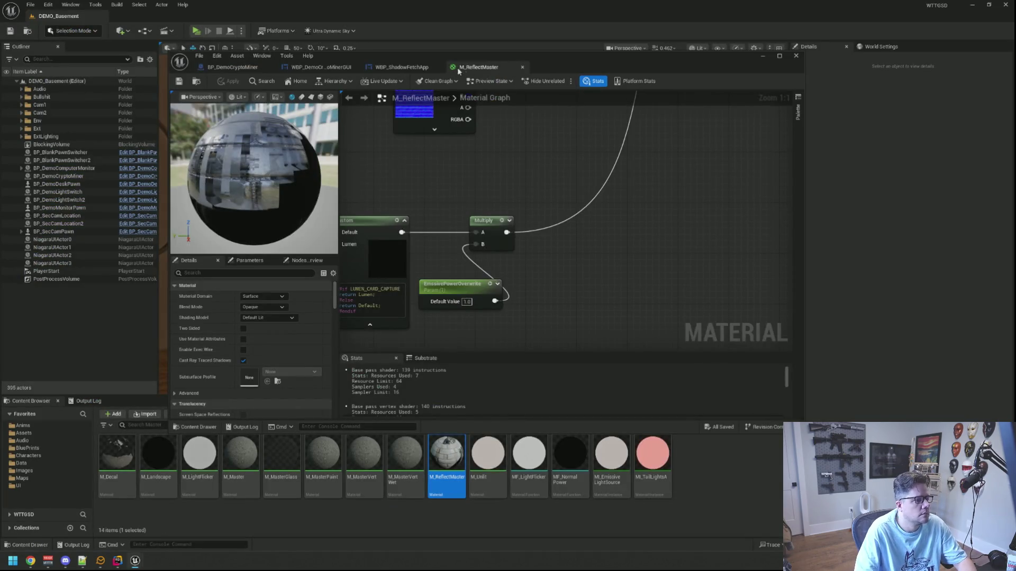
{"action": "left_click", "coordinate": [523, 68]}
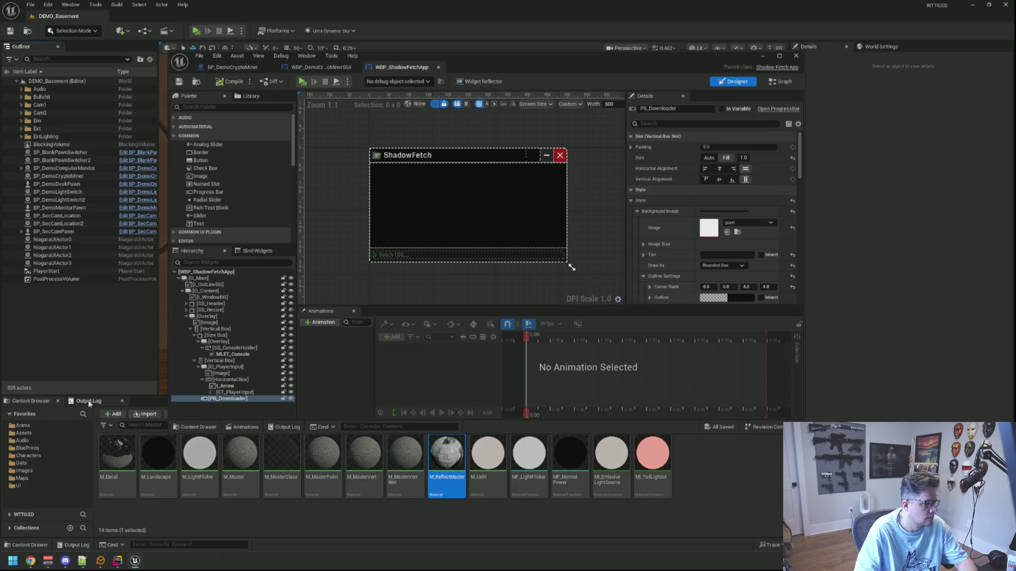
{"action": "left_click", "coordinate": [87, 401]}
{"action": "right_click", "coordinate": [137, 442]}
{"action": "left_click", "coordinate": [137, 442]}
Step: Close the ShadowFetchApp widget editor and its floating editor window
{"action": "left_click_drag", "start_coordinate": [336, 219], "coordinate": [359, 211]}
{"action": "left_click", "coordinate": [352, 227]}
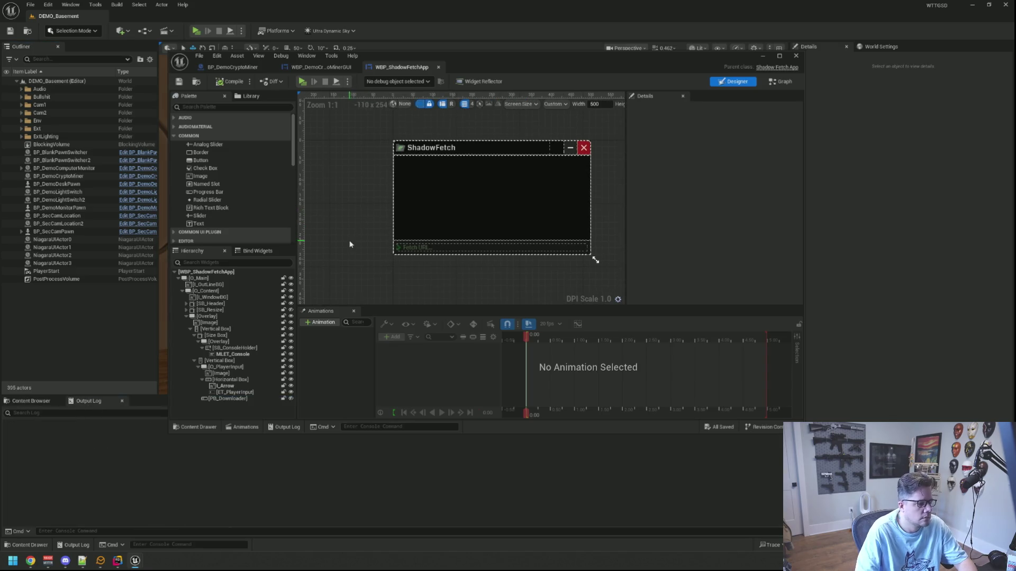
{"action": "middle_click", "coordinate": [404, 67]}
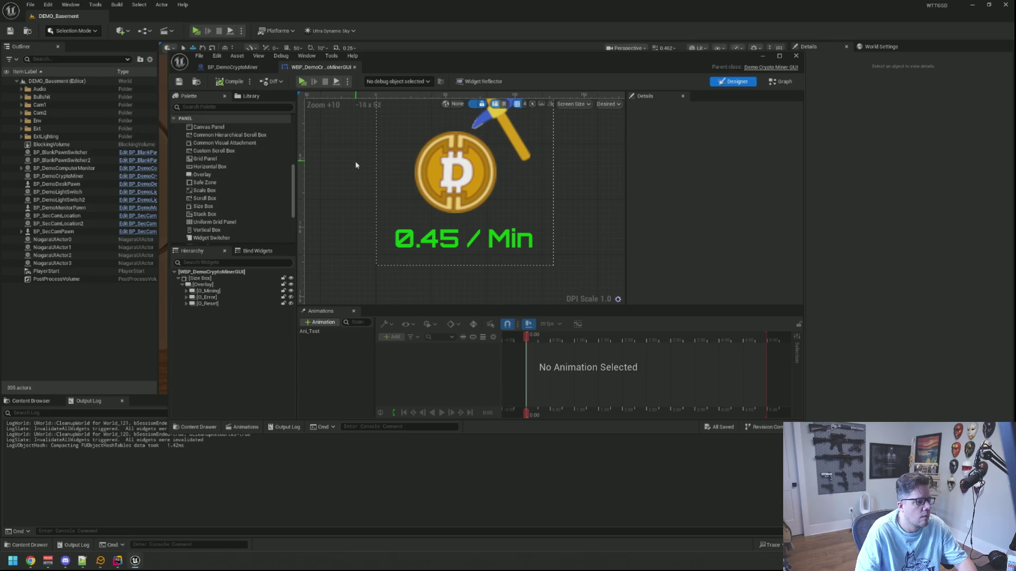
{"action": "left_click", "coordinate": [795, 55]}
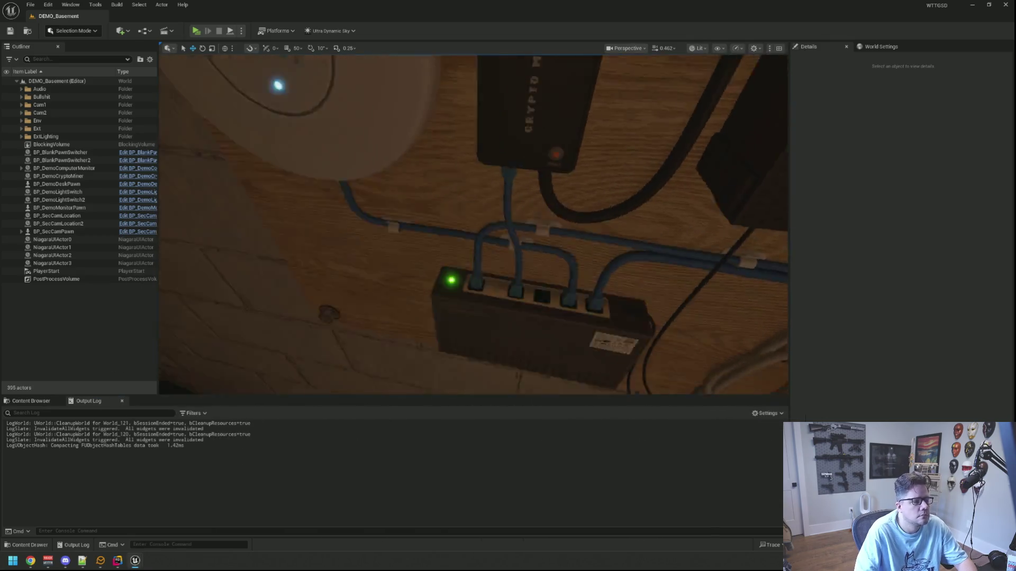
Step: Run a Live Coding recompile with Ctrl+Alt+F11 and wait for it to succeed
{"action": "key", "text": "ctrl+alt+F11"}
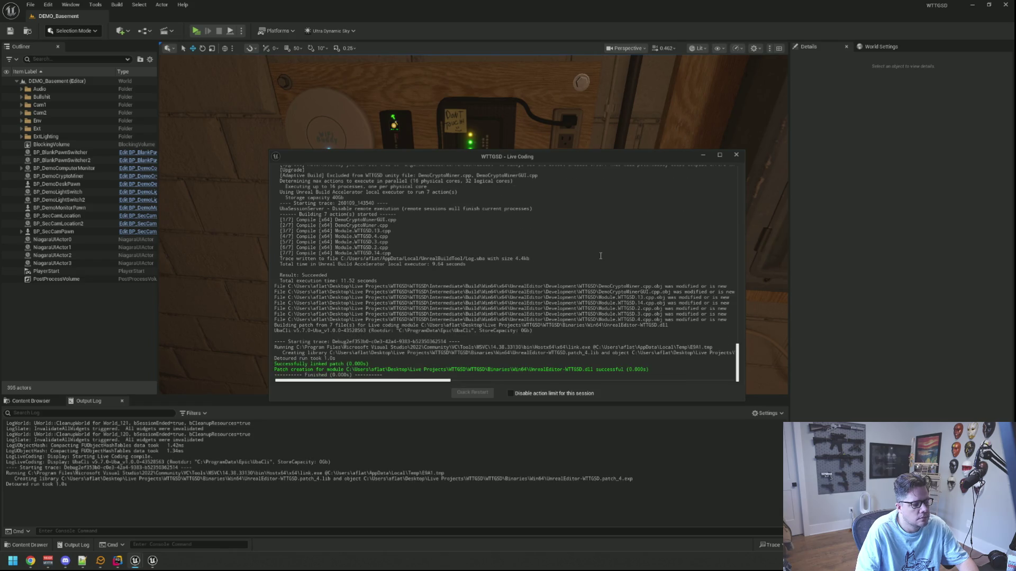
{"action": "scroll", "coordinate": [596, 256], "scroll_direction": "down", "scroll_amount": 5}
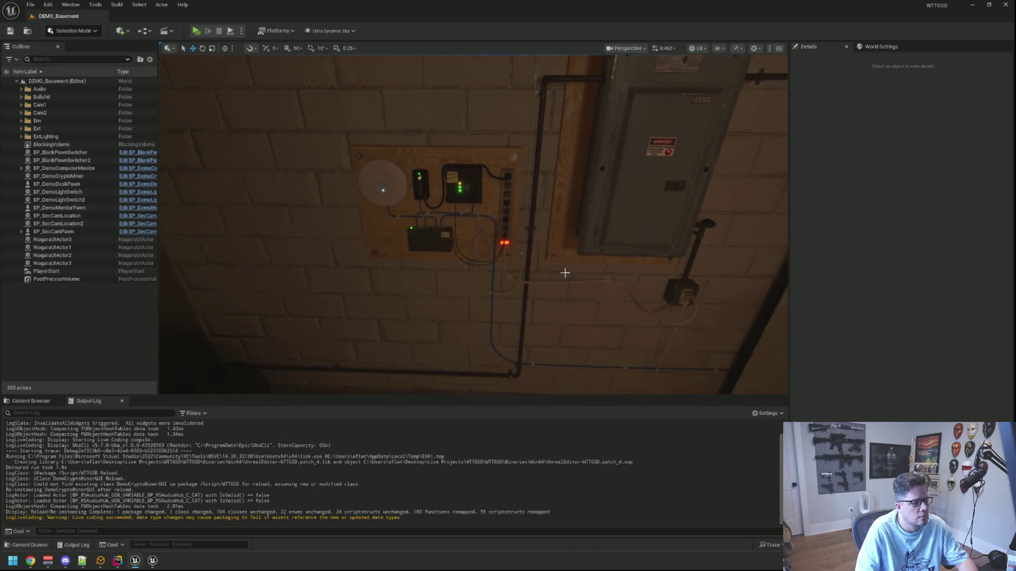
Step: Play the level, interact with the crypto miner to test its reset, then stop playing
{"action": "left_click", "coordinate": [196, 30]}
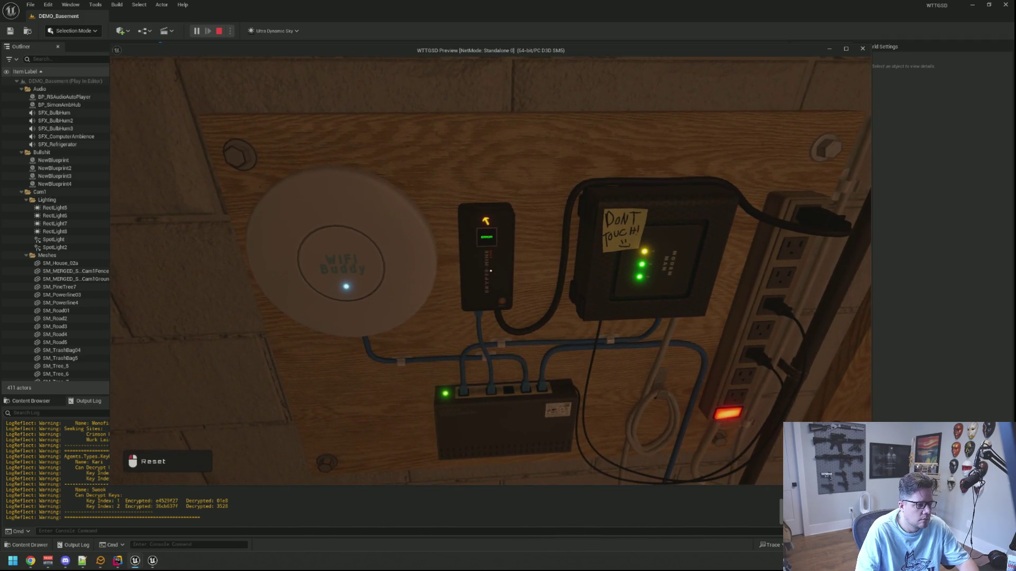
{"action": "left_click", "coordinate": [491, 271]}
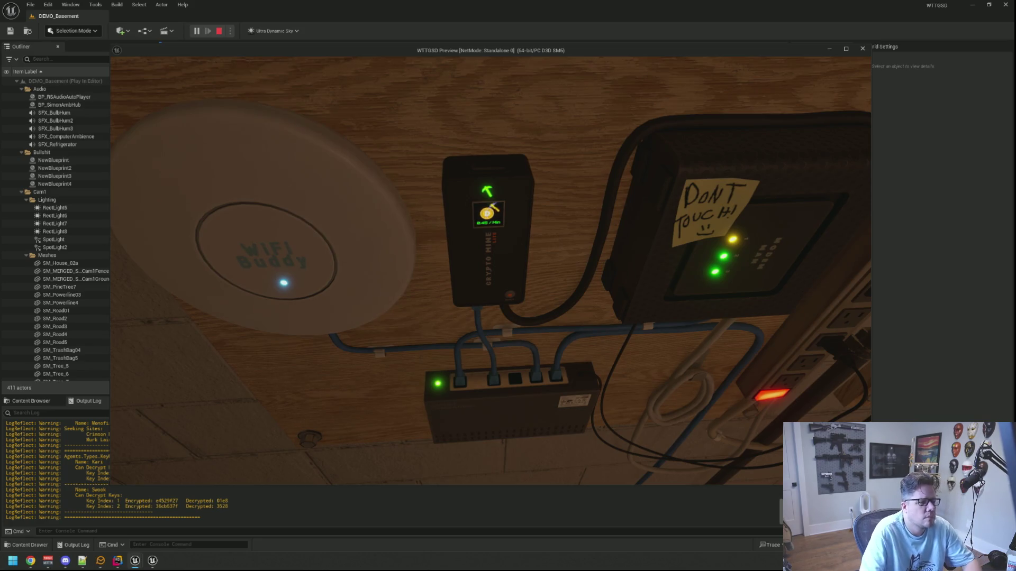
{"action": "key", "text": "Escape"}
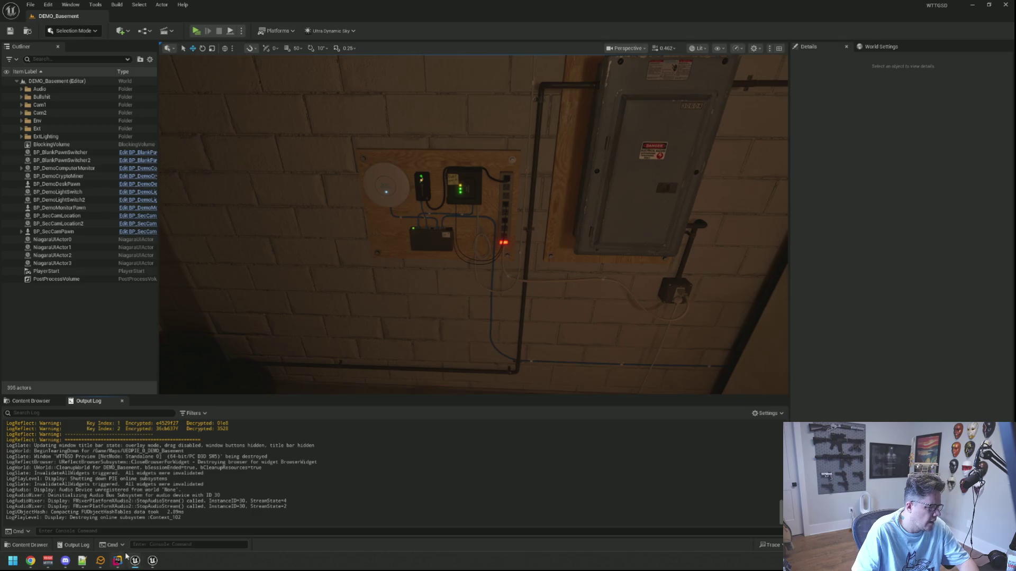
Step: Review the EmissivePowerOverwrite call and delayed callback in Rider, then bring up the widget editor
{"action": "left_click", "coordinate": [119, 560]}
{"action": "left_click", "coordinate": [633, 329]}
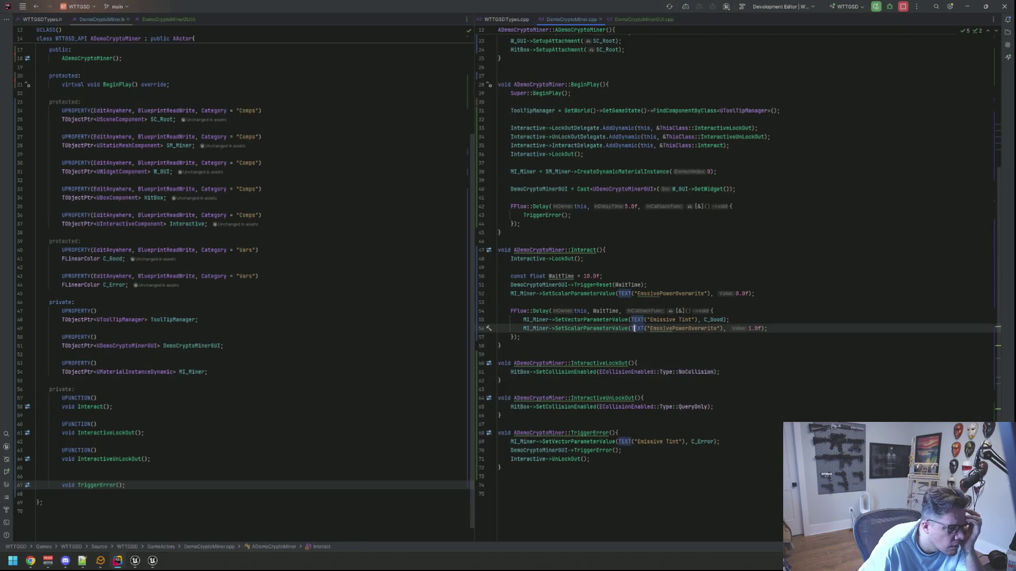
{"action": "left_click", "coordinate": [626, 341]}
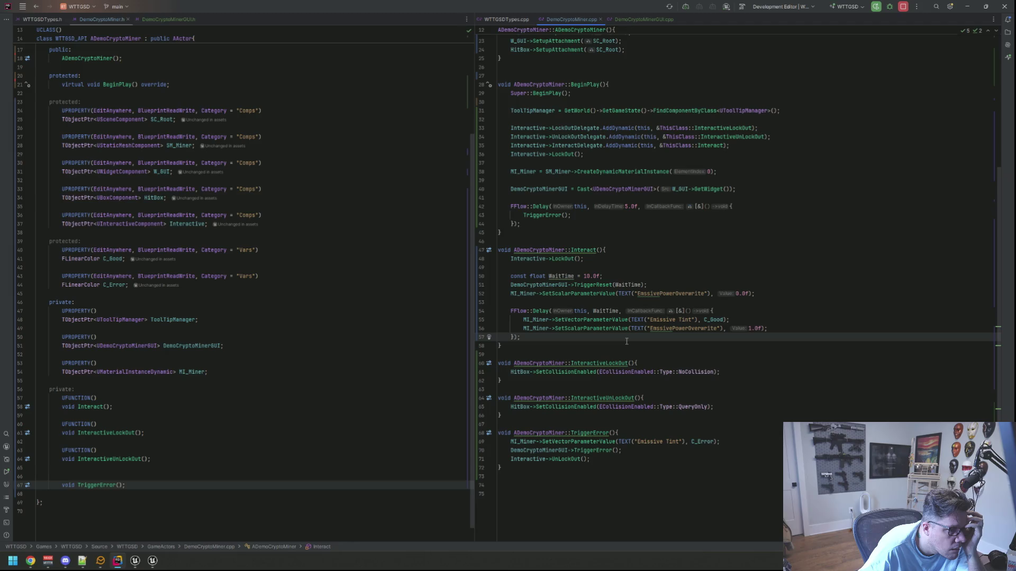
{"action": "left_click", "coordinate": [135, 561]}
{"action": "left_click", "coordinate": [101, 516]}
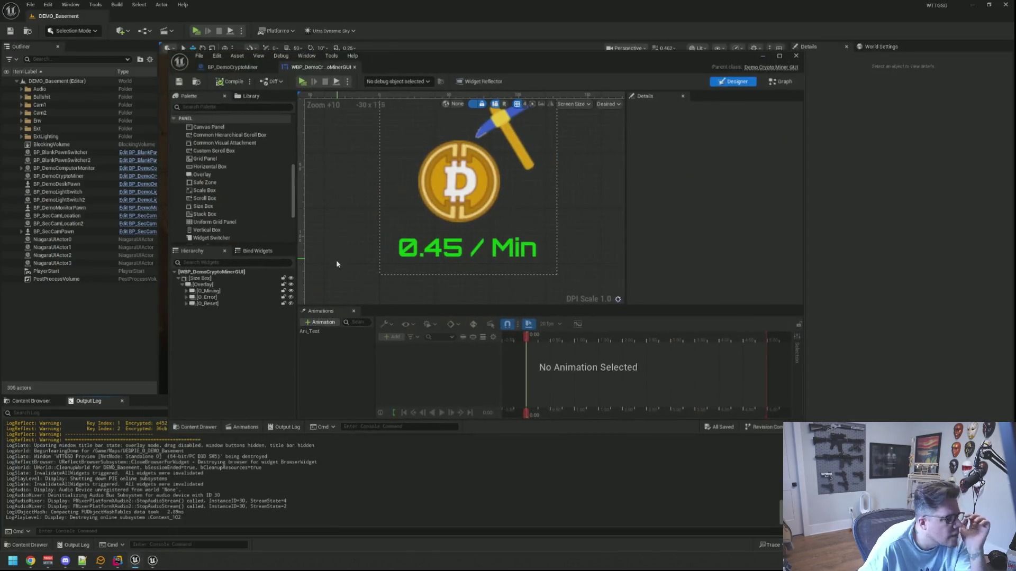
Step: Expand O_Reset > Size Box > Overlay > Size Box in the Hierarchy and select PB_Progress
{"action": "left_click", "coordinate": [186, 304]}
{"action": "left_click", "coordinate": [191, 310]}
{"action": "left_click", "coordinate": [194, 316]}
{"action": "left_click", "coordinate": [197, 323]}
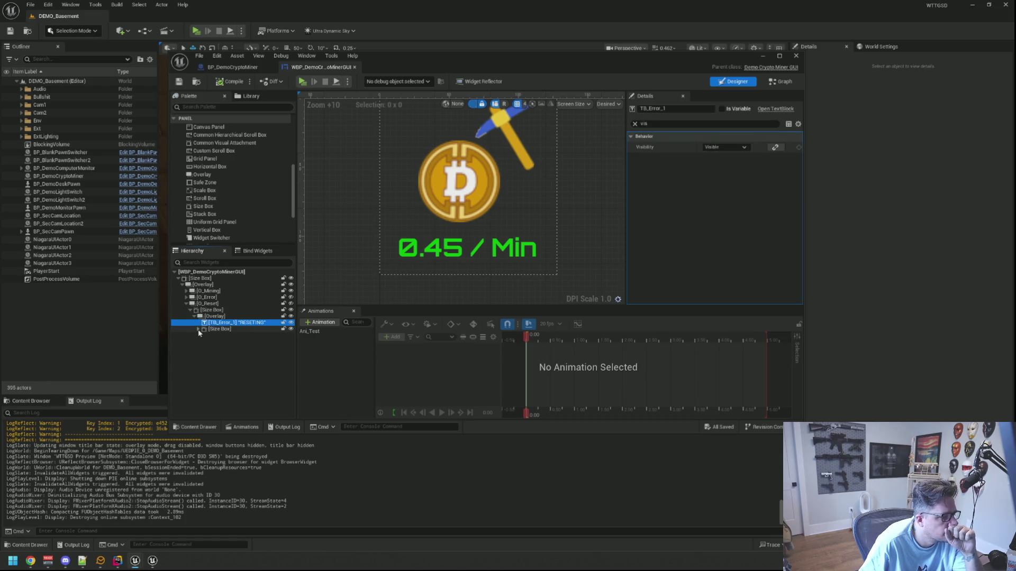
{"action": "left_click", "coordinate": [197, 329]}
{"action": "left_click", "coordinate": [228, 335]}
Step: Set PB_Progress visibility to Not Hit-Testable (Self & All Children), save, and close the editor
{"action": "left_click", "coordinate": [725, 147]}
{"action": "left_click", "coordinate": [730, 155]}
{"action": "left_click", "coordinate": [730, 148]}
{"action": "left_click", "coordinate": [736, 175]}
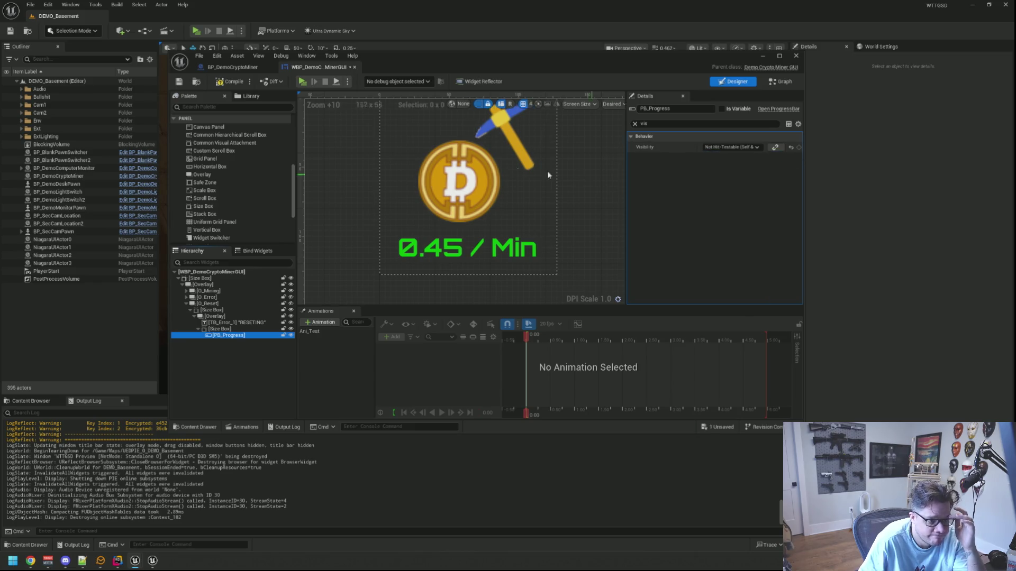
{"action": "left_click", "coordinate": [179, 81]}
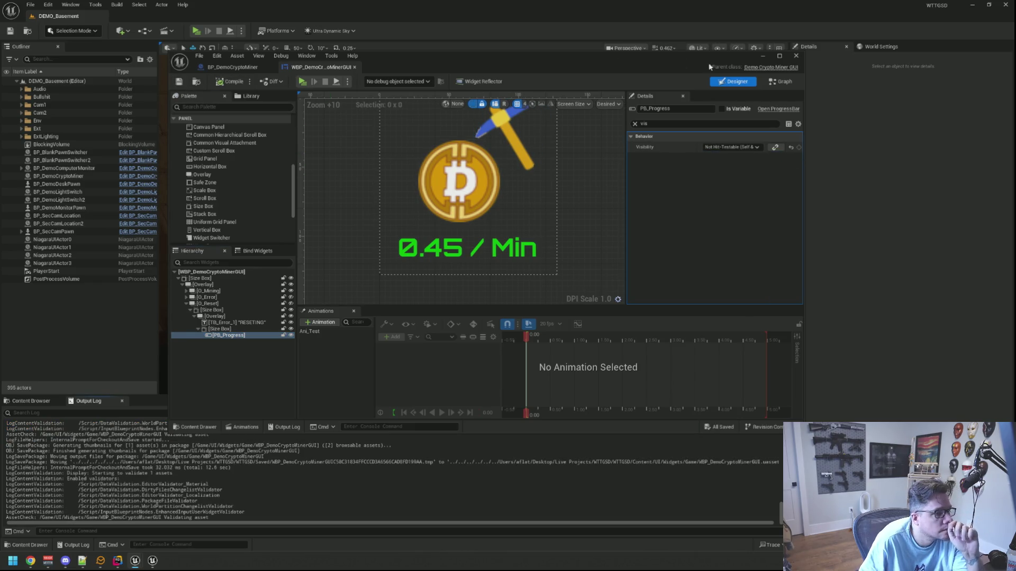
{"action": "left_click", "coordinate": [795, 56]}
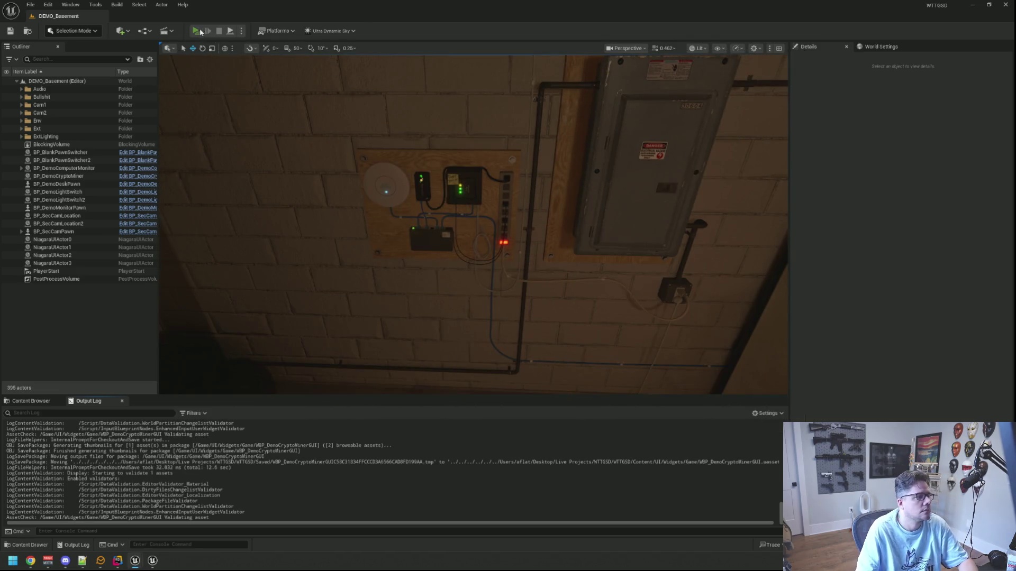
Step: Start a Play-In-Editor session and reset the crypto miner so it shows RESETTING
{"action": "left_click", "coordinate": [196, 31]}
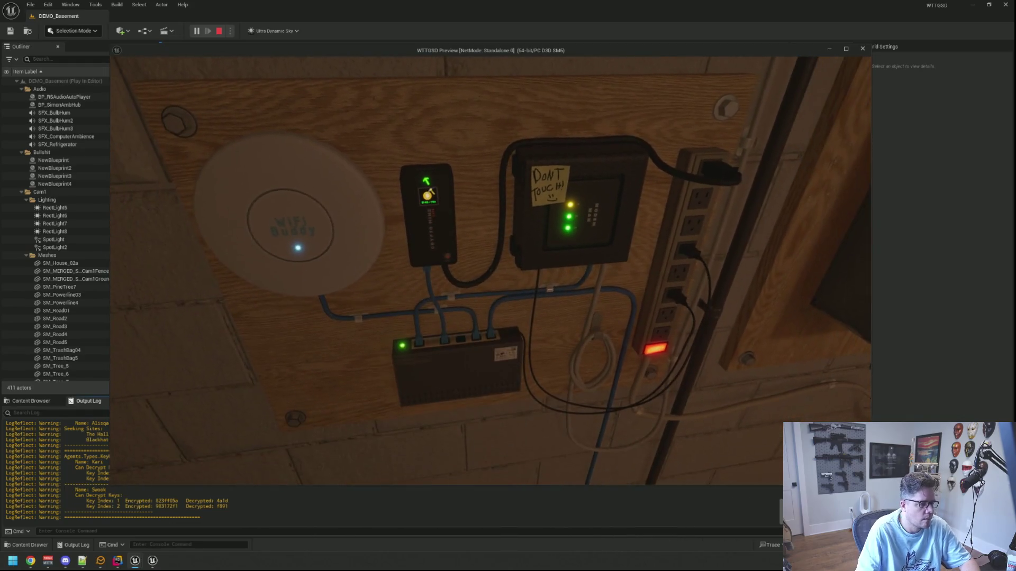
{"action": "left_click", "coordinate": [491, 271]}
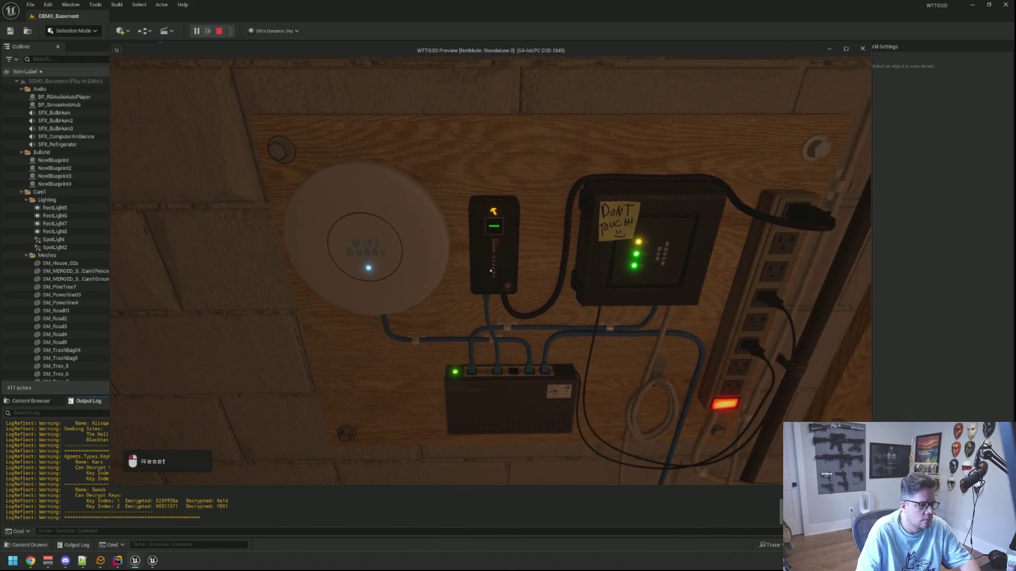
{"action": "left_click", "coordinate": [491, 271]}
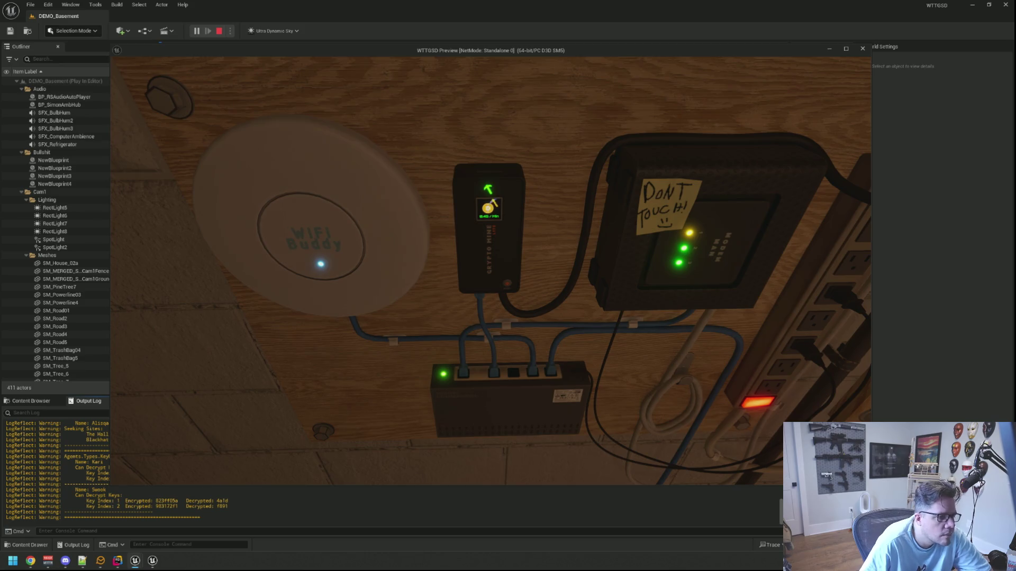
Step: Walk over to the light switch by the stairs and toggle the basement lights off
{"action": "key", "text": "s"}
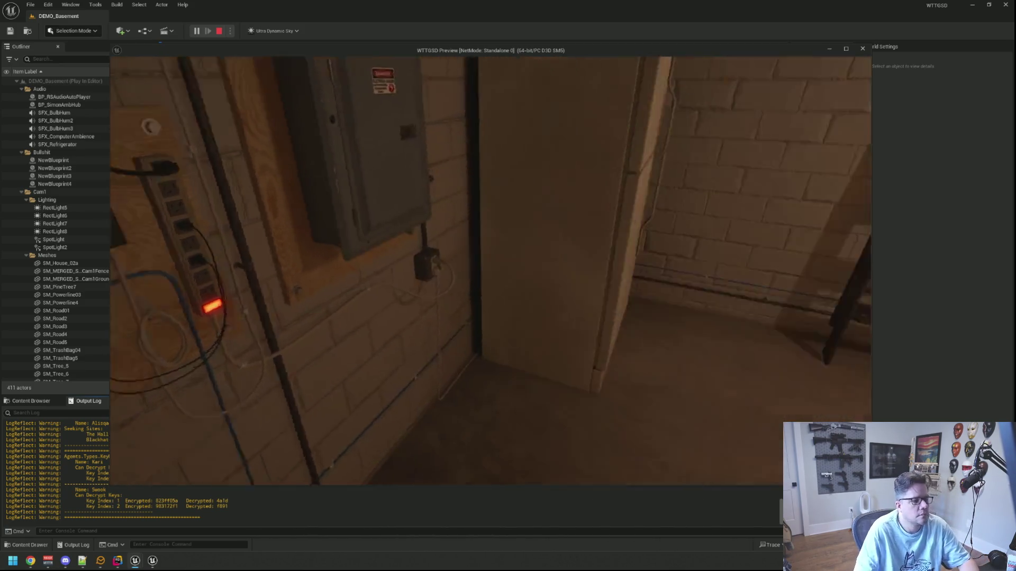
{"action": "key", "text": "w"}
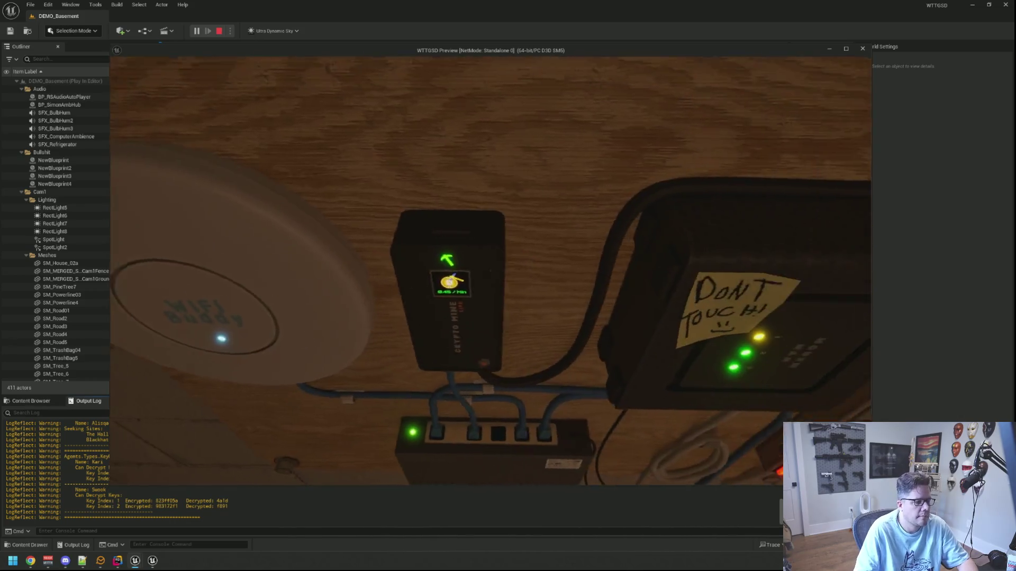
{"action": "key", "text": "s"}
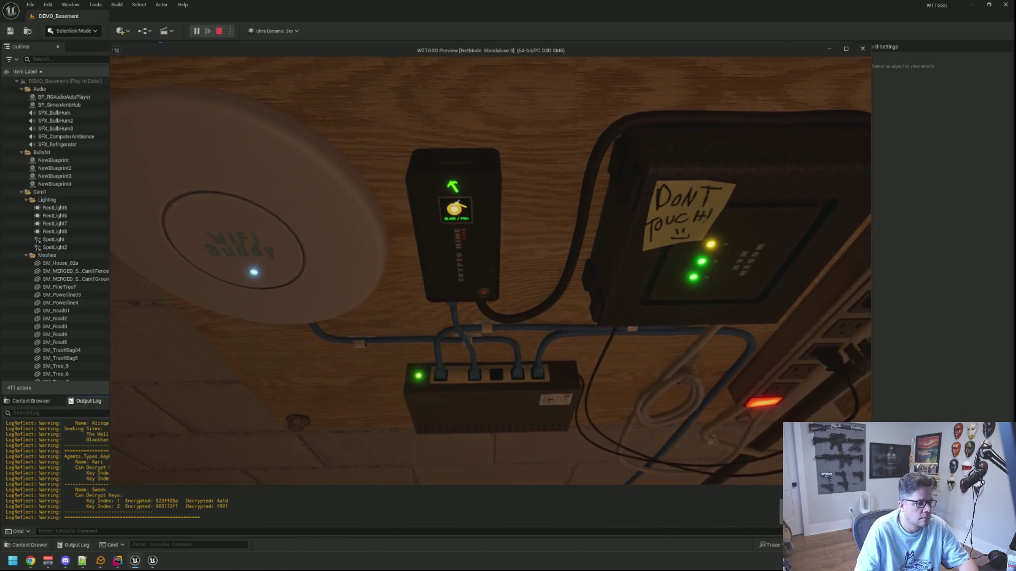
{"action": "key", "text": "w"}
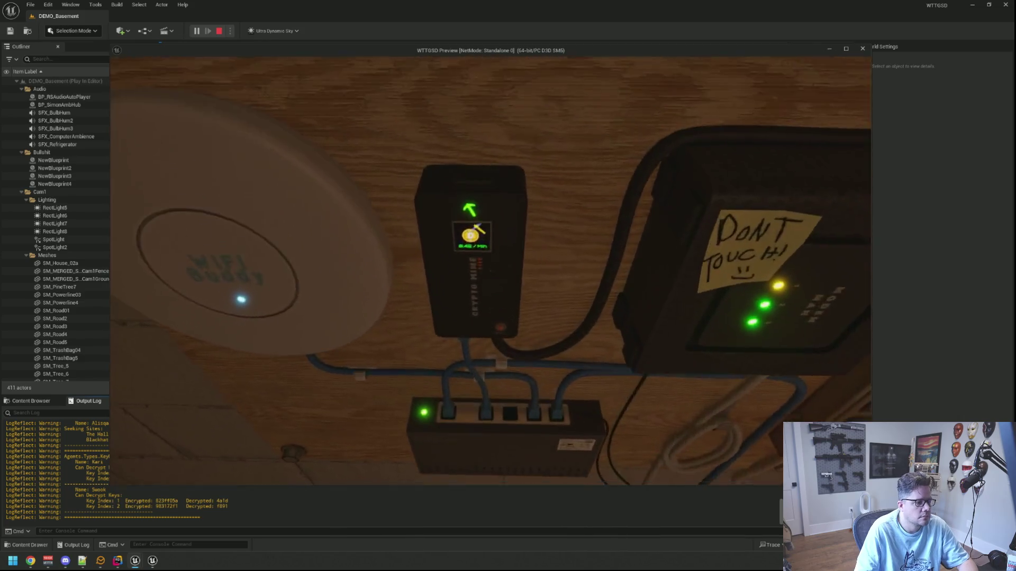
{"action": "key", "text": "w"}
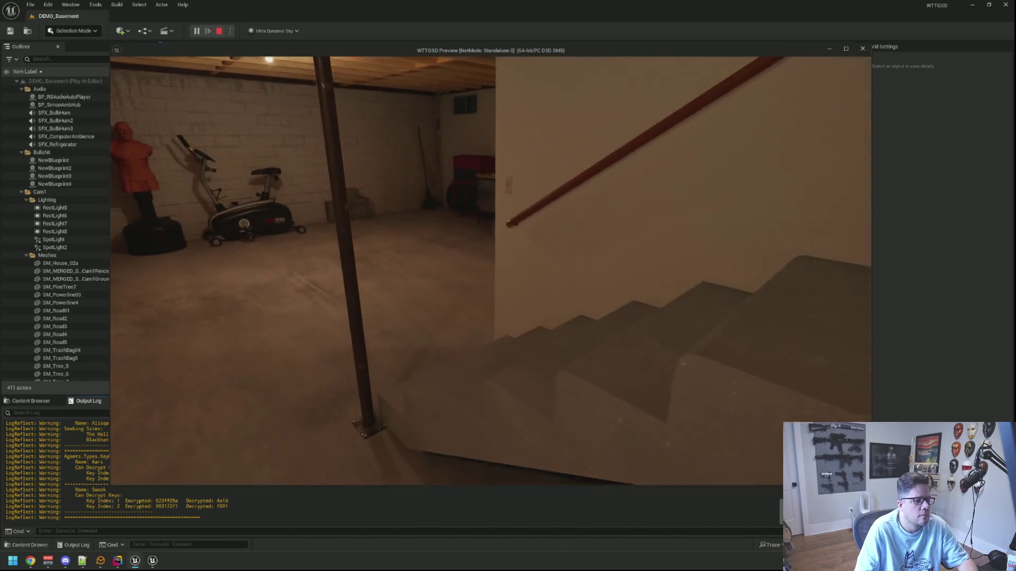
{"action": "key", "text": "w"}
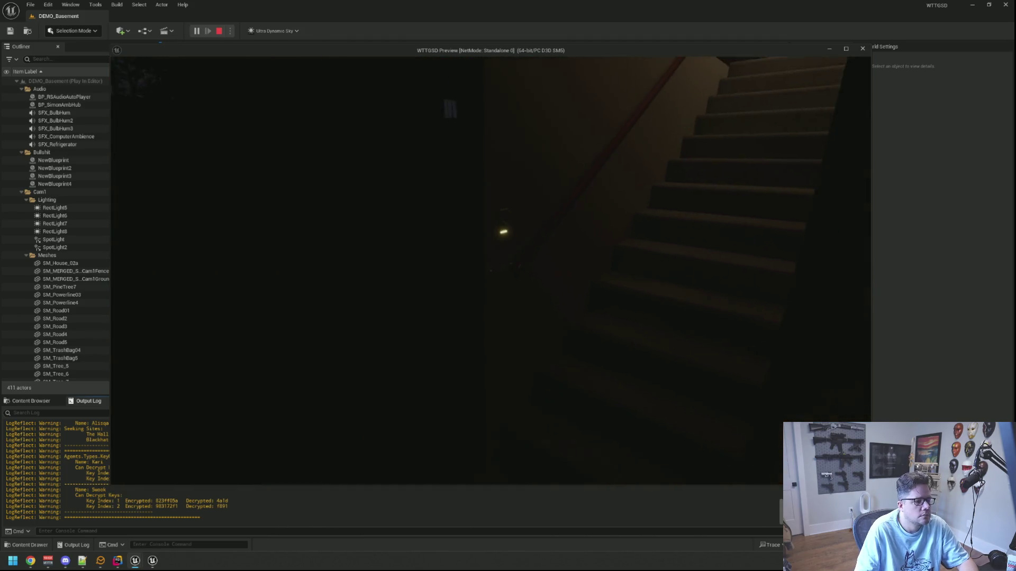
{"action": "left_click", "coordinate": [490, 271]}
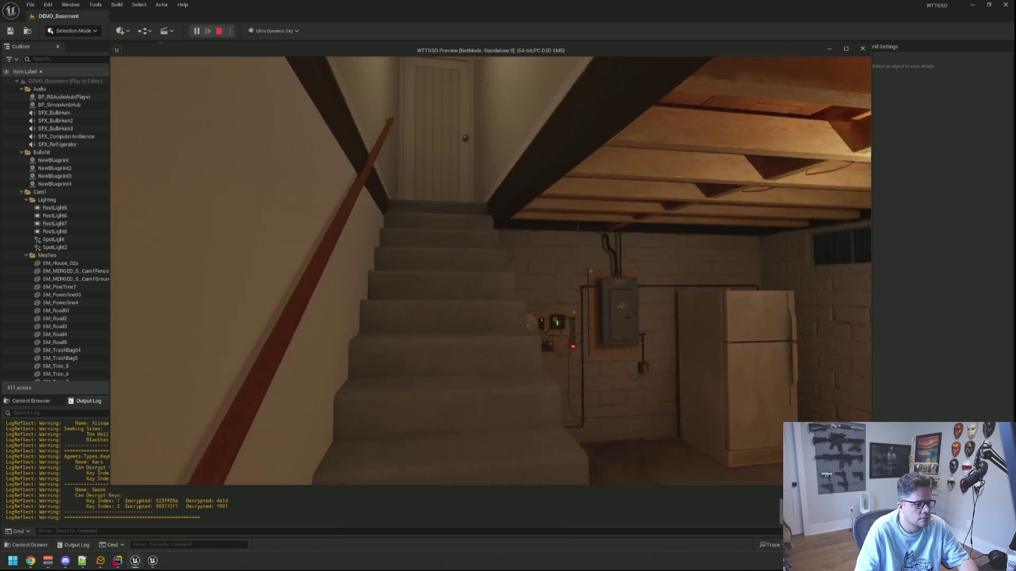
{"action": "key", "text": "w"}
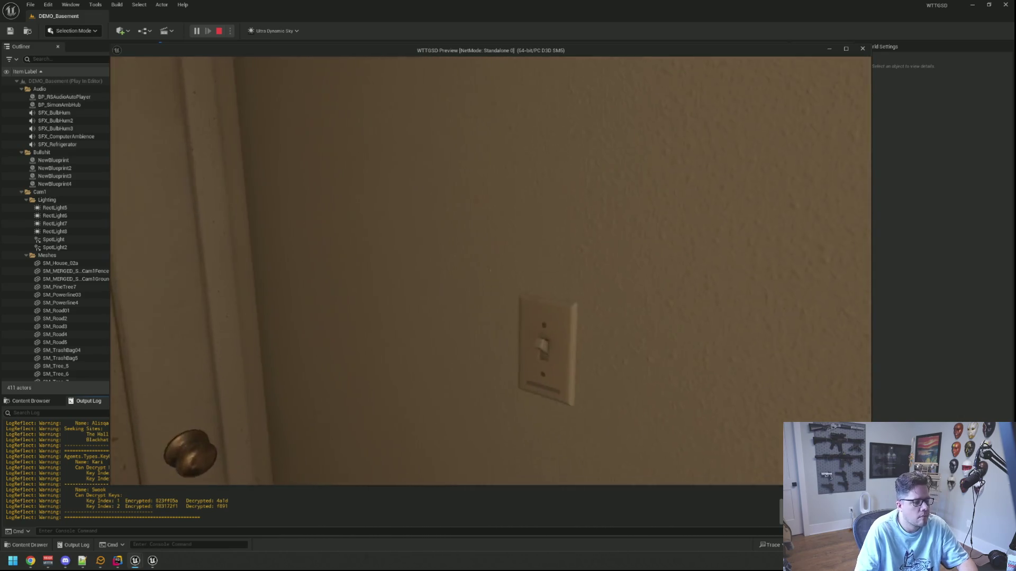
{"action": "left_click", "coordinate": [490, 270]}
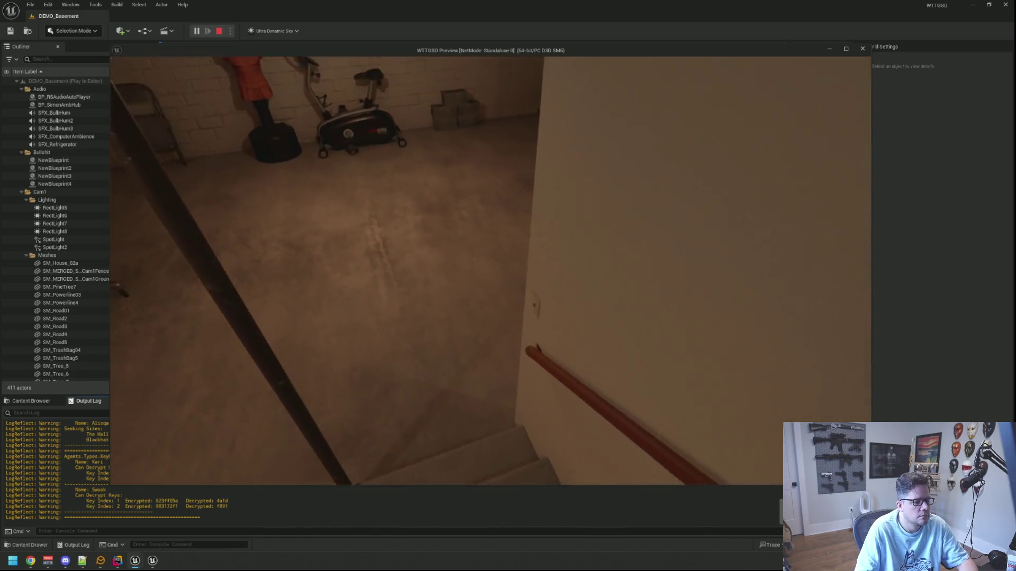
{"action": "left_click", "coordinate": [490, 271]}
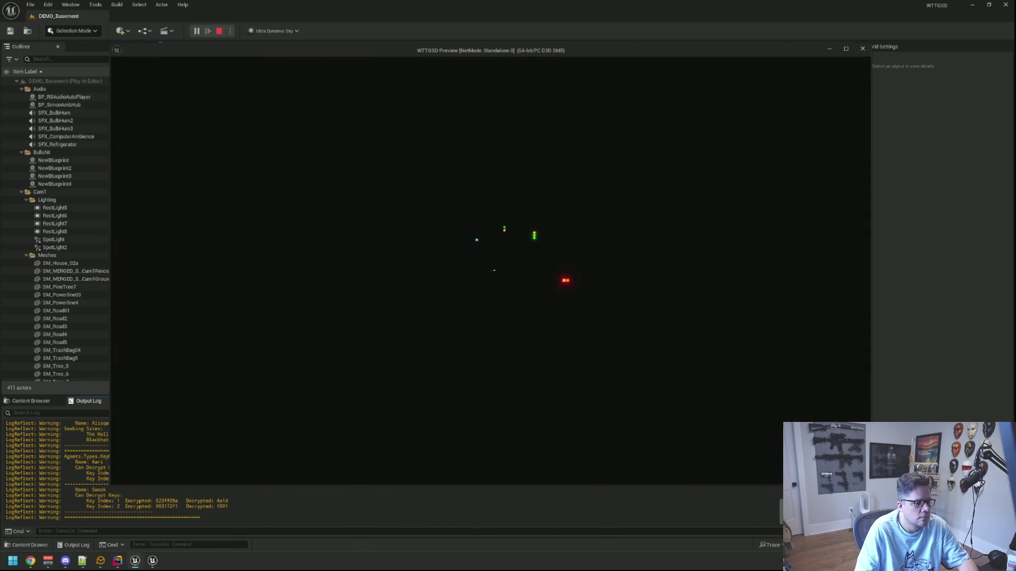
{"action": "key", "text": "w"}
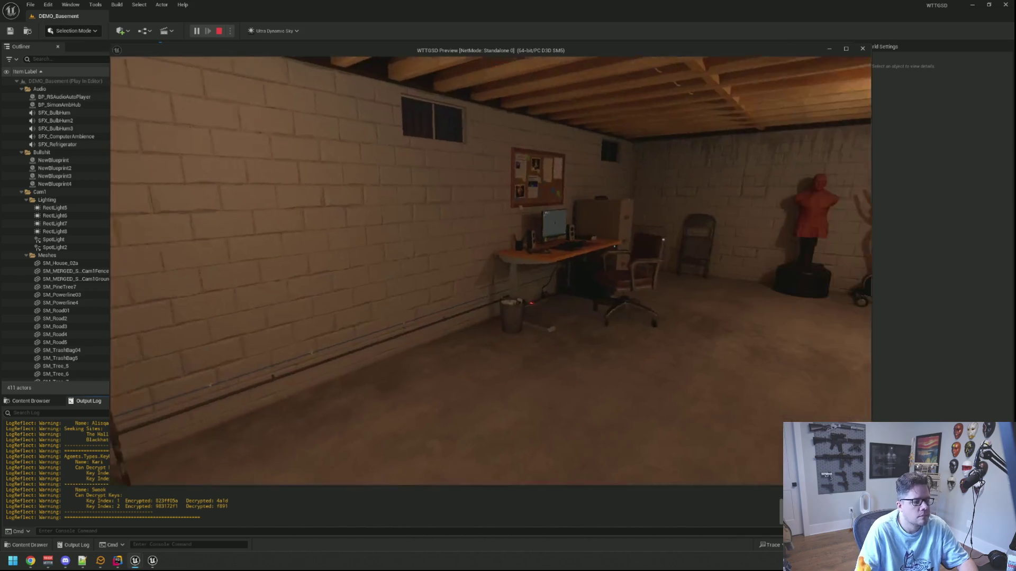
Step: Stop the play session with Esc to return to the level editor viewport
{"action": "key", "text": "Escape"}
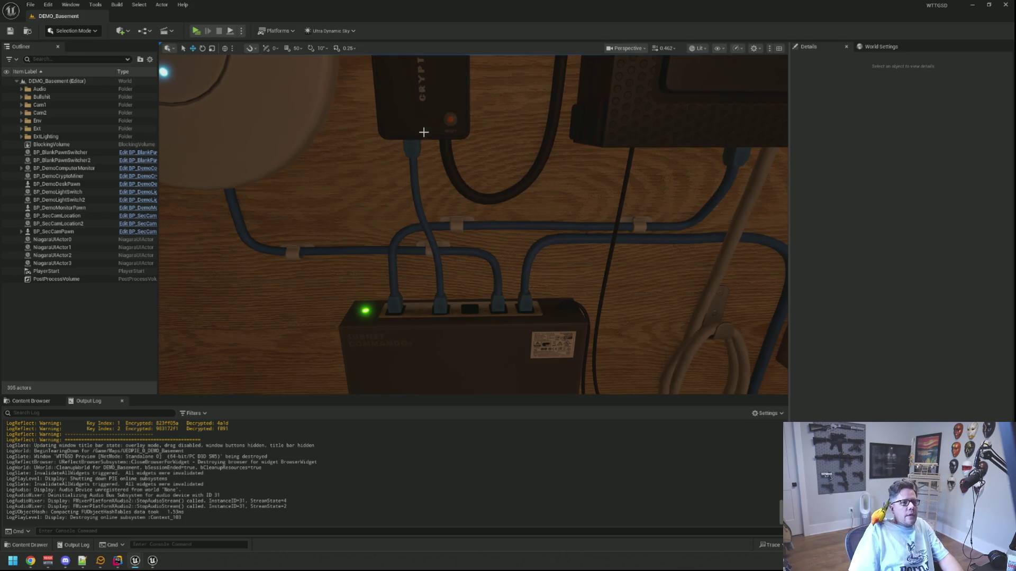
Step: Start another play test, reset the miner from ERROR, and toggle the basement lights off and on
{"action": "left_click", "coordinate": [196, 34]}
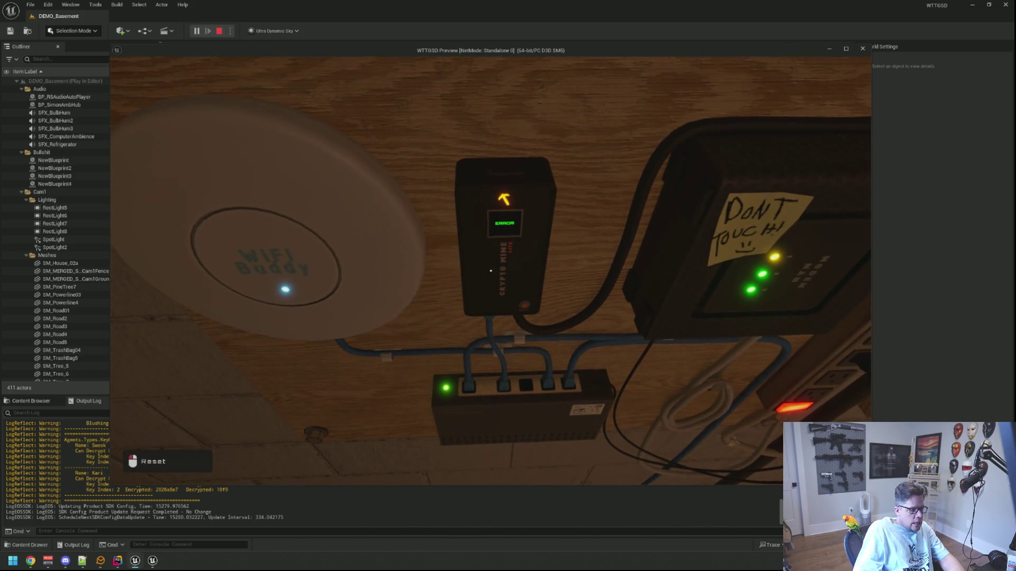
{"action": "left_click", "coordinate": [500, 196]}
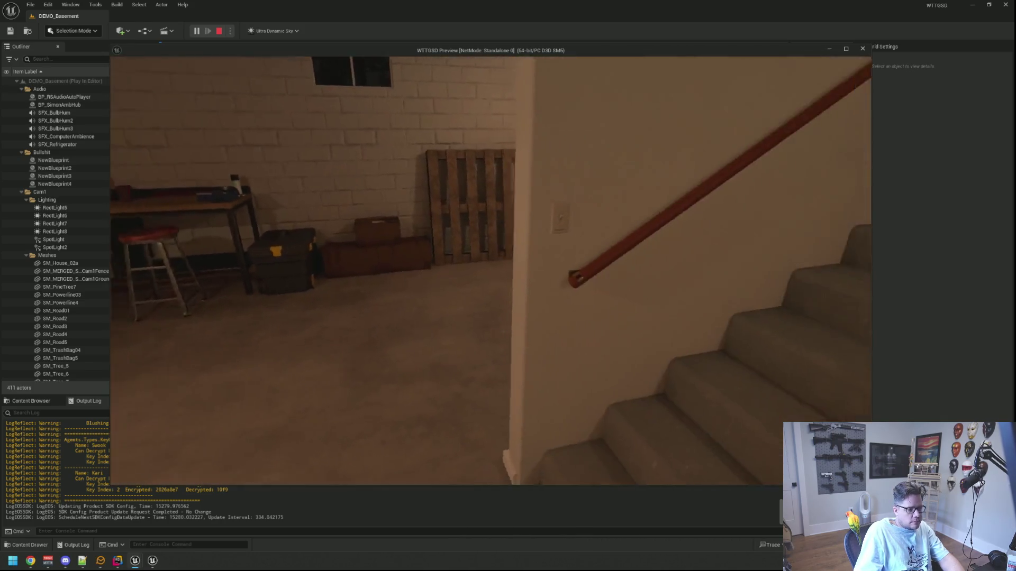
{"action": "left_click", "coordinate": [491, 271]}
{"action": "left_click", "coordinate": [490, 271]}
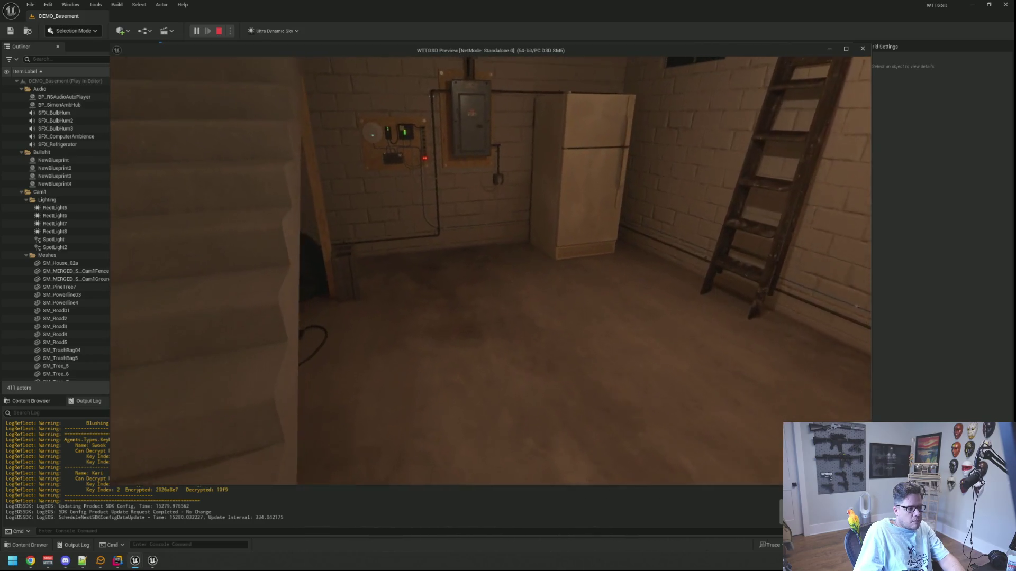
{"action": "left_click", "coordinate": [491, 270]}
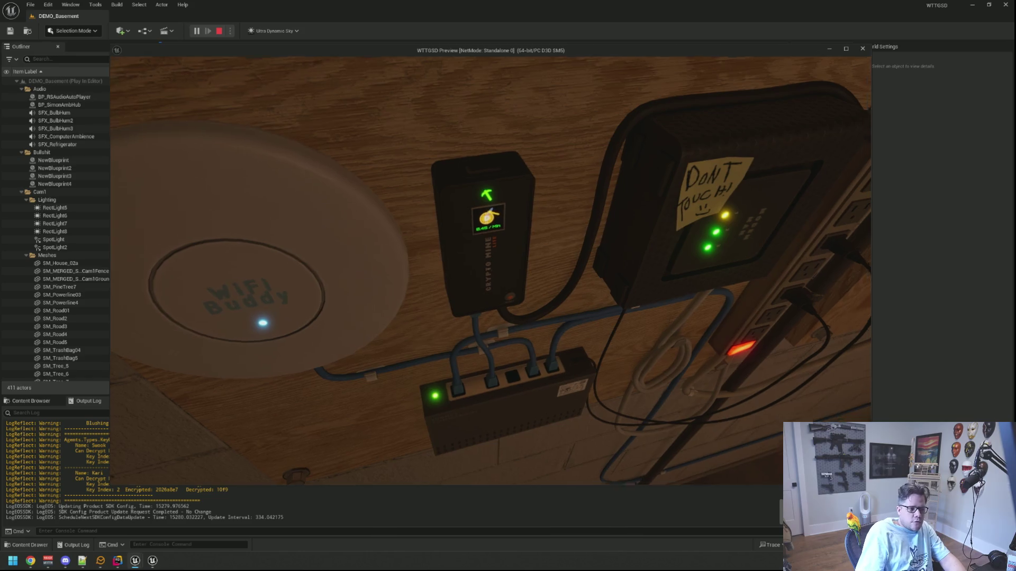
Step: End the play session, zoom the viewport on the equipment wall, and show the Live Coding window
{"action": "key", "text": "Escape"}
{"action": "scroll", "coordinate": [539, 206], "scroll_direction": "down", "scroll_amount": 5}
{"action": "scroll", "coordinate": [512, 221], "scroll_direction": "up", "scroll_amount": 8}
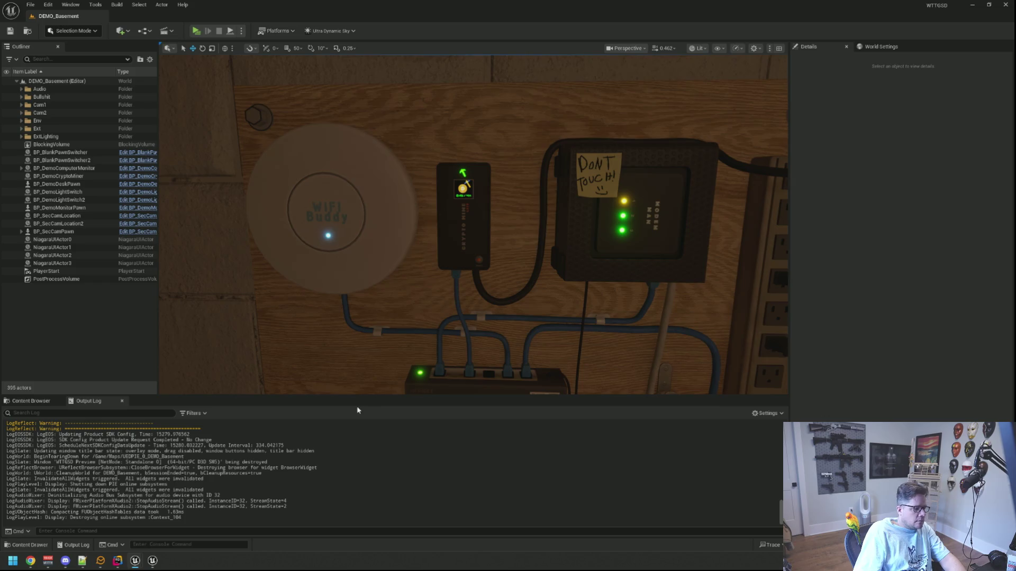
{"action": "left_click", "coordinate": [152, 560]}
Step: Close the Live Coding window and zoom out the crypto-miner widget designer with nothing selected
{"action": "right_click", "coordinate": [152, 560]}
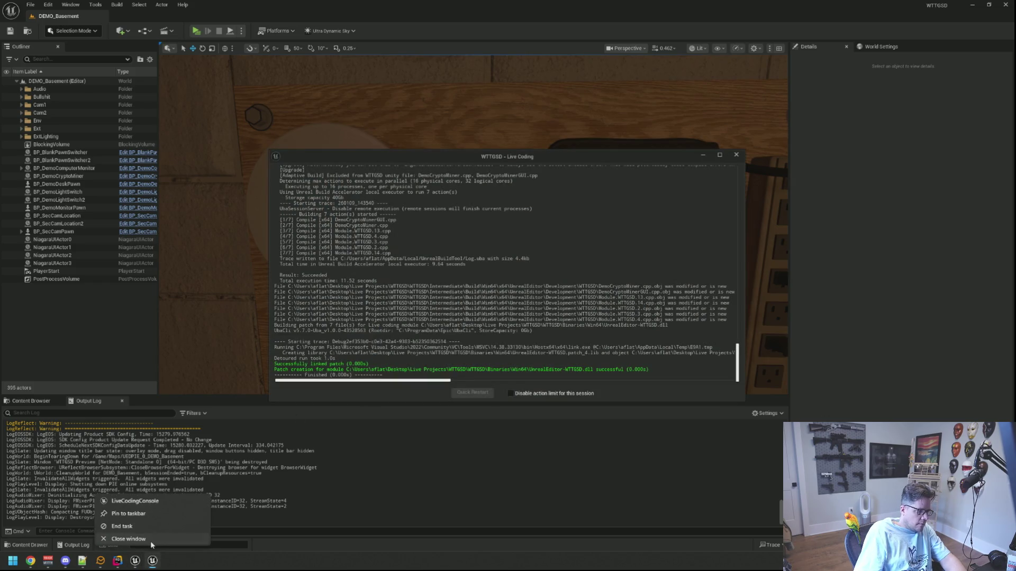
{"action": "left_click", "coordinate": [150, 541]}
{"action": "mouse_move", "coordinate": [136, 561]}
{"action": "left_click", "coordinate": [177, 521]}
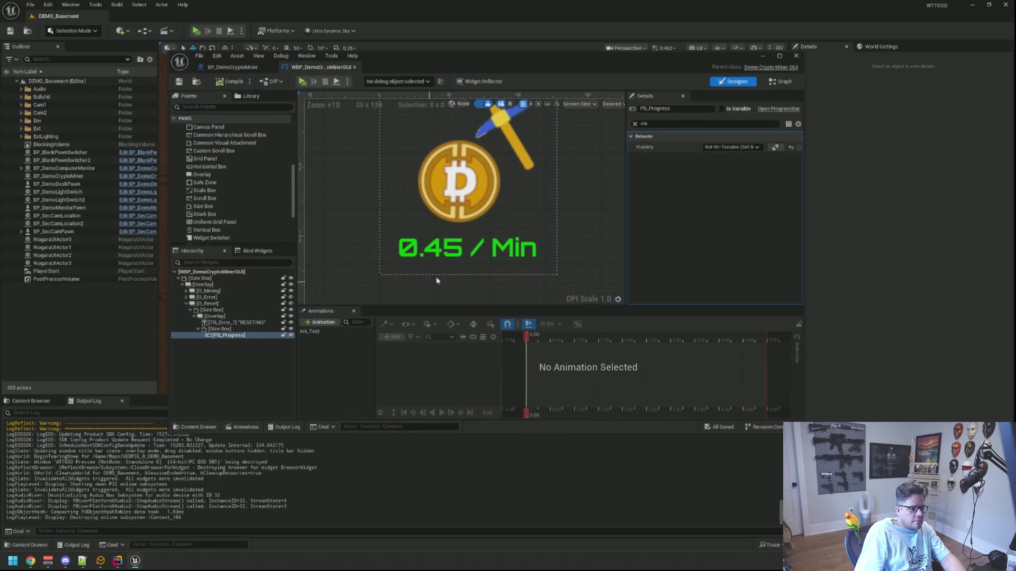
{"action": "left_click", "coordinate": [591, 174]}
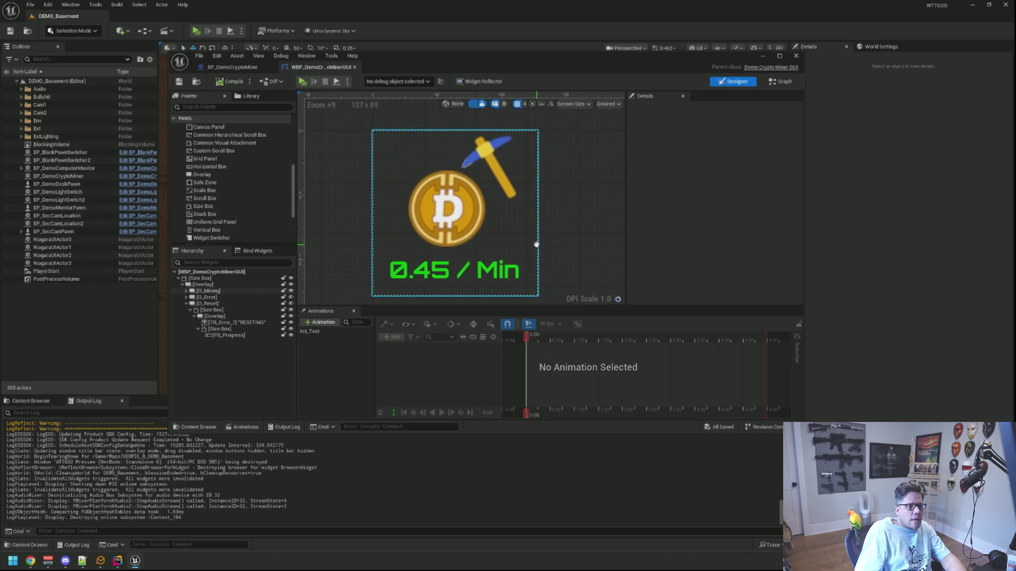
{"action": "scroll", "coordinate": [580, 238], "scroll_direction": "down", "scroll_amount": 3}
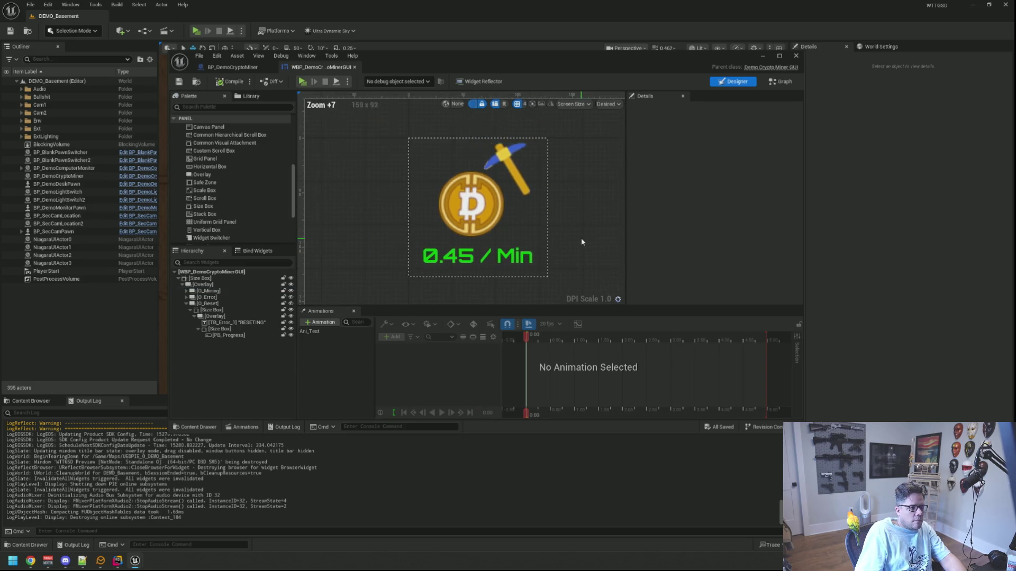
{"action": "scroll", "coordinate": [580, 238], "scroll_direction": "down", "scroll_amount": 6}
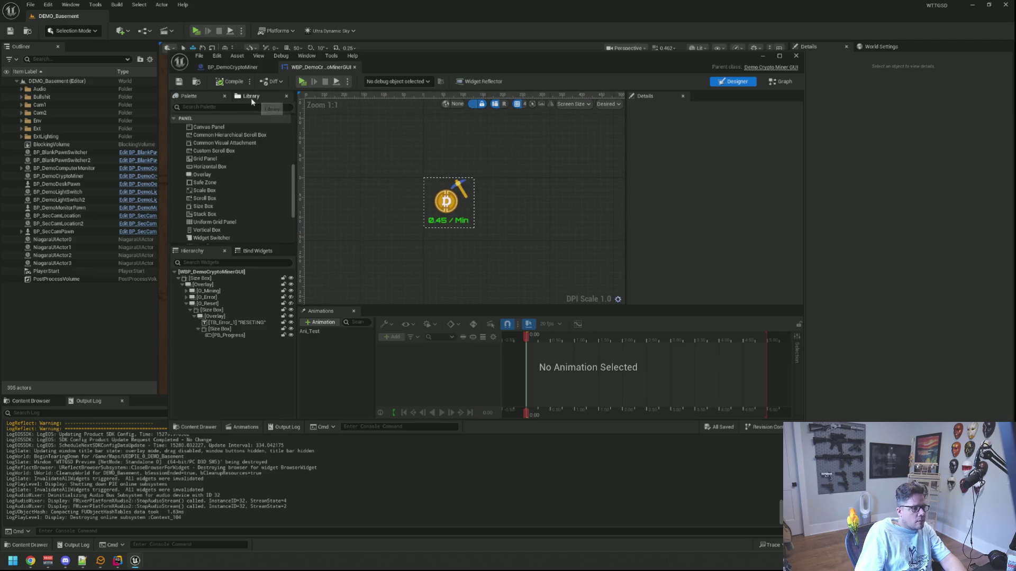
Step: Open BP_DemoCryptoMiner, check the LockOut call in Interact in DemoCryptoMiner.cpp, and return to Unreal
{"action": "left_click", "coordinate": [240, 70]}
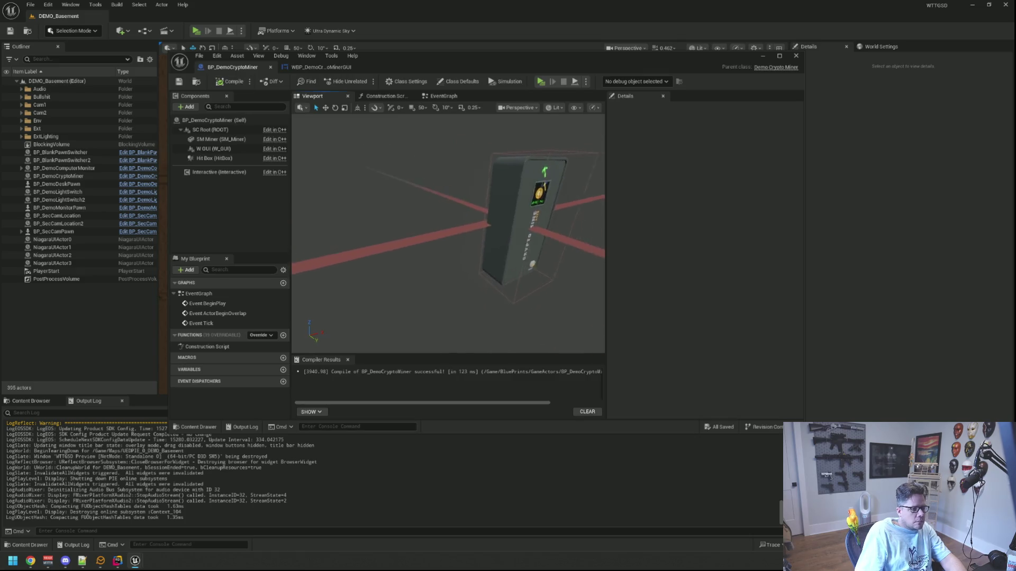
{"action": "left_click", "coordinate": [116, 562]}
{"action": "left_click", "coordinate": [655, 259]}
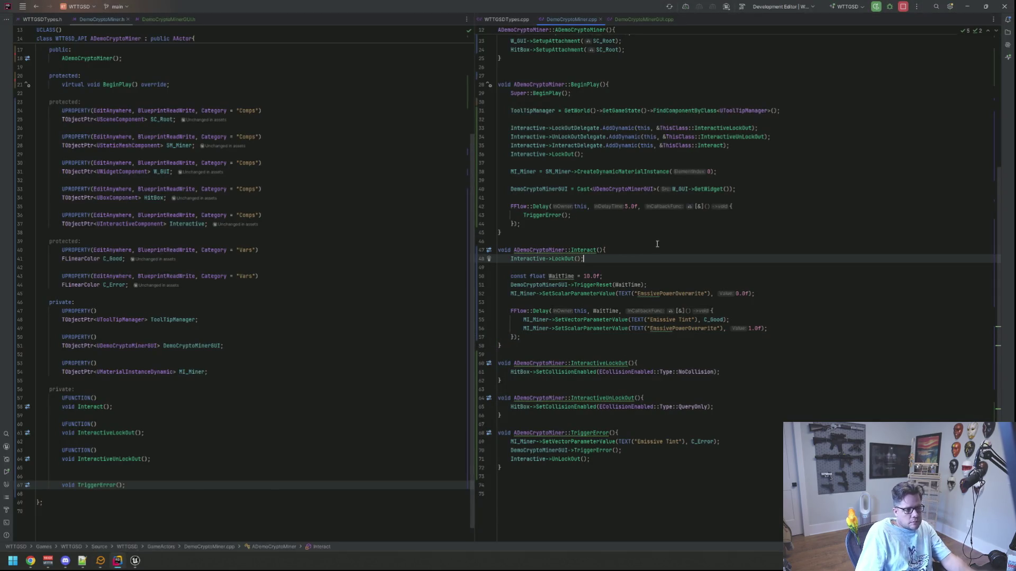
{"action": "scroll", "coordinate": [661, 342], "scroll_direction": "up", "scroll_amount": 4}
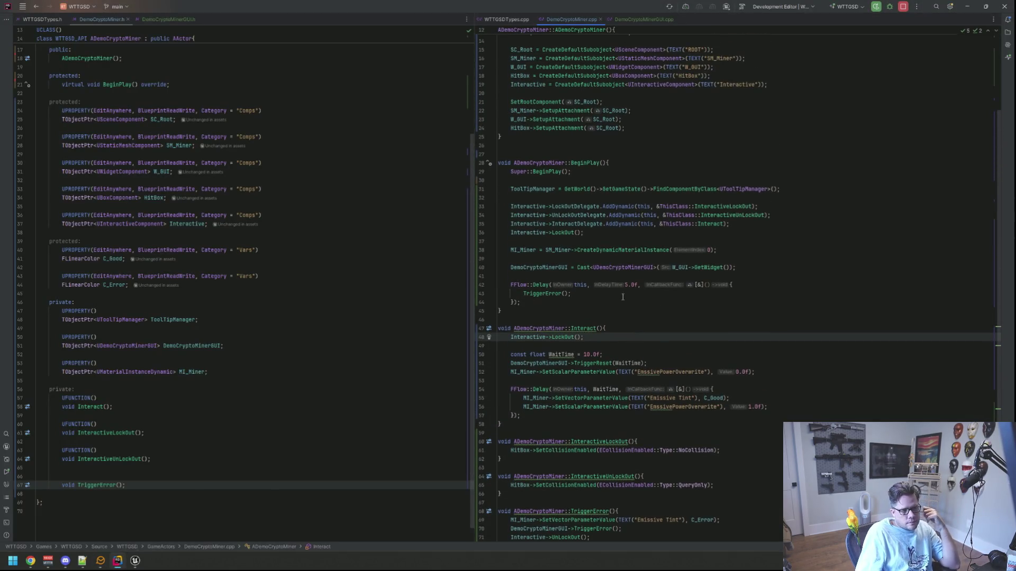
{"action": "left_click", "coordinate": [135, 562]}
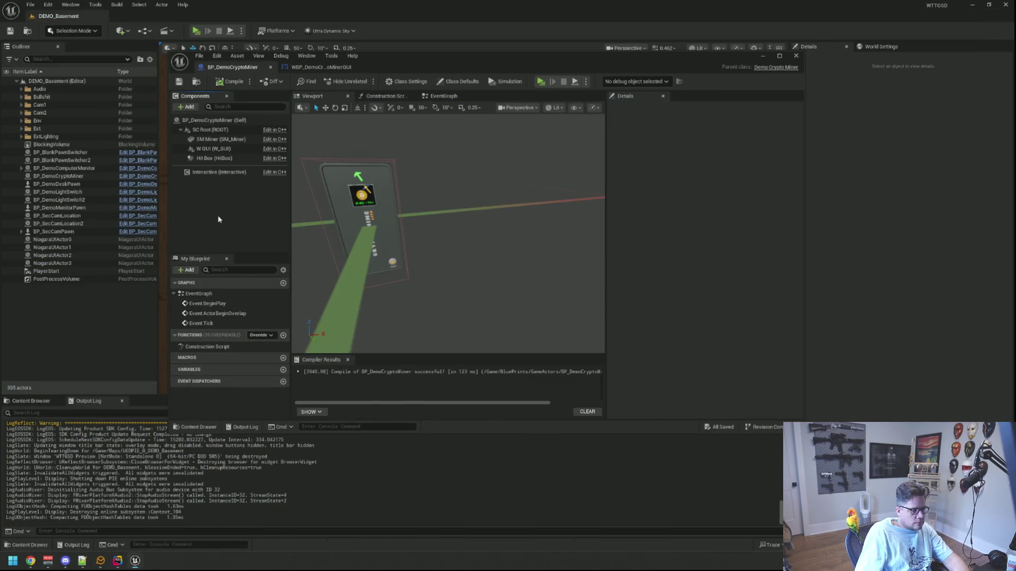
{"action": "key", "text": "super"}
Step: Search Windows for 'sub' and launch Adobe Substance 3D Painter
{"action": "type", "text": "sub"}
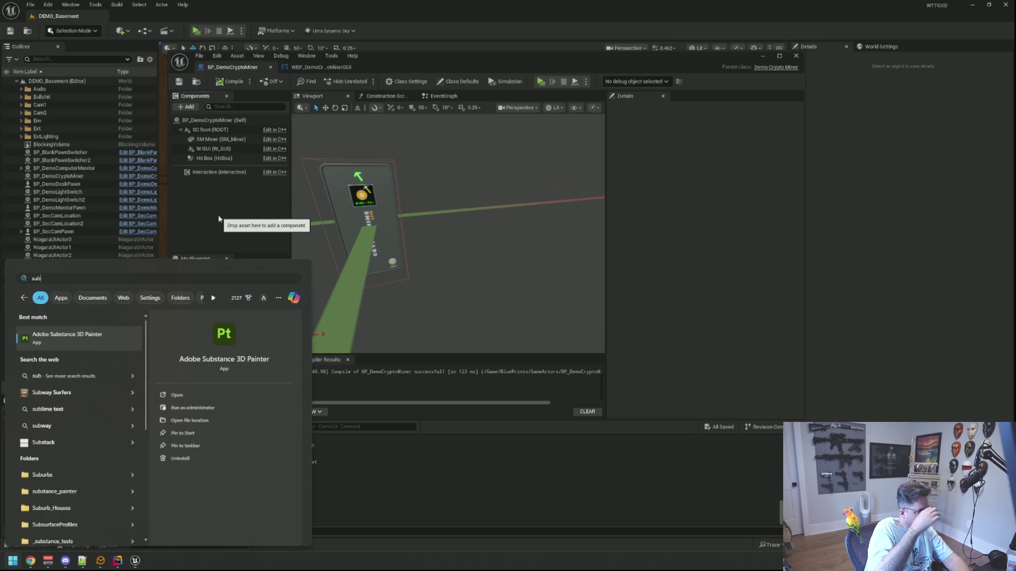
{"action": "key", "text": "Escape"}
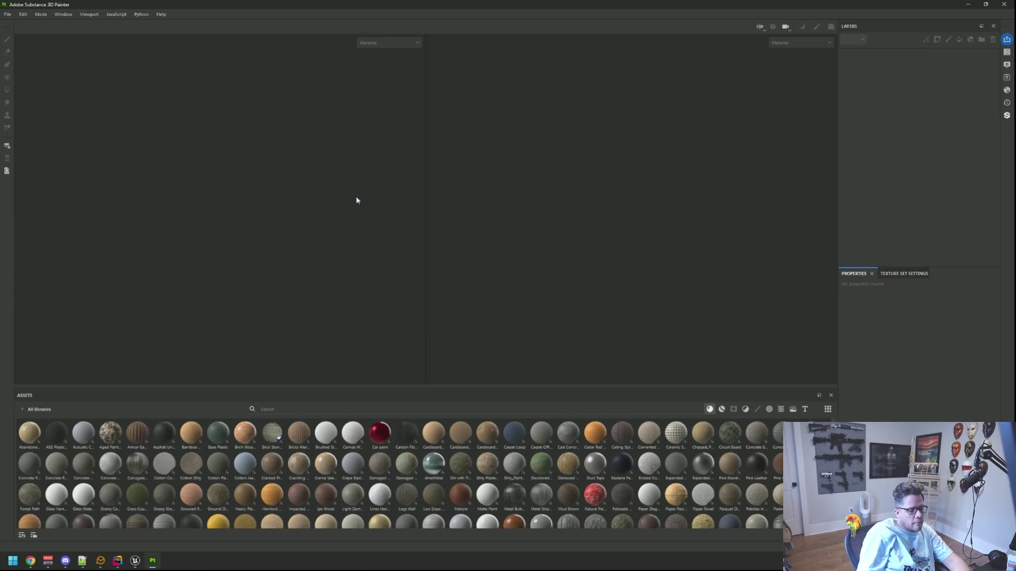
Step: Open the recent WTTGSDCryptoMiner project and view the miner front-on
{"action": "left_click", "coordinate": [7, 14]}
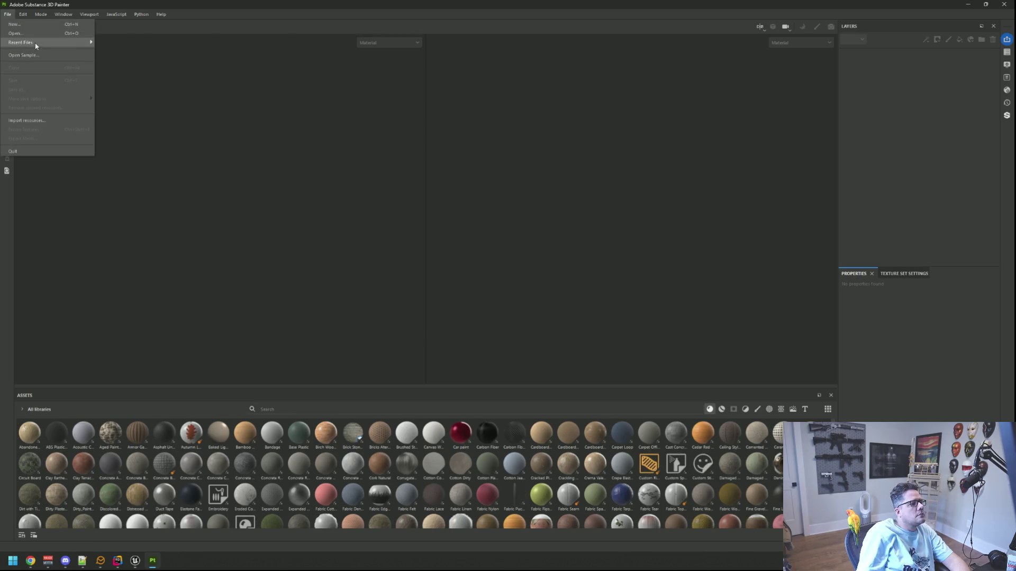
{"action": "mouse_move", "coordinate": [36, 46]}
{"action": "left_click", "coordinate": [188, 45]}
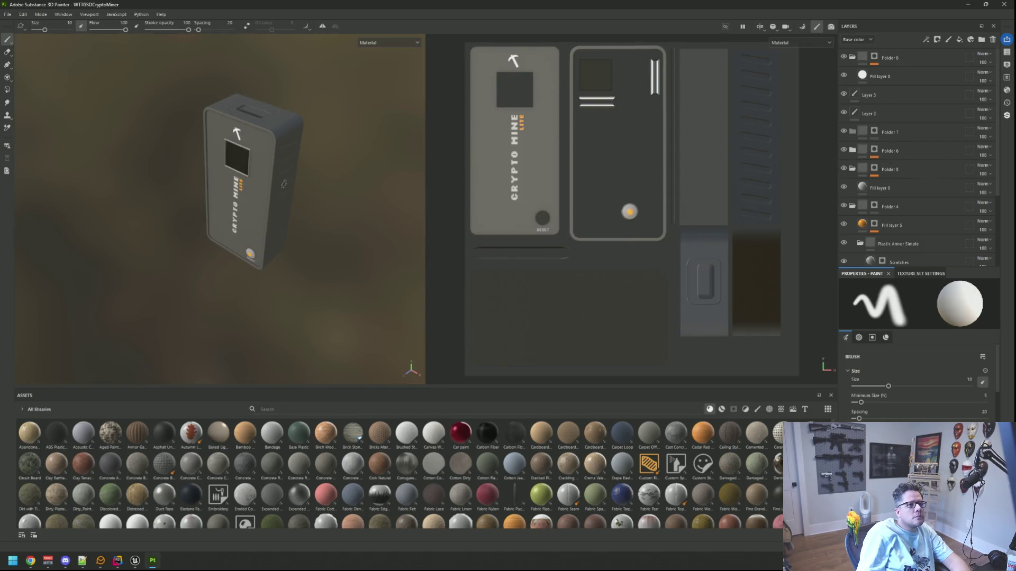
{"action": "mouse_move", "coordinate": [345, 174]}
{"action": "left_mouse_down"}
{"action": "mouse_move", "coordinate": [394, 186]}
{"action": "mouse_move", "coordinate": [263, 186]}
{"action": "left_mouse_up"}
{"action": "scroll", "coordinate": [265, 186], "scroll_direction": "up", "scroll_amount": 5}
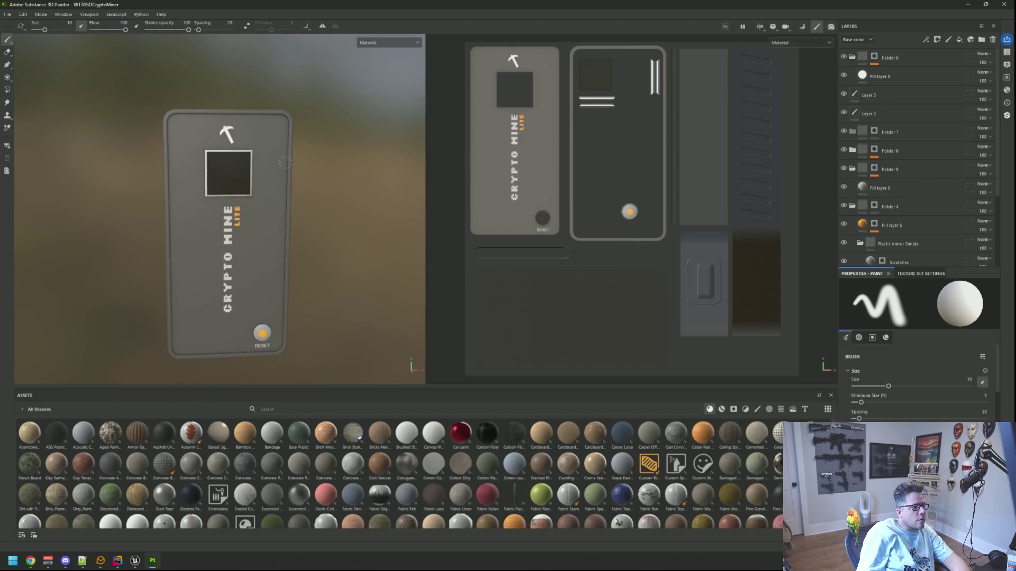
{"action": "scroll", "coordinate": [269, 186], "scroll_direction": "up", "scroll_amount": 6}
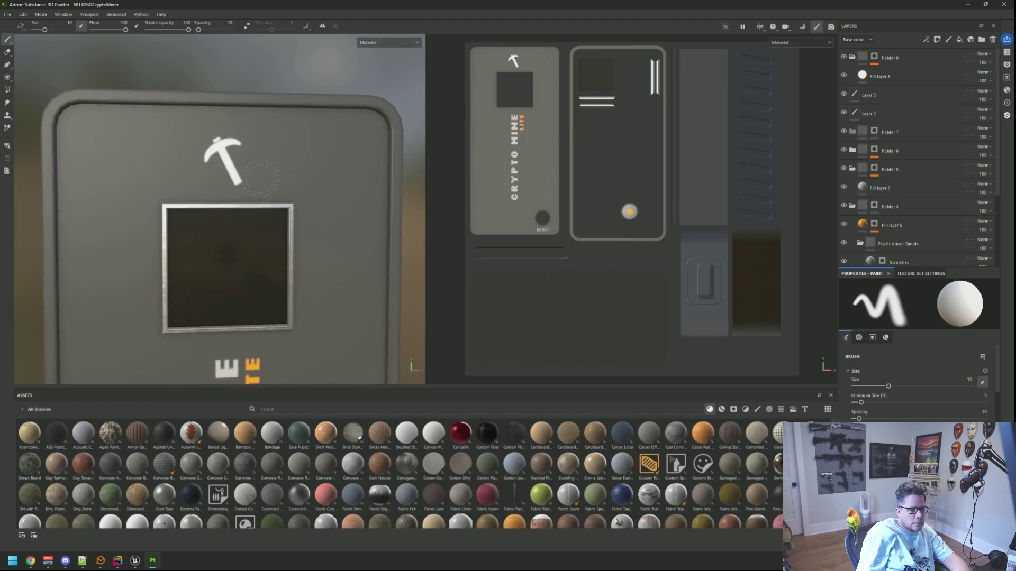
Step: Select Fill layer 8, angle the view on the front panel, and show the Shader Settings
{"action": "left_click", "coordinate": [887, 82]}
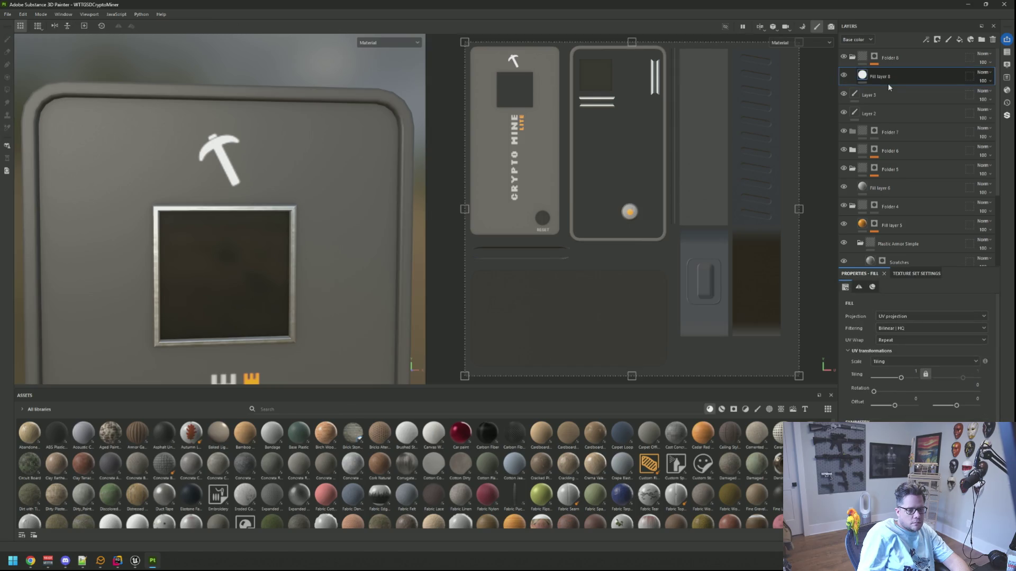
{"action": "scroll", "coordinate": [914, 408], "scroll_direction": "down", "scroll_amount": 2}
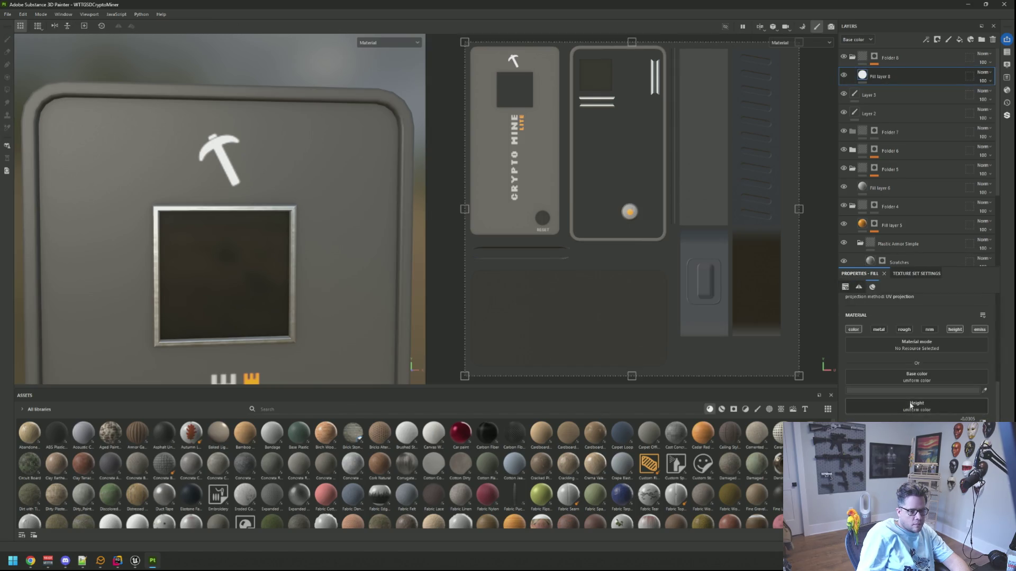
{"action": "mouse_move", "coordinate": [287, 223]}
{"action": "left_mouse_down"}
{"action": "mouse_move", "coordinate": [328, 252]}
{"action": "mouse_move", "coordinate": [312, 247]}
{"action": "left_mouse_up"}
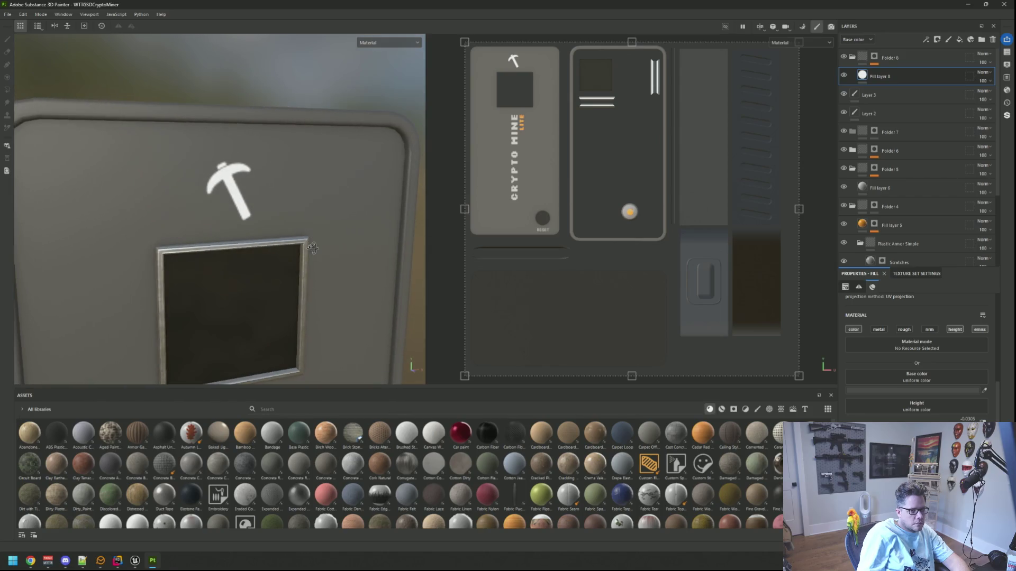
{"action": "scroll", "coordinate": [530, 209], "scroll_direction": "up", "scroll_amount": 3}
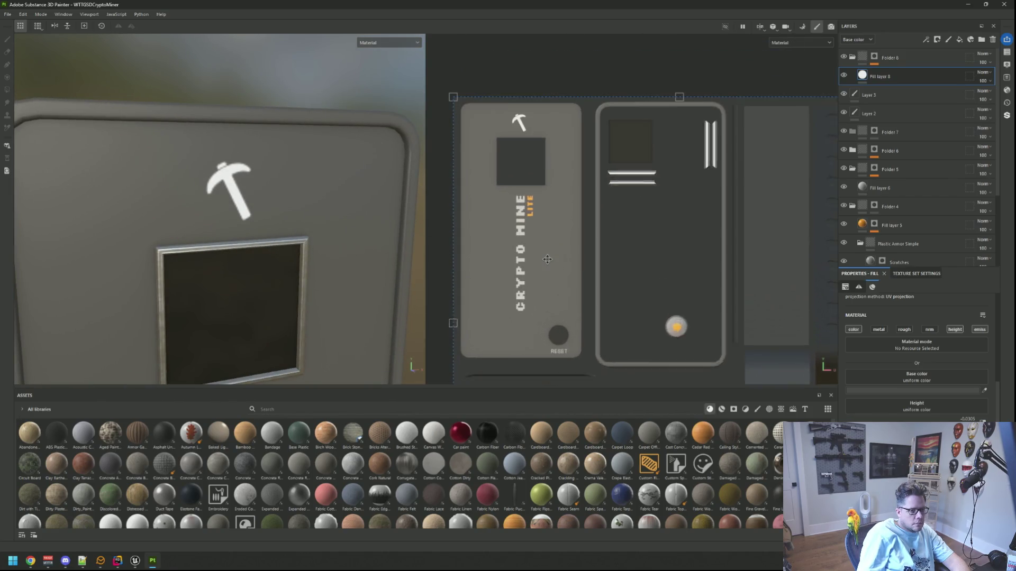
{"action": "left_click", "coordinate": [1007, 64]}
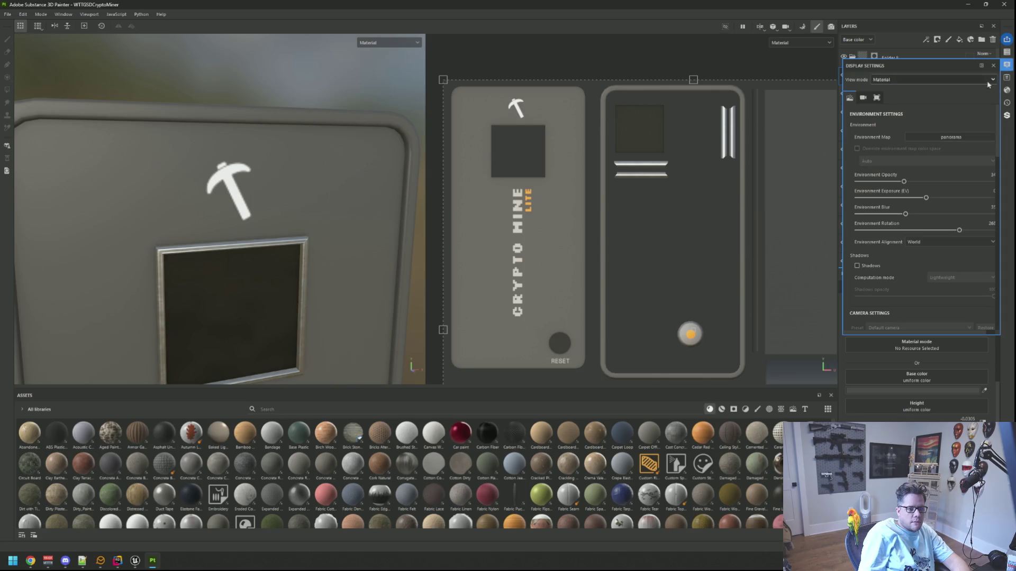
{"action": "scroll", "coordinate": [918, 194], "scroll_direction": "down", "scroll_amount": 10}
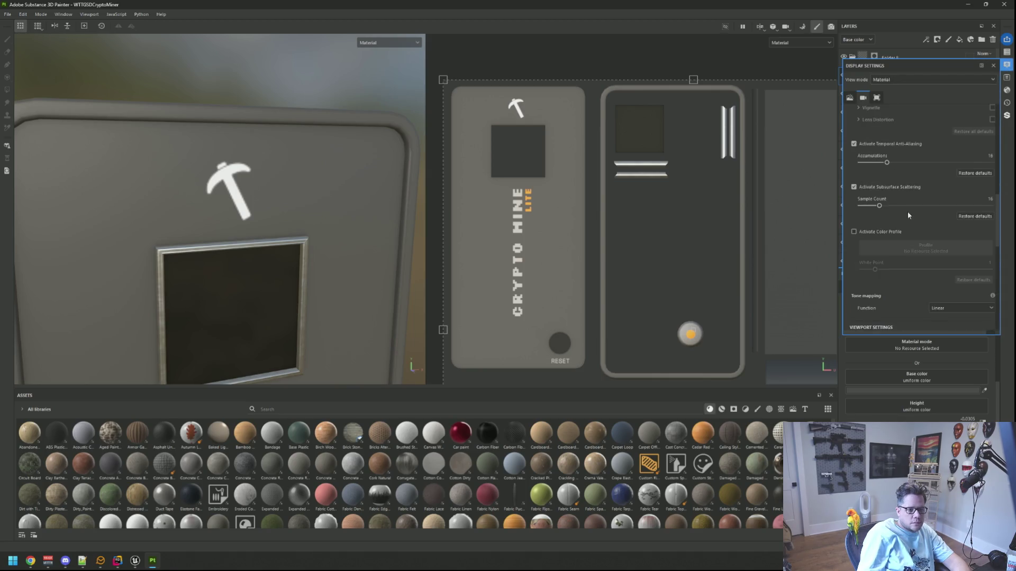
{"action": "scroll", "coordinate": [907, 212], "scroll_direction": "down", "scroll_amount": 6}
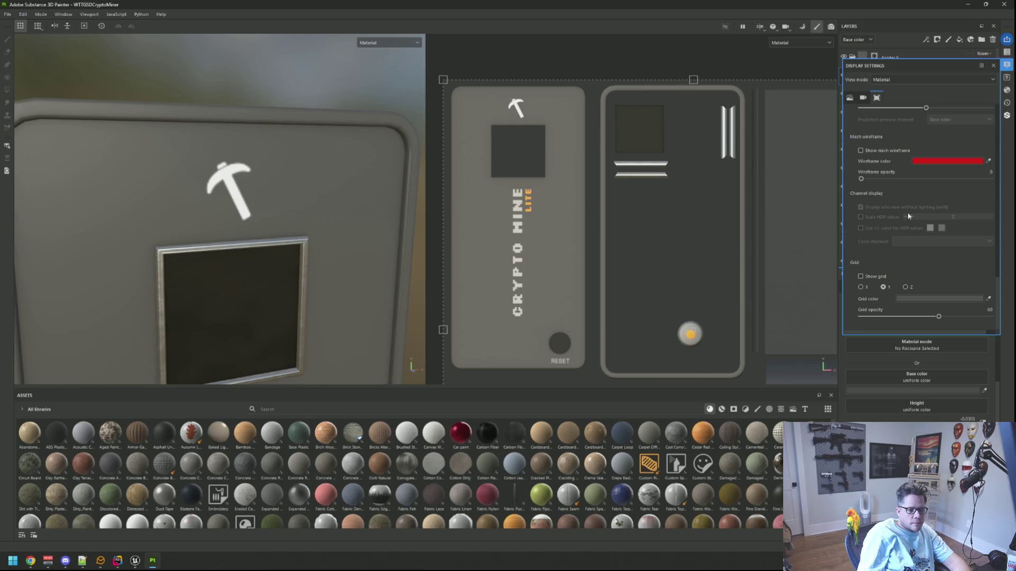
{"action": "left_click", "coordinate": [1008, 91]}
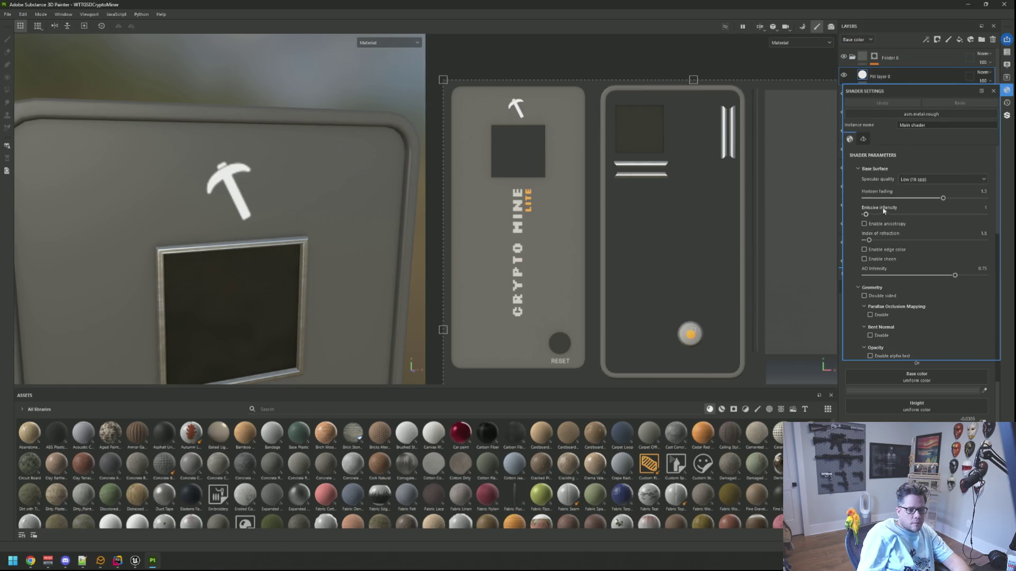
Step: Set the shader's Emissive intensity to 0
{"action": "type", "text": "0"}
{"action": "key", "text": "Return"}
{"action": "left_click_drag", "start_coordinate": [370, 228], "coordinate": [337, 206]}
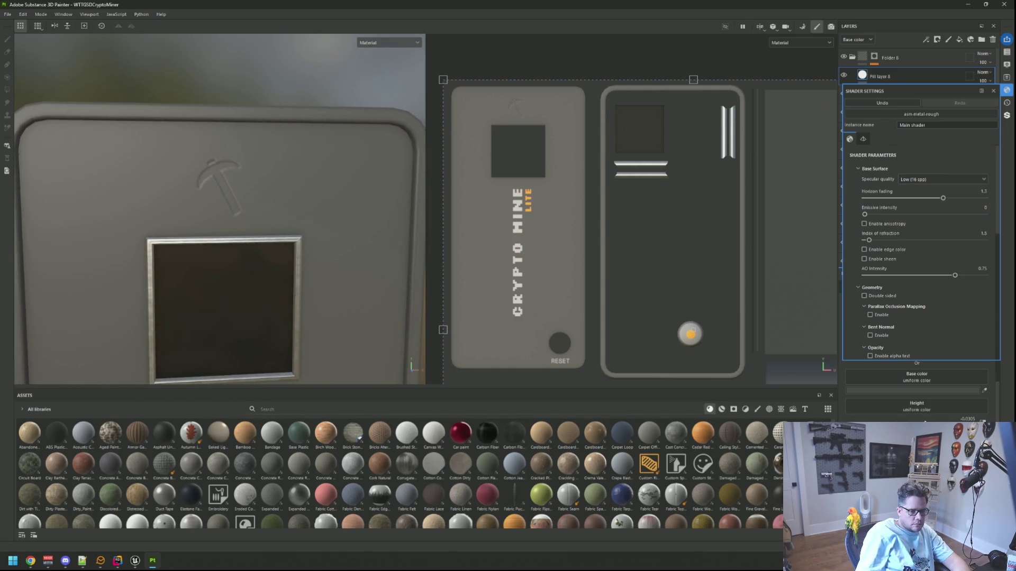
{"action": "left_click", "coordinate": [1008, 91]}
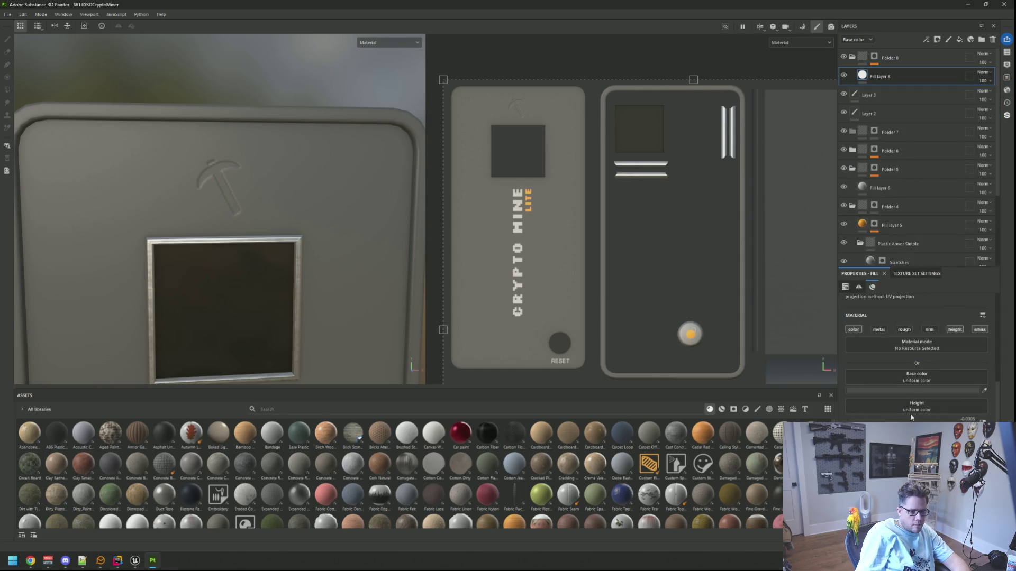
Step: Make Fill layer 8's base colour white for the pickaxe
{"action": "left_click_drag", "start_coordinate": [846, 439], "coordinate": [804, 423]}
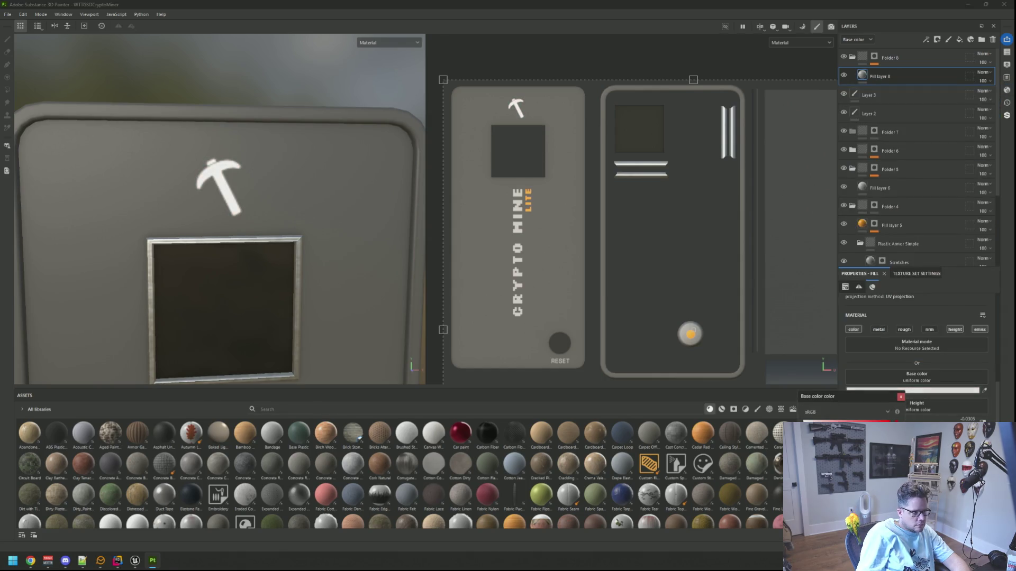
{"action": "left_click", "coordinate": [901, 397]}
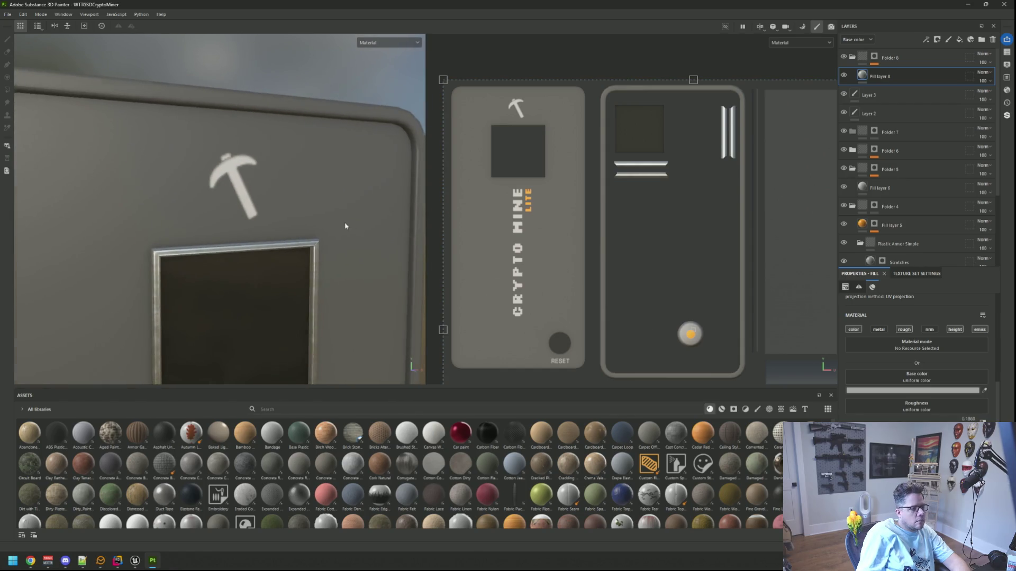
{"action": "scroll", "coordinate": [345, 224], "scroll_direction": "down", "scroll_amount": 5}
{"action": "mouse_move", "coordinate": [354, 228]}
{"action": "left_mouse_down"}
{"action": "mouse_move", "coordinate": [280, 214]}
{"action": "mouse_move", "coordinate": [317, 217]}
{"action": "left_mouse_up"}
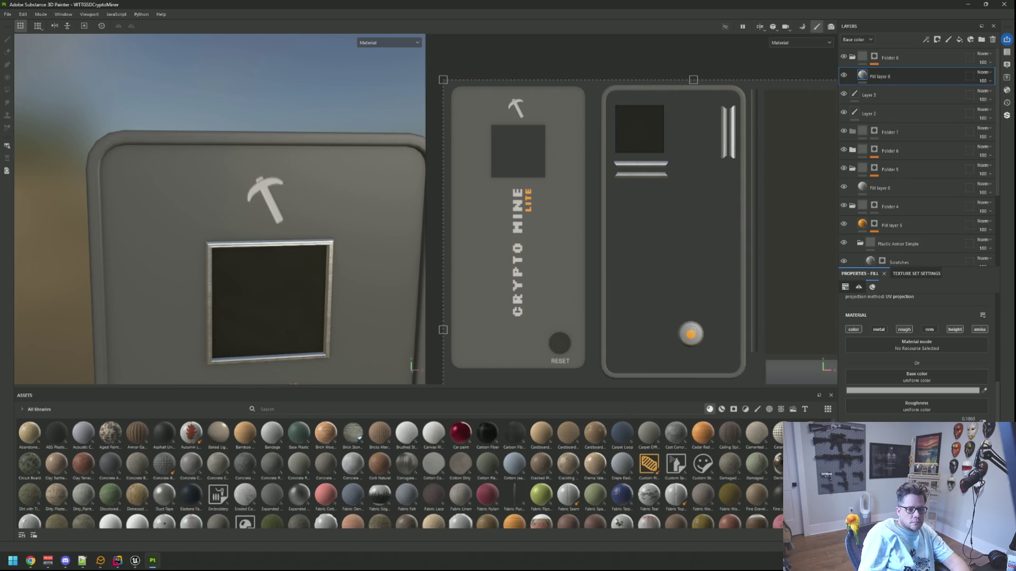
Step: Export the miner's textures with Ctrl+Shift+E and bring Unreal's blueprint editor forward
{"action": "left_click", "coordinate": [1006, 65]}
{"action": "left_click", "coordinate": [1007, 90]}
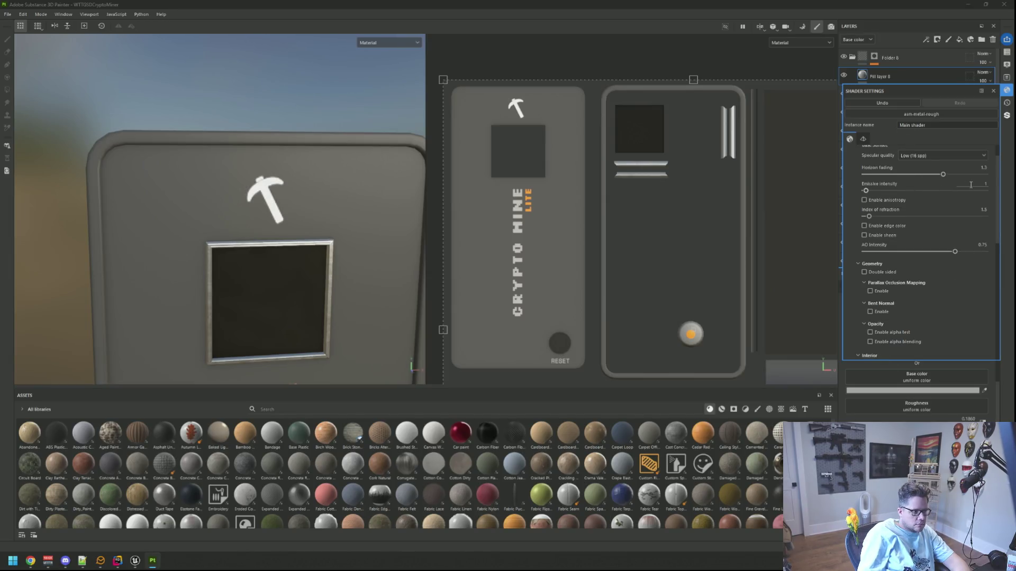
{"action": "scroll", "coordinate": [290, 221], "scroll_direction": "down", "scroll_amount": 2}
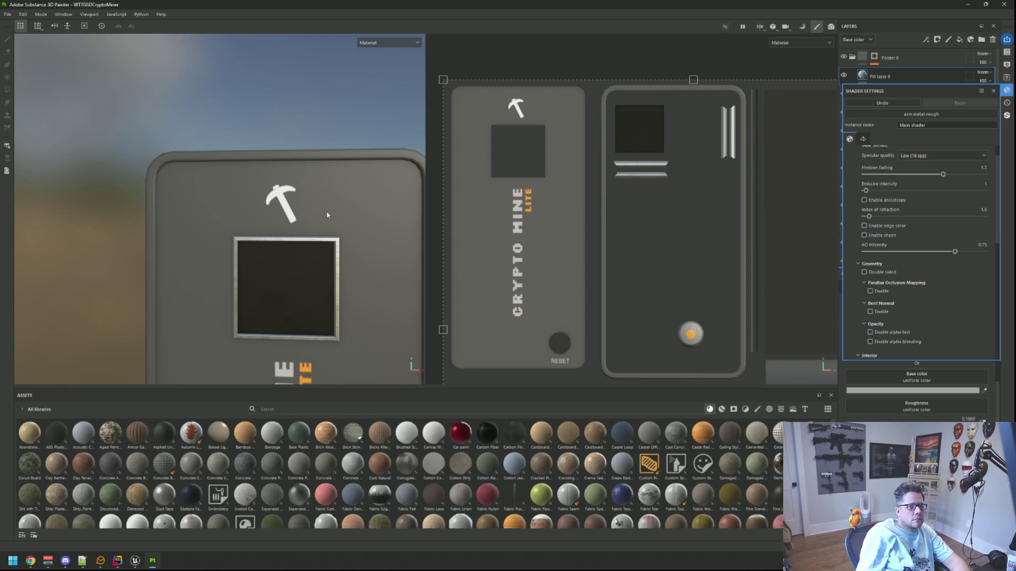
{"action": "key", "text": "ctrl+shift+e"}
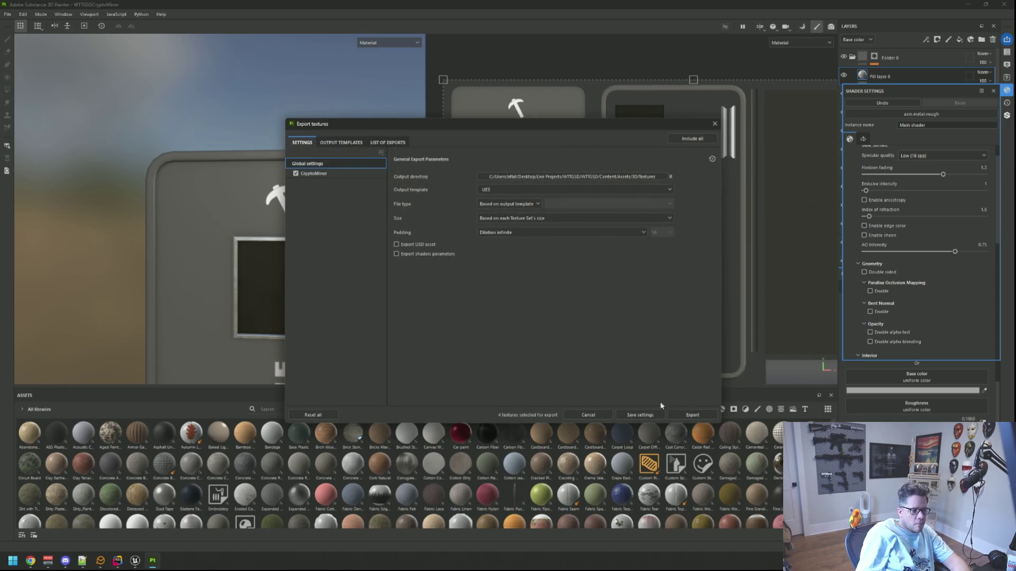
{"action": "left_click", "coordinate": [675, 415]}
{"action": "mouse_move", "coordinate": [142, 556]}
{"action": "left_click", "coordinate": [175, 513]}
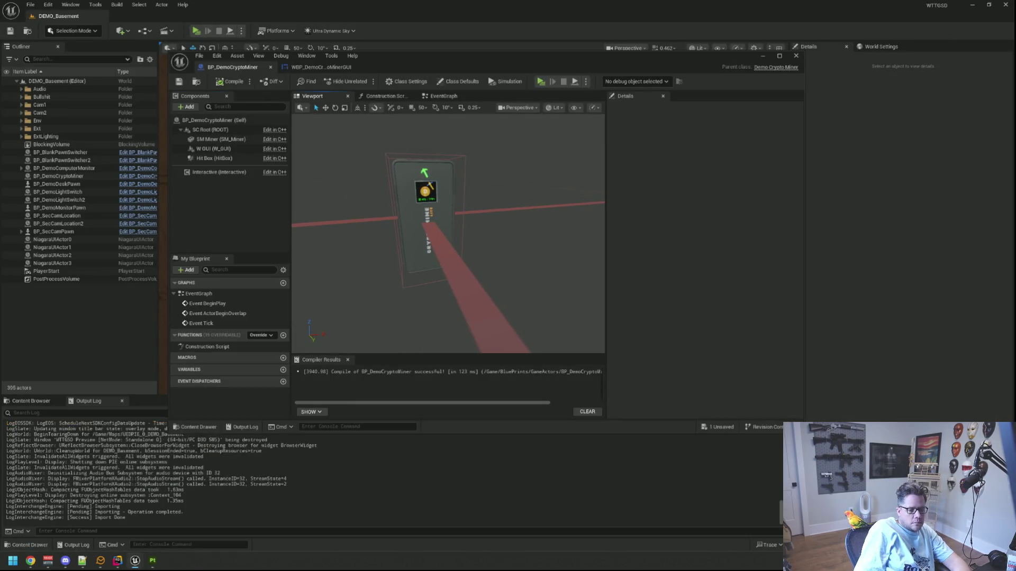
Step: Play the level in the editor and reset the crypto miner from its error state
{"action": "scroll", "coordinate": [482, 210], "scroll_direction": "up", "scroll_amount": 5}
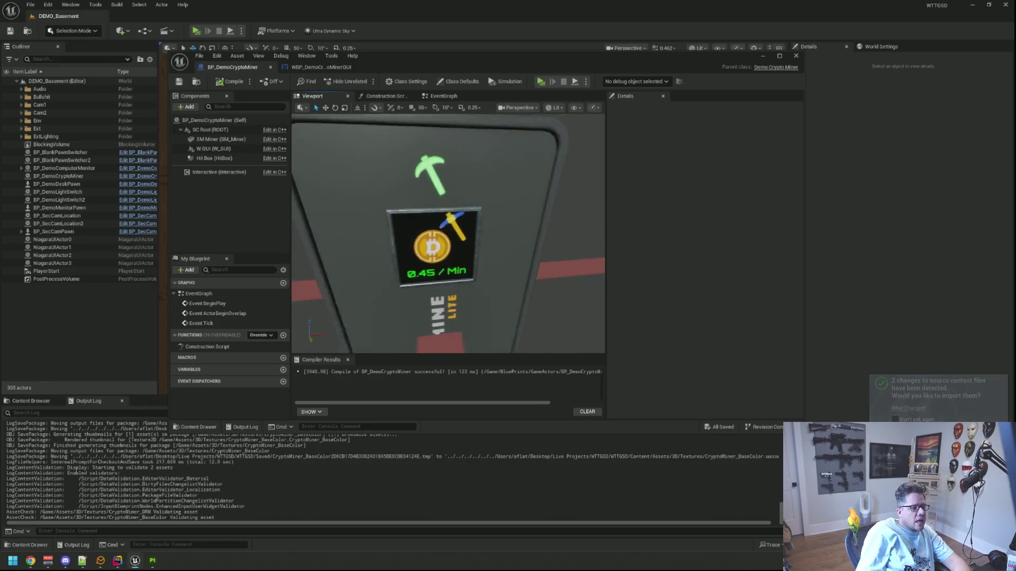
{"action": "scroll", "coordinate": [450, 222], "scroll_direction": "down", "scroll_amount": 2}
{"action": "left_click", "coordinate": [539, 81]}
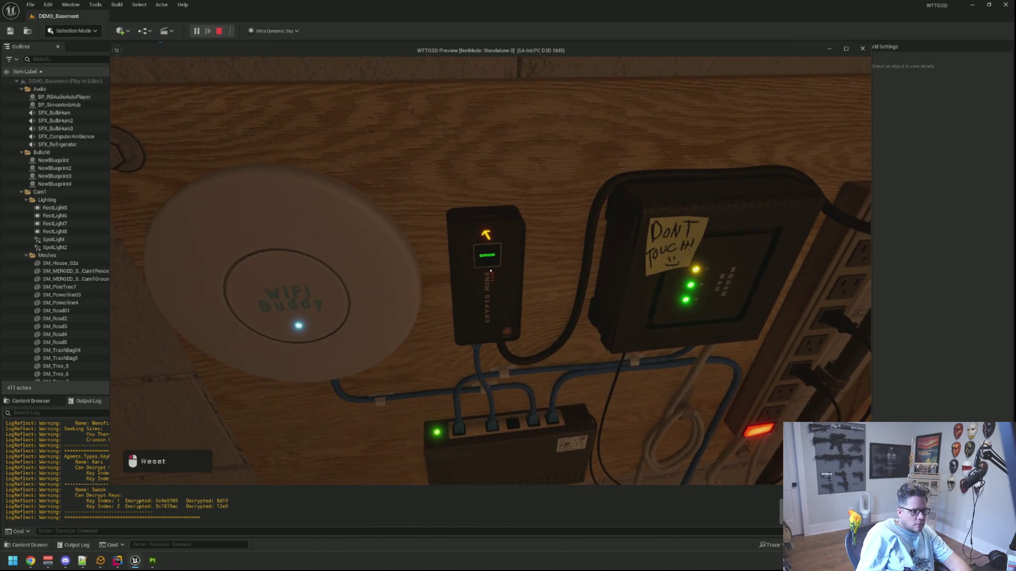
{"action": "left_click", "coordinate": [487, 255]}
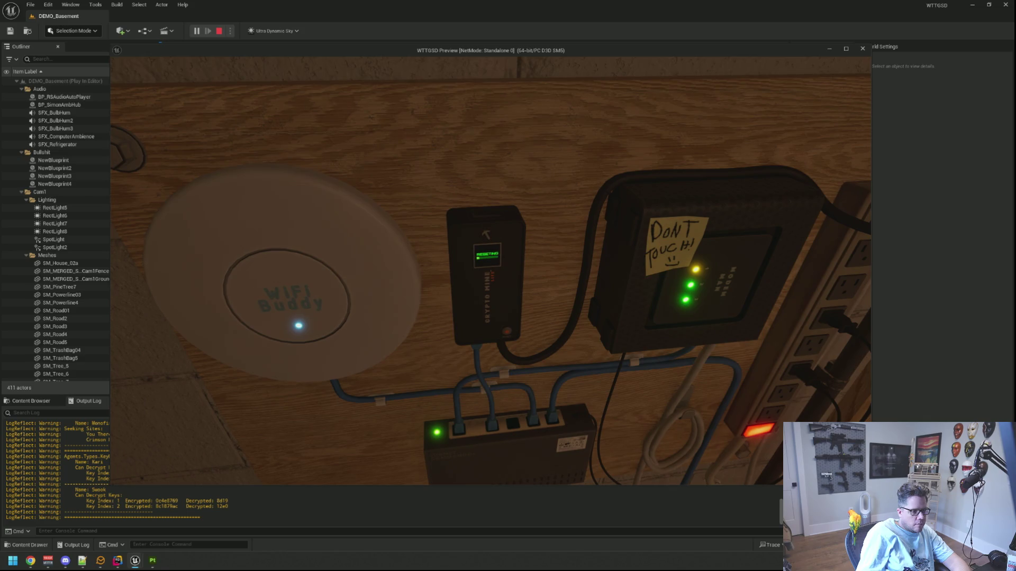
{"action": "key", "text": "alt+Tab"}
{"action": "key", "text": "ctrl+t"}
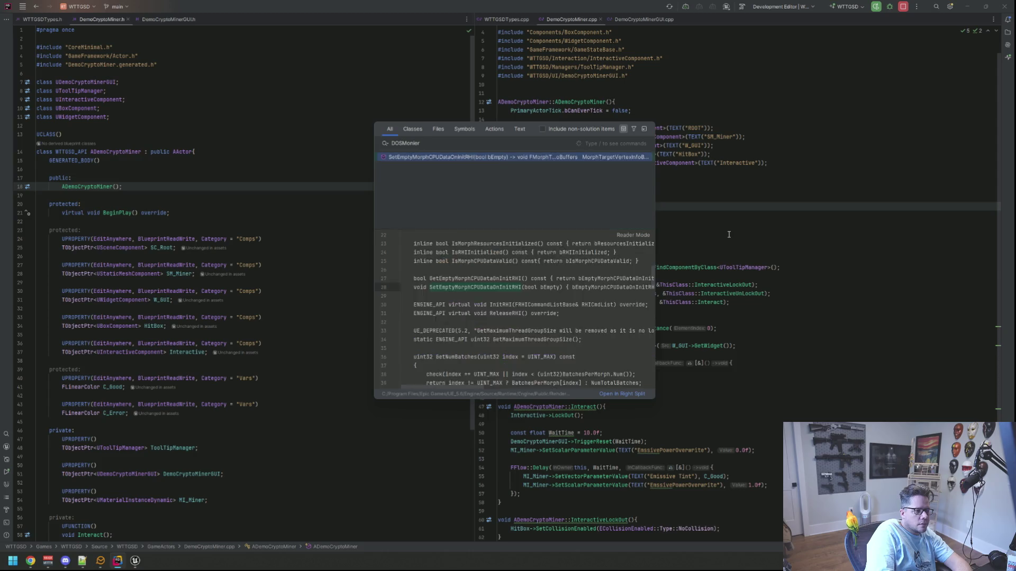
Step: Search for 'CoinMiner', dismiss the search, and open a narrower Solution file tree
{"action": "type", "text": "CoinMiner"}
{"action": "key", "text": "ctrl+BackSpace"}
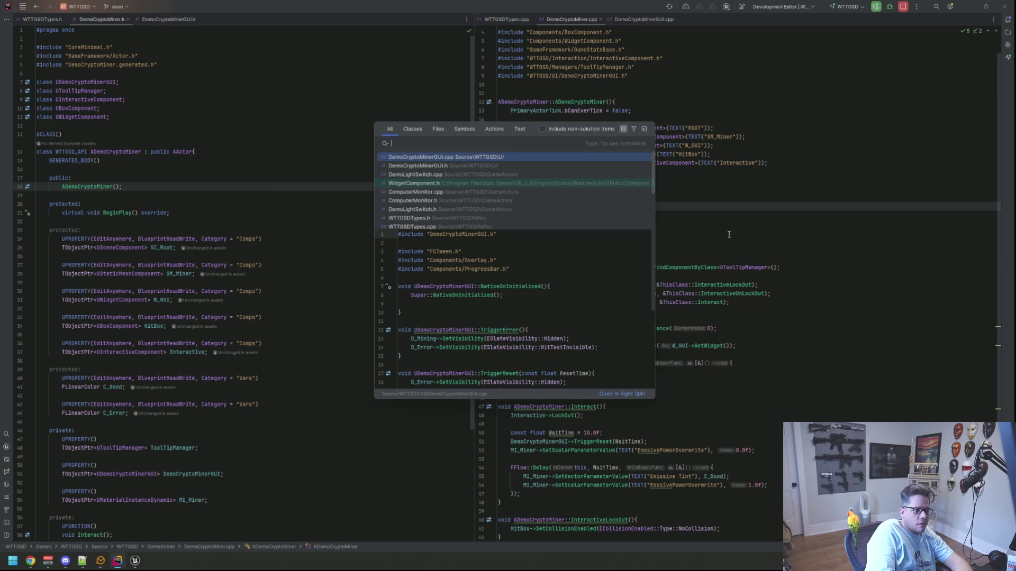
{"action": "key", "text": "Escape"}
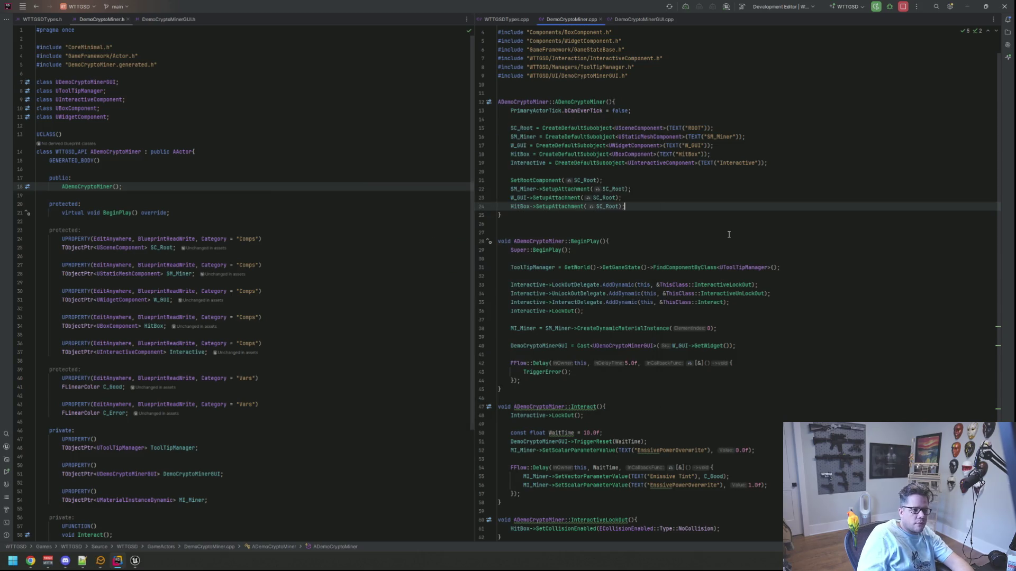
{"action": "left_click", "coordinate": [1007, 32]}
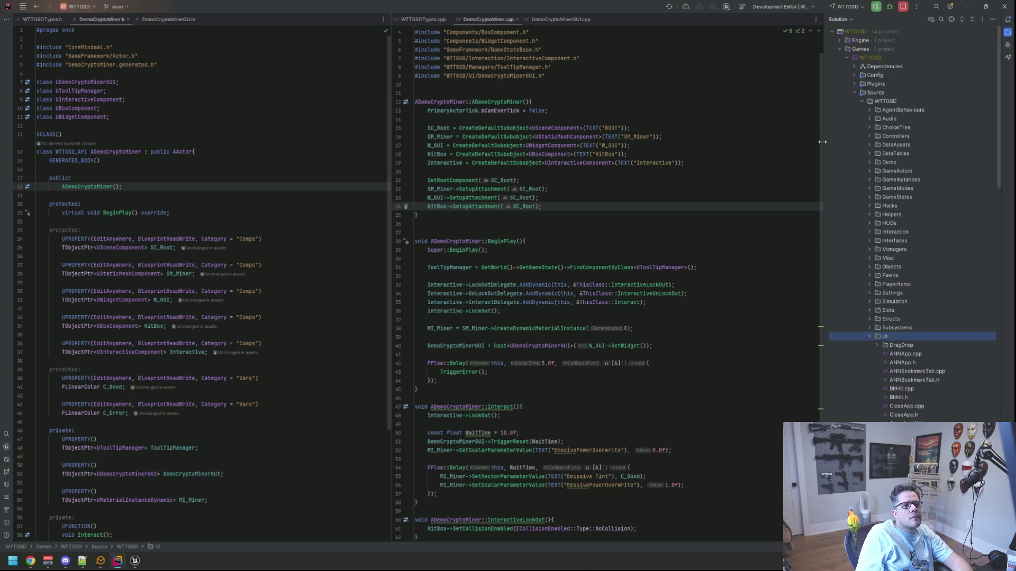
{"action": "left_click_drag", "start_coordinate": [823, 136], "coordinate": [850, 137]}
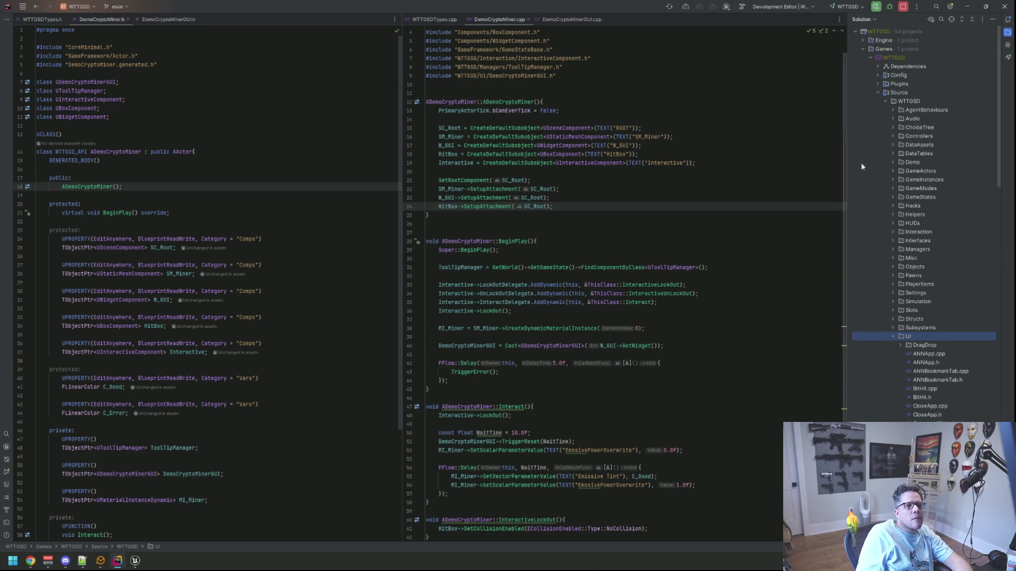
{"action": "scroll", "coordinate": [874, 220], "scroll_direction": "down", "scroll_amount": 5}
{"action": "scroll", "coordinate": [874, 216], "scroll_direction": "up", "scroll_amount": 5}
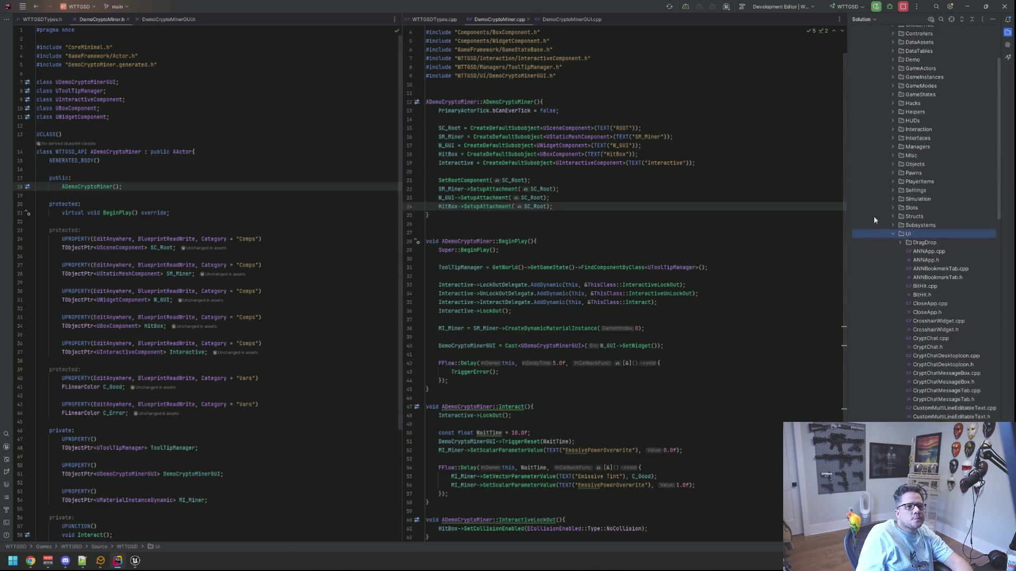
{"action": "scroll", "coordinate": [874, 215], "scroll_direction": "down", "scroll_amount": 2}
Step: Collapse the UI, WTTGSD and Source folders, then re-expand Source > WTTGSD to list subfolders
{"action": "left_click", "coordinate": [894, 258]}
{"action": "left_click", "coordinate": [886, 101]}
{"action": "left_click", "coordinate": [878, 92]}
{"action": "left_click_drag", "start_coordinate": [530, 180], "coordinate": [427, 171]}
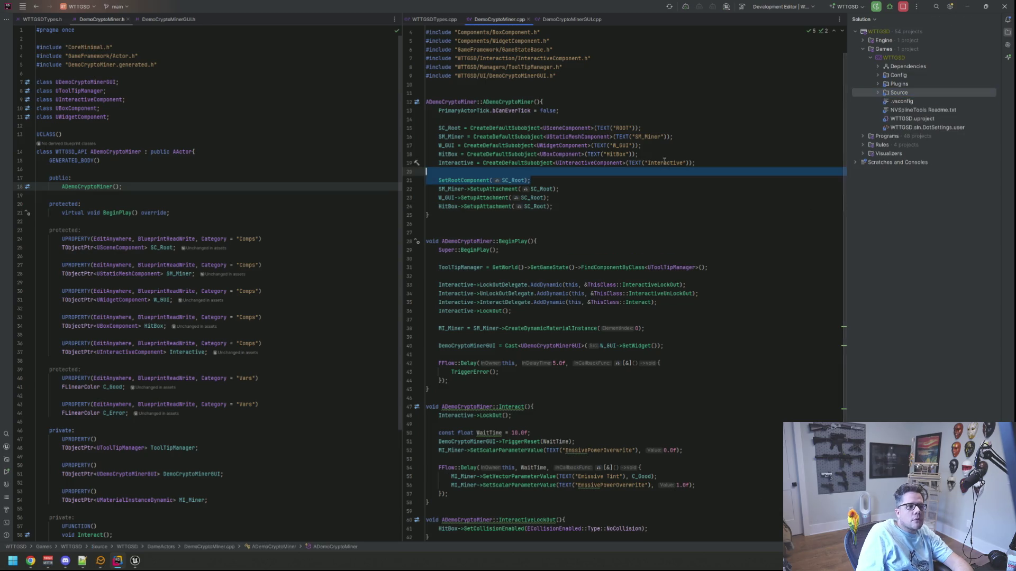
{"action": "left_click", "coordinate": [931, 187]}
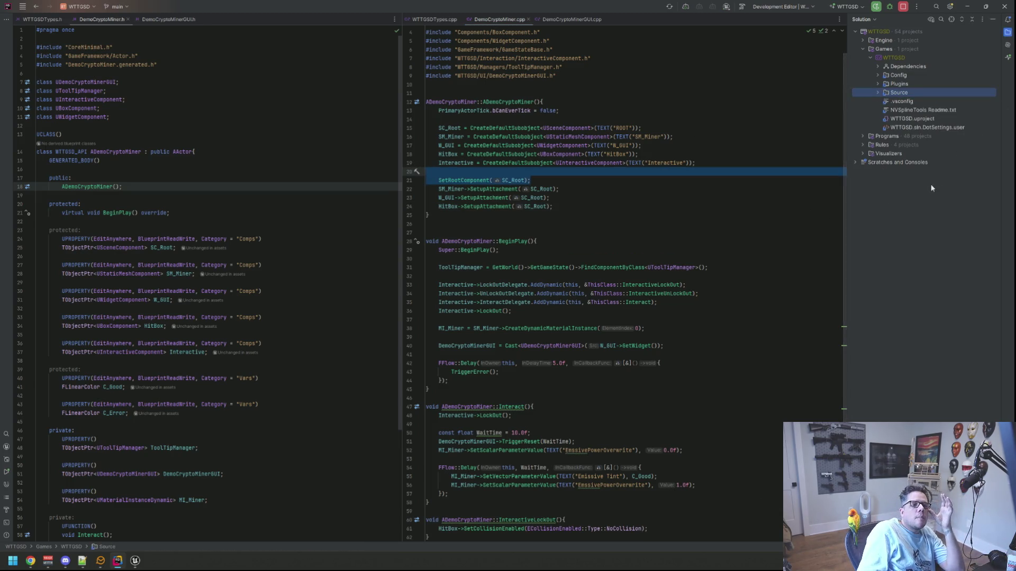
{"action": "left_click", "coordinate": [878, 92]}
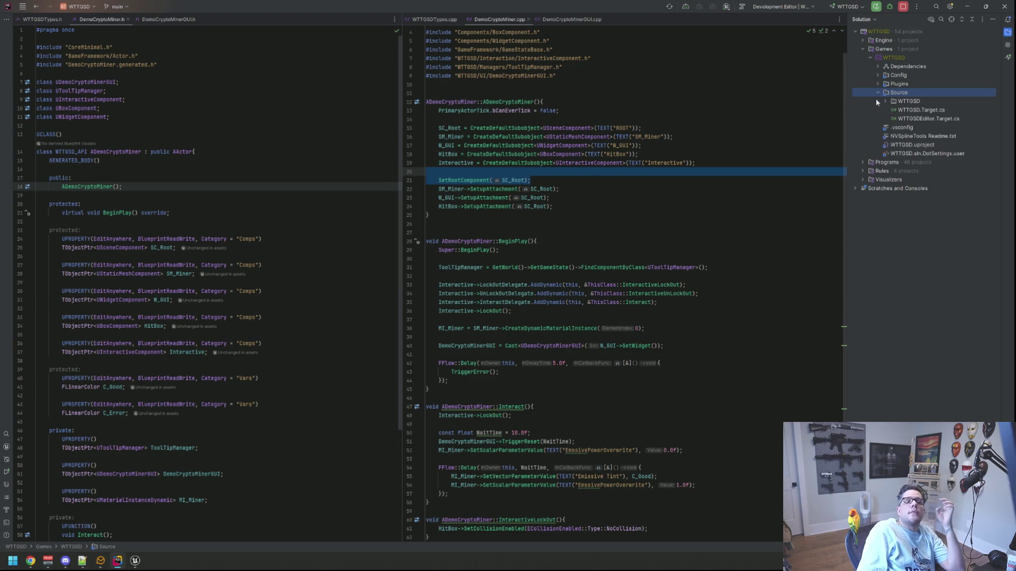
{"action": "left_click", "coordinate": [886, 101]}
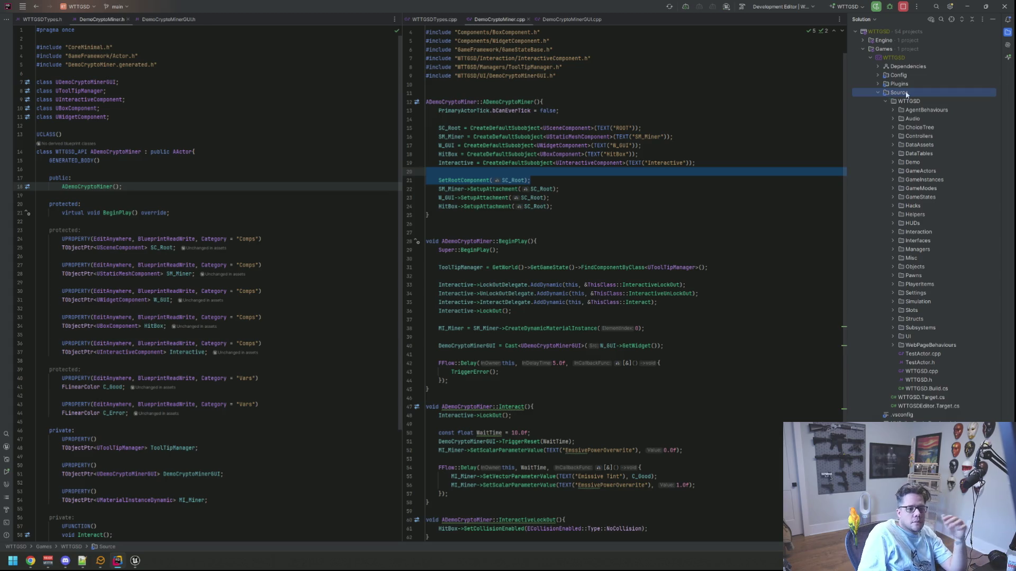
{"action": "key", "text": "Escape"}
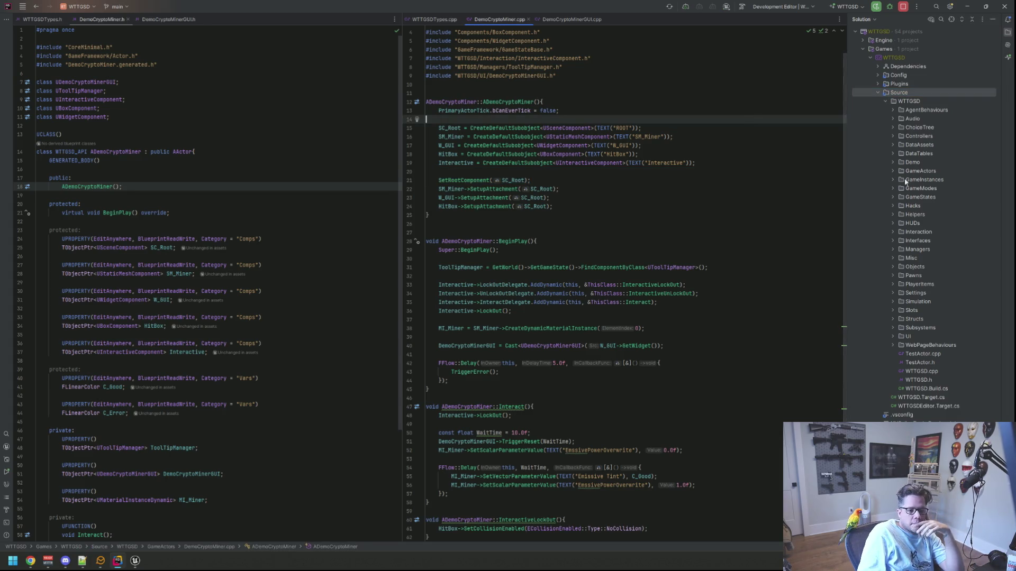
Step: Peek into the Demo folder, then expand Objects to list CryptoMinerObject.cpp and CryptoMinerObject.h
{"action": "left_click", "coordinate": [893, 162]}
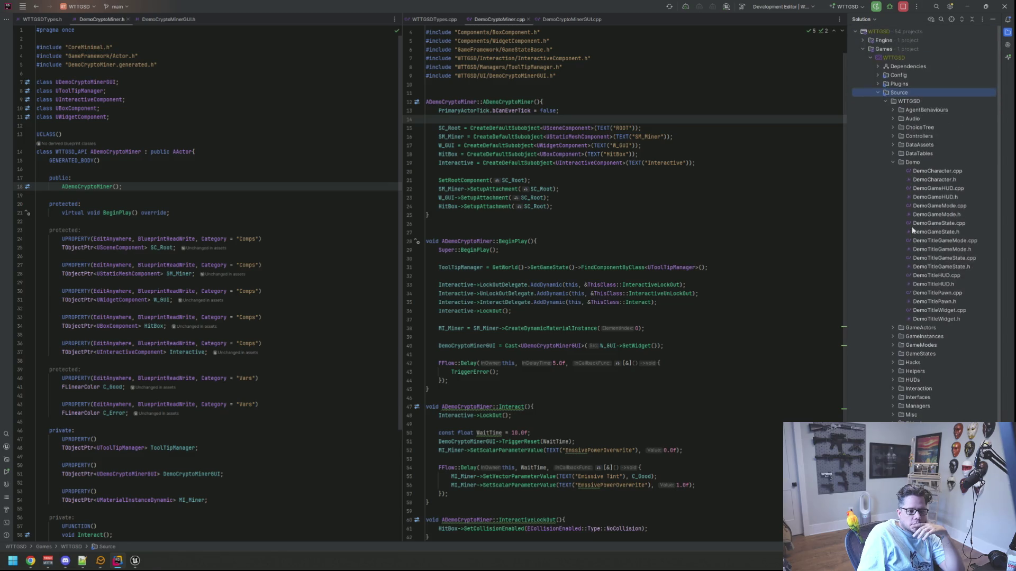
{"action": "left_click", "coordinate": [893, 162]}
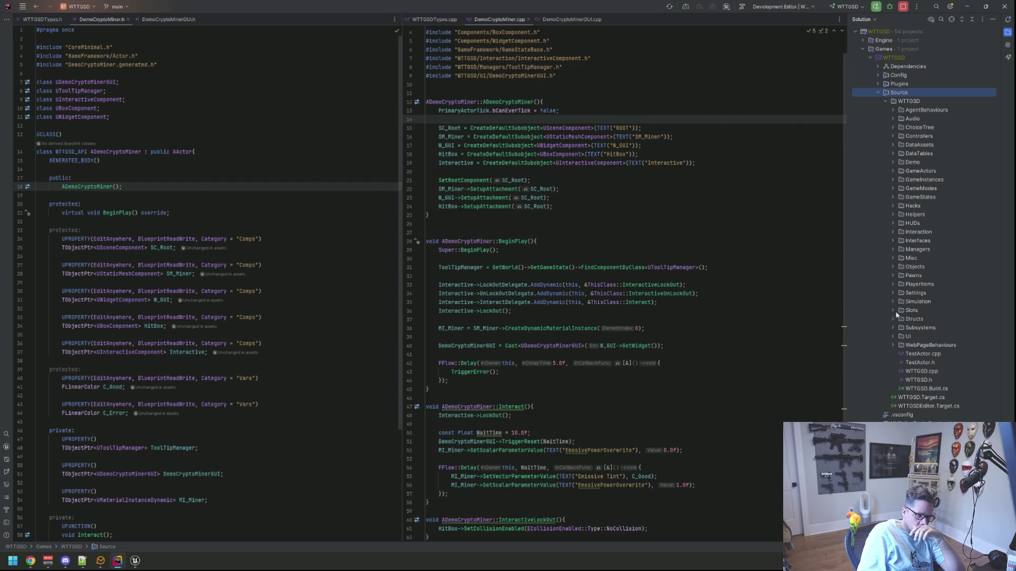
{"action": "left_click", "coordinate": [893, 266]}
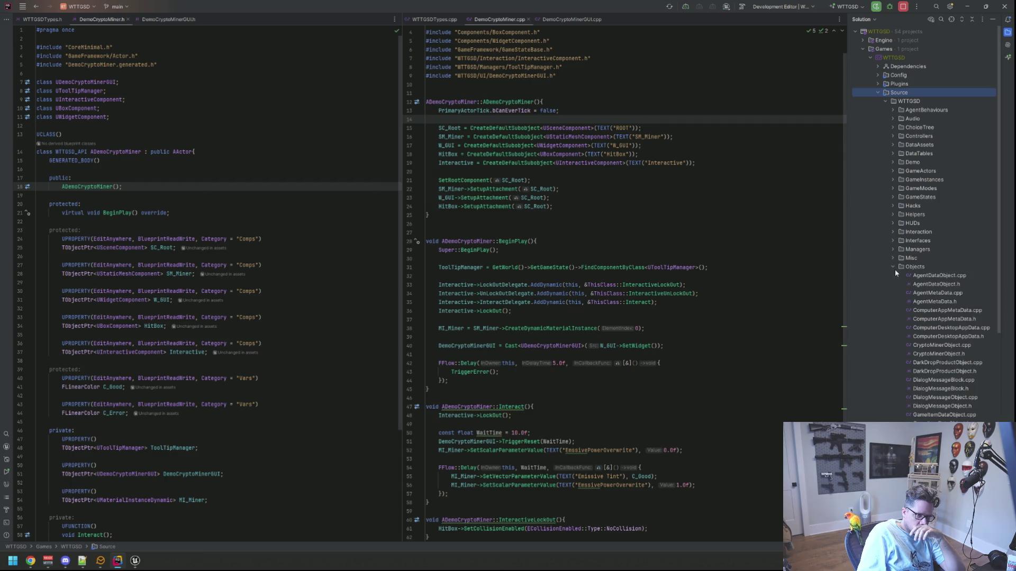
{"action": "scroll", "coordinate": [924, 274], "scroll_direction": "down", "scroll_amount": 4}
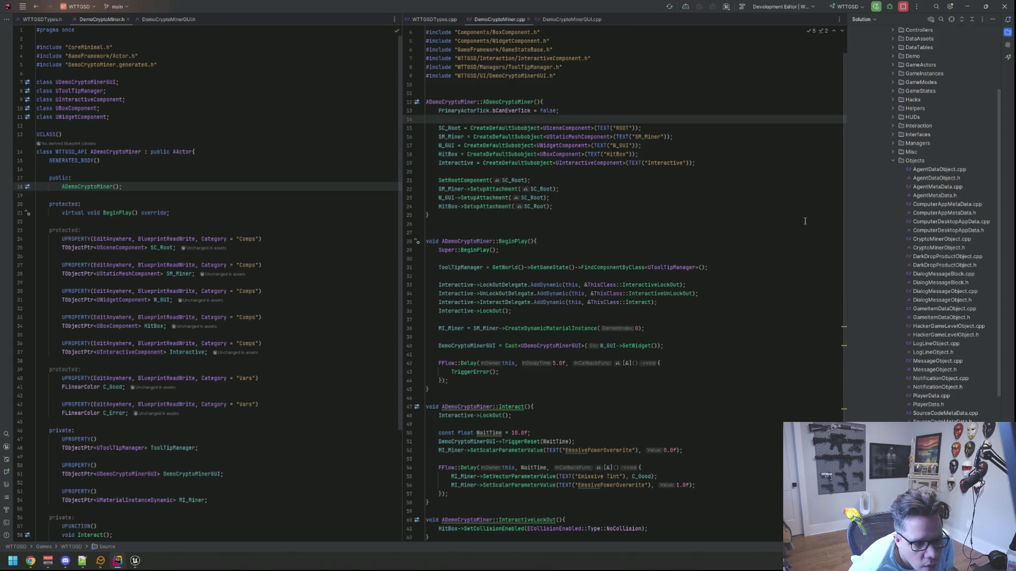
{"action": "left_click", "coordinate": [719, 208]}
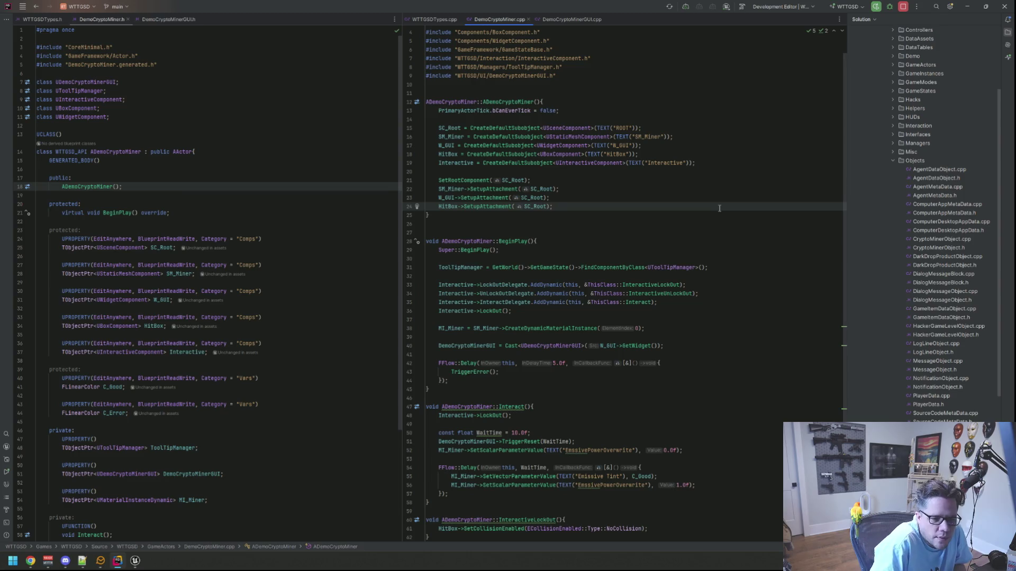
Step: Open CryptoMinerObject.cpp and hide the Solution file tree to widen the editor
{"action": "double_click", "coordinate": [936, 239]}
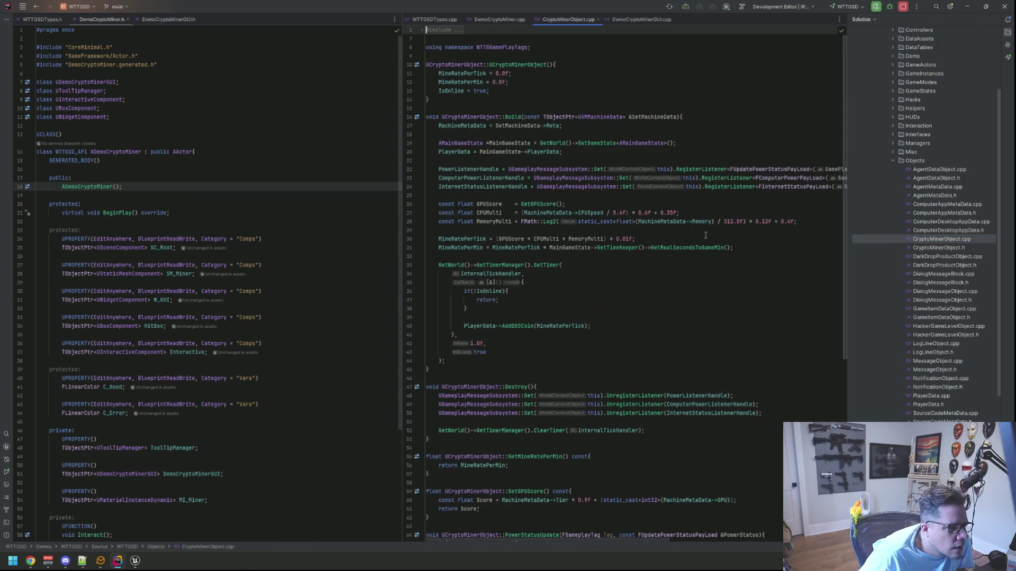
{"action": "left_click", "coordinate": [992, 19]}
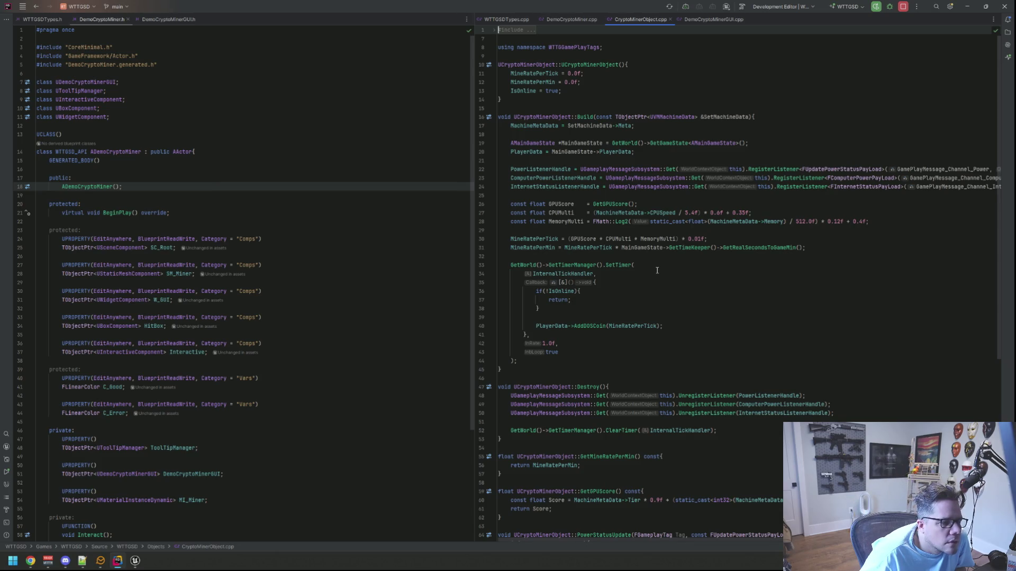
{"action": "scroll", "coordinate": [658, 270], "scroll_direction": "down", "scroll_amount": 10}
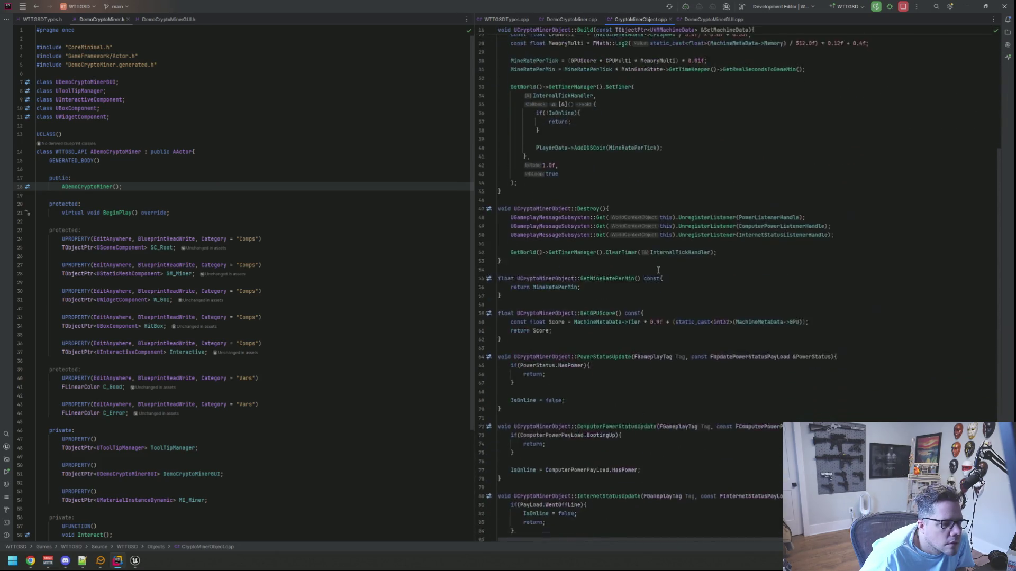
Step: Dock CryptoMinerObject.cpp below DemoCryptoMiner.cpp and review its Build() mining-rate calculation and tick timer
{"action": "mouse_move", "coordinate": [660, 269]}
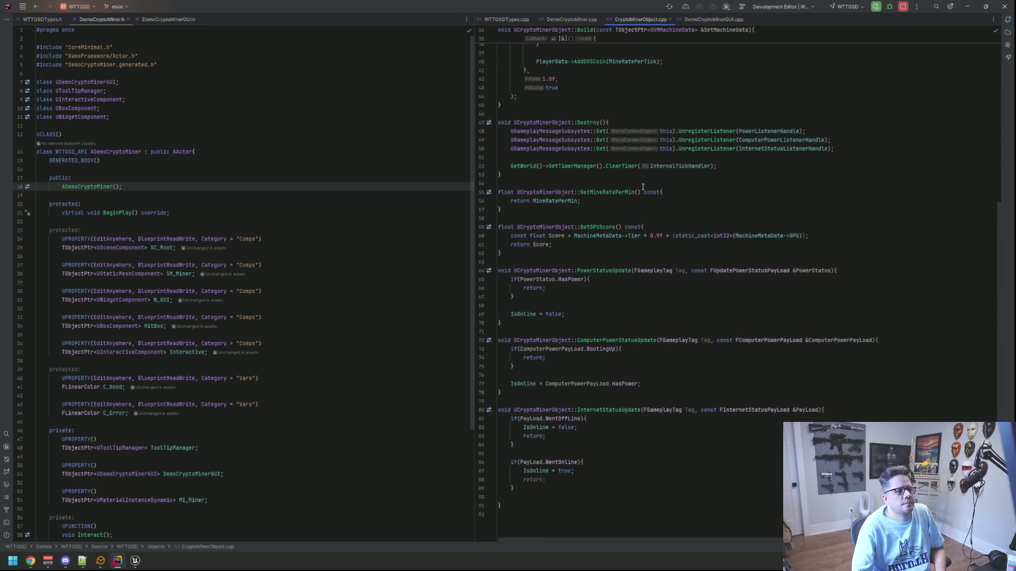
{"action": "left_click_drag", "start_coordinate": [640, 19], "coordinate": [689, 372]}
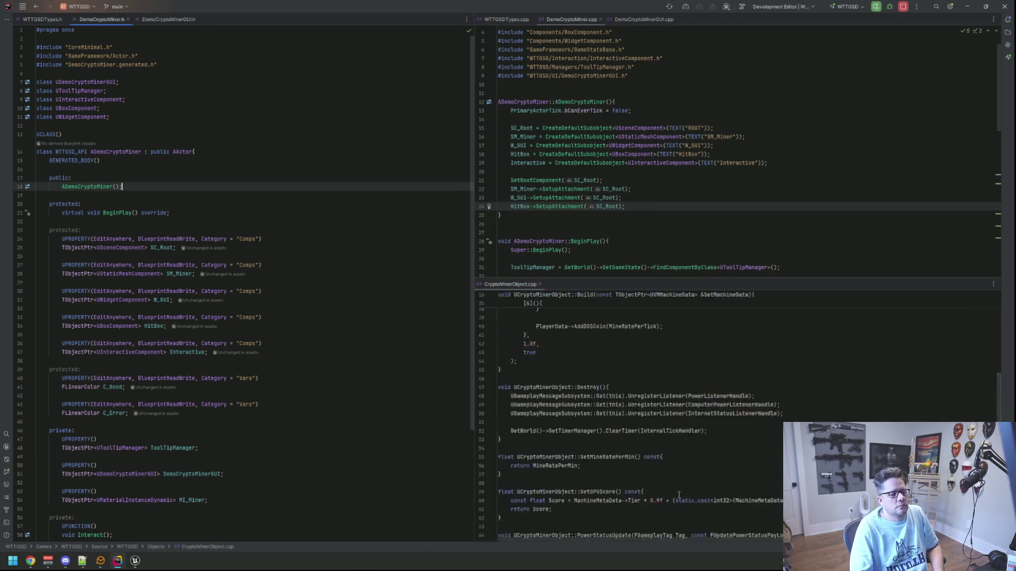
{"action": "scroll", "coordinate": [690, 372], "scroll_direction": "down", "scroll_amount": 10}
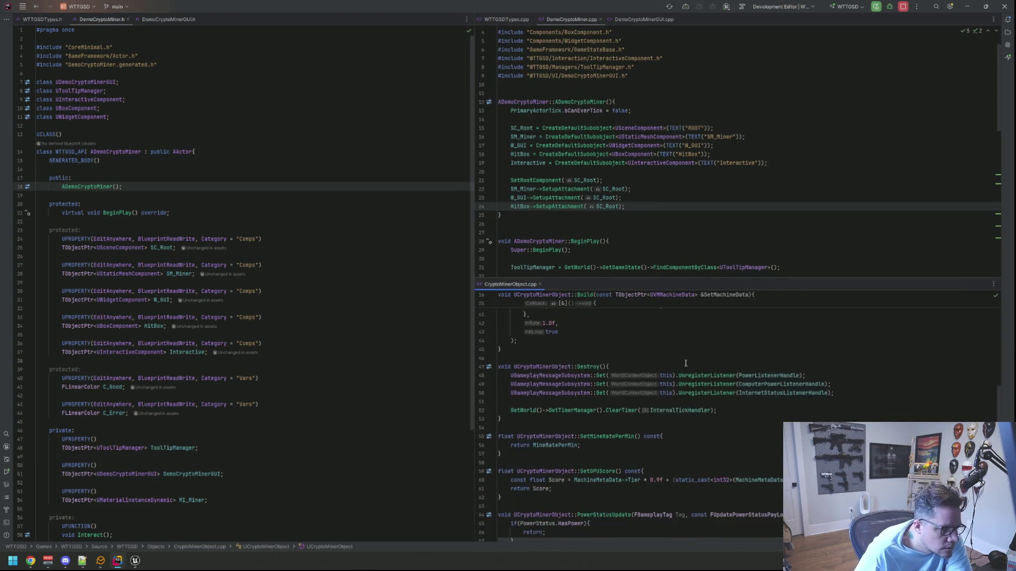
{"action": "scroll", "coordinate": [691, 352], "scroll_direction": "up", "scroll_amount": 3}
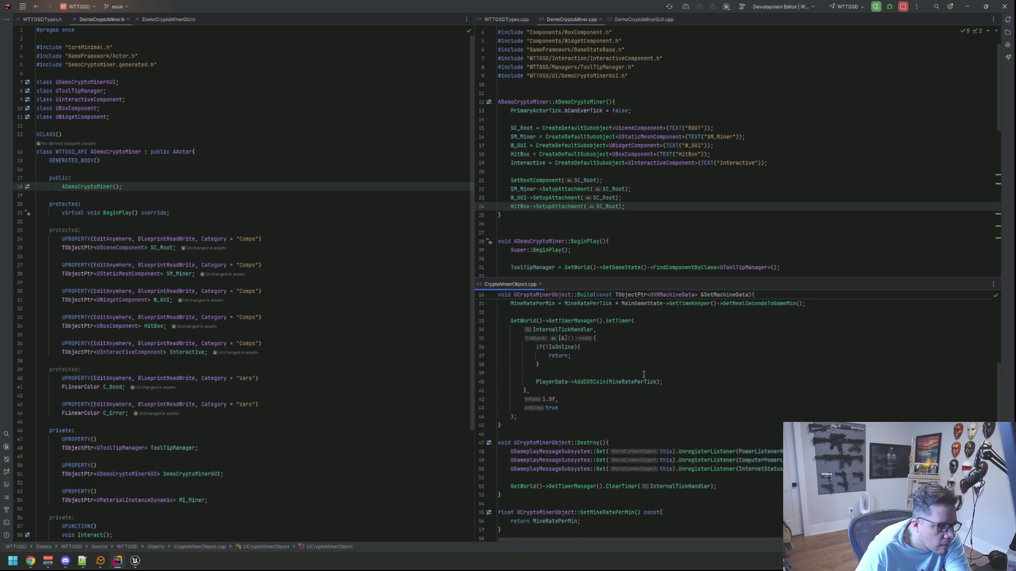
{"action": "scroll", "coordinate": [643, 375], "scroll_direction": "up", "scroll_amount": 3}
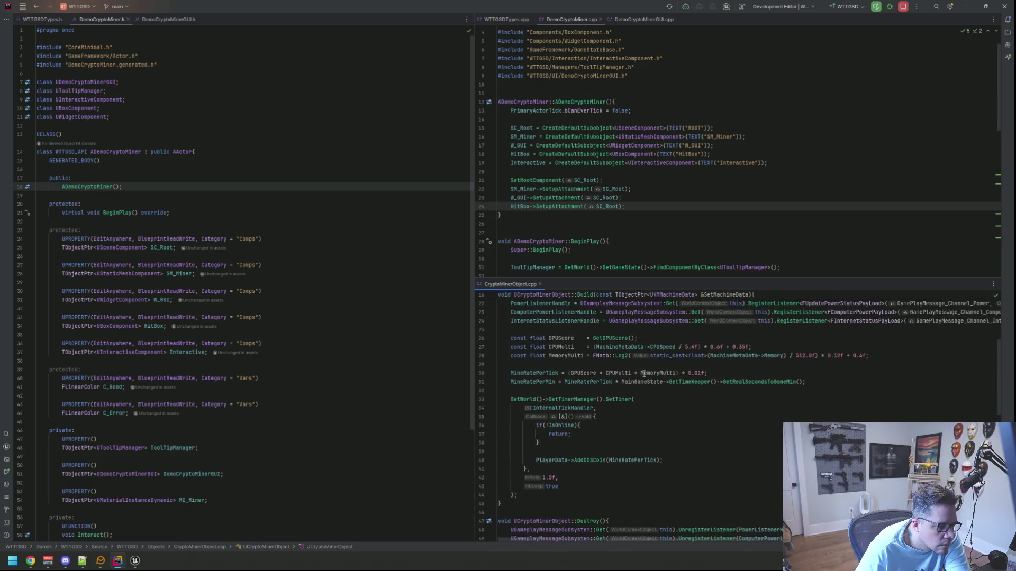
{"action": "scroll", "coordinate": [644, 197], "scroll_direction": "down", "scroll_amount": 4}
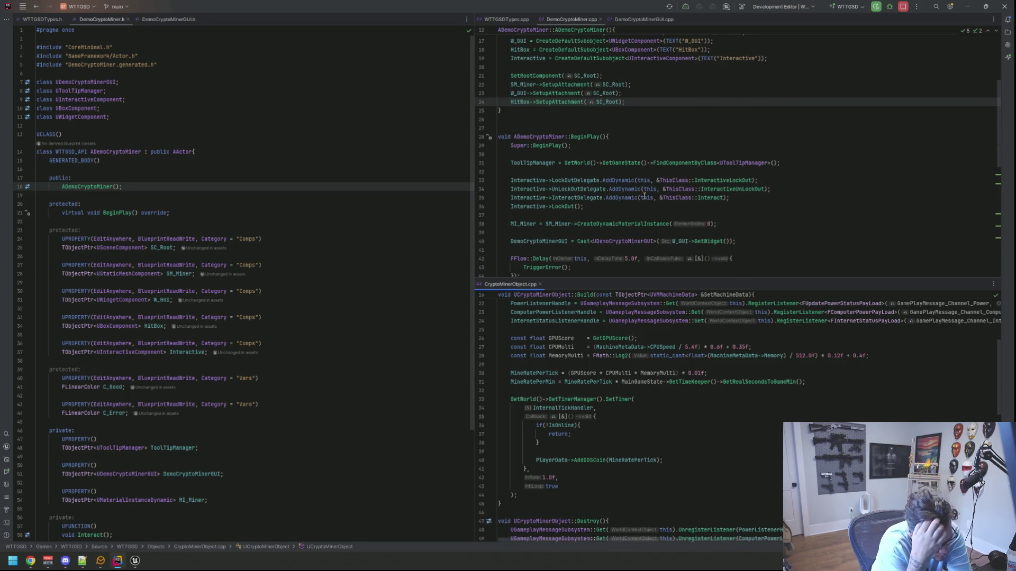
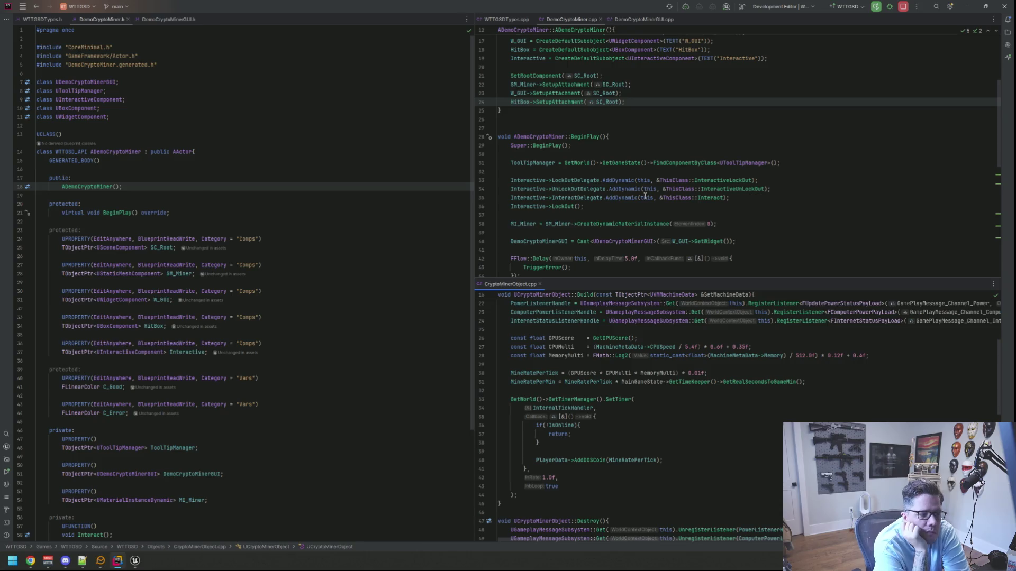
Step: Comment out the three-line FFlow::Delay block in BeginPlay
{"action": "scroll", "coordinate": [597, 59], "scroll_direction": "down", "scroll_amount": 4}
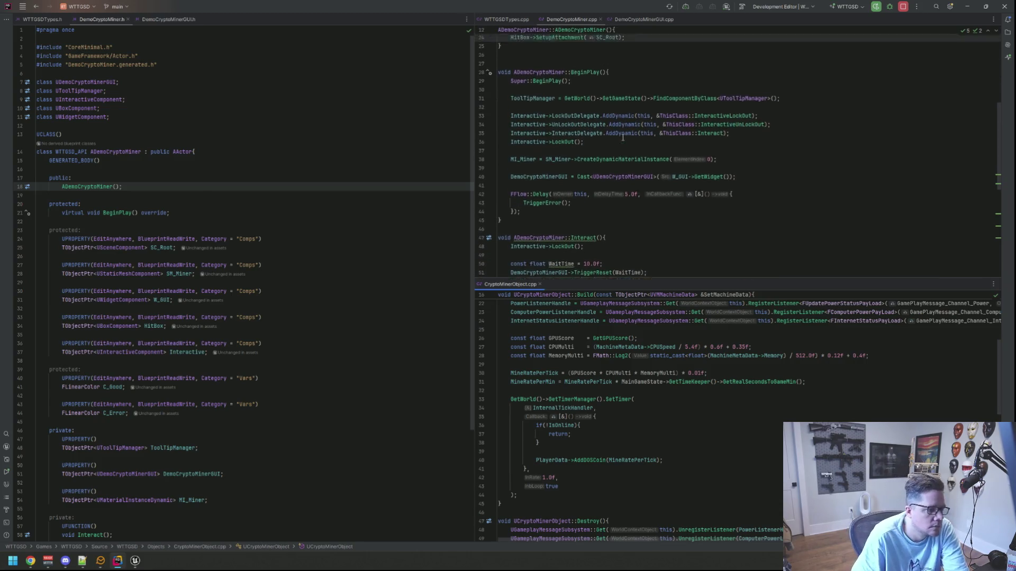
{"action": "left_click_drag", "start_coordinate": [578, 211], "coordinate": [625, 172]}
{"action": "key", "text": "ctrl+slash"}
{"action": "key", "text": "Escape"}
Step: Delete the stray blank lines in BeginPlay and open a new line after the GUI cast
{"action": "key", "text": "Up"}
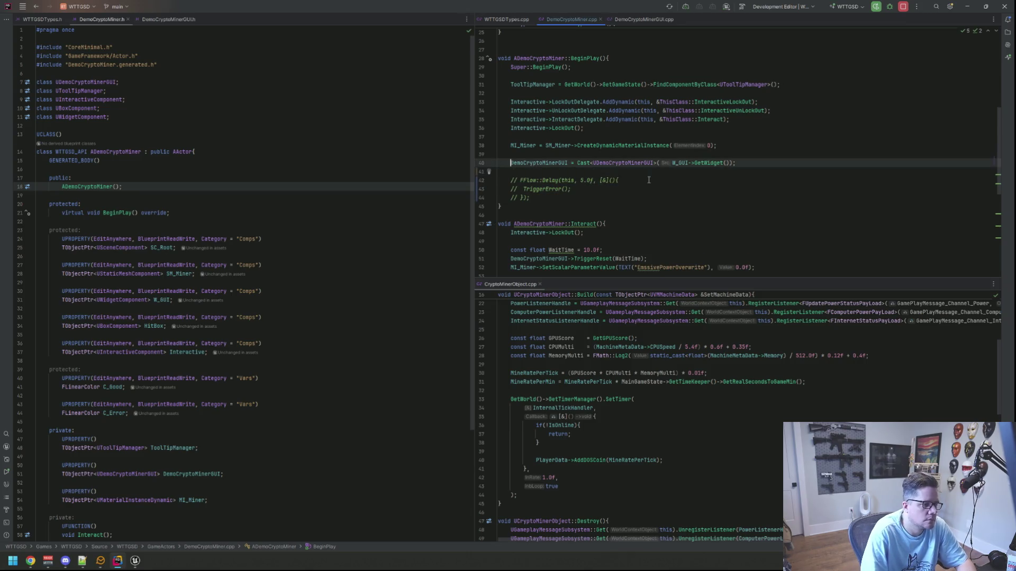
{"action": "key", "text": "Up"}
{"action": "key", "text": "BackSpace"}
{"action": "key", "text": "Up"}
{"action": "key", "text": "BackSpace"}
{"action": "key", "text": "Down"}
{"action": "key", "text": "Down"}
{"action": "key", "text": "End"}
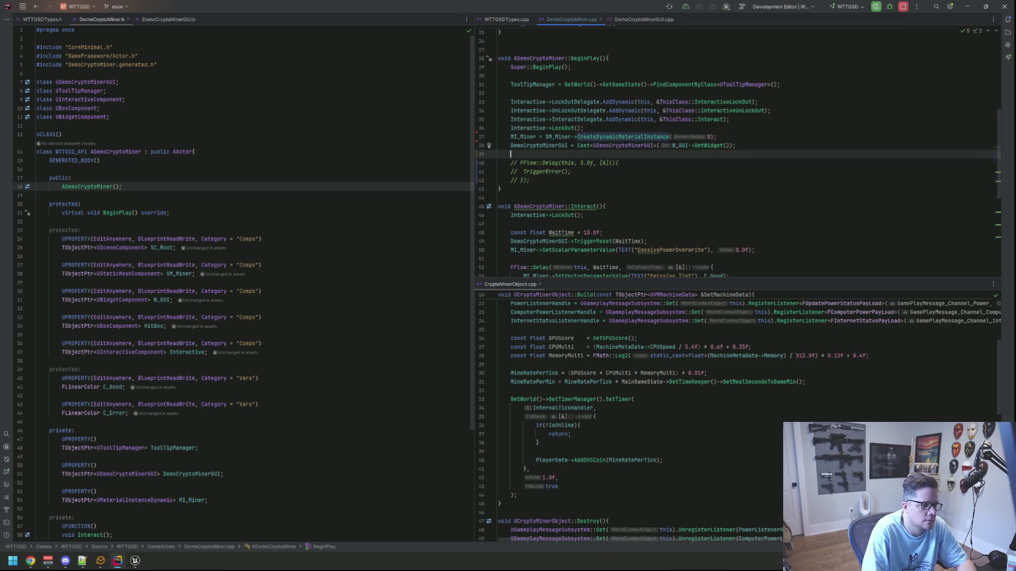
{"action": "key", "text": "Return"}
{"action": "key", "text": "Return"}
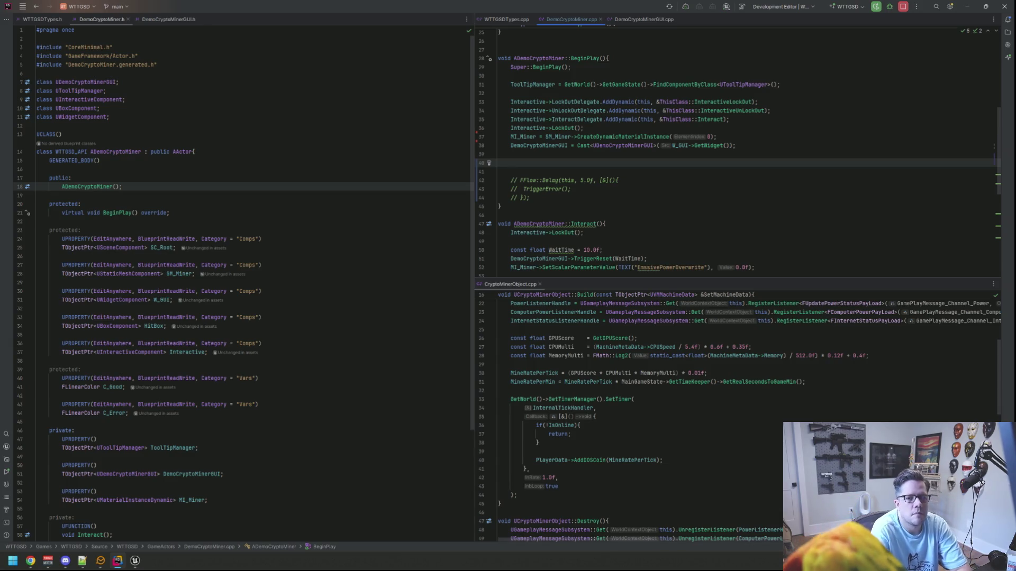
Step: Add a private: section after M_Miner declaring bool MinerActive = true;
{"action": "scroll", "coordinate": [289, 313], "scroll_direction": "down", "scroll_amount": 5}
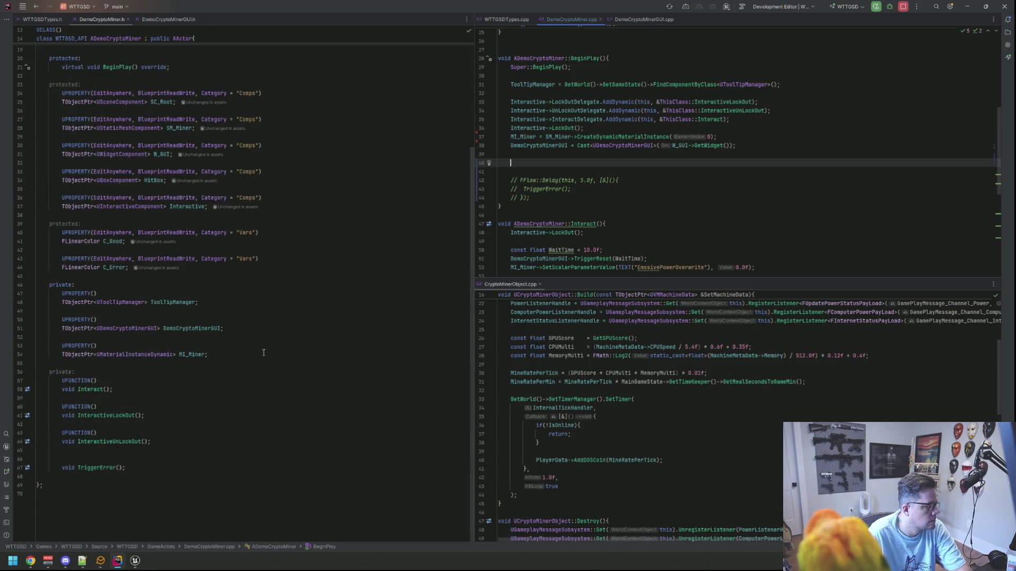
{"action": "left_click", "coordinate": [191, 441]}
{"action": "left_click", "coordinate": [217, 363]}
{"action": "key", "text": "Up"}
{"action": "key", "text": "End"}
{"action": "key", "text": "Return"}
{"action": "key", "text": "Return"}
{"action": "type", "text": "private:"}
{"action": "key", "text": "Return"}
{"action": "type", "text": "bool Min"}
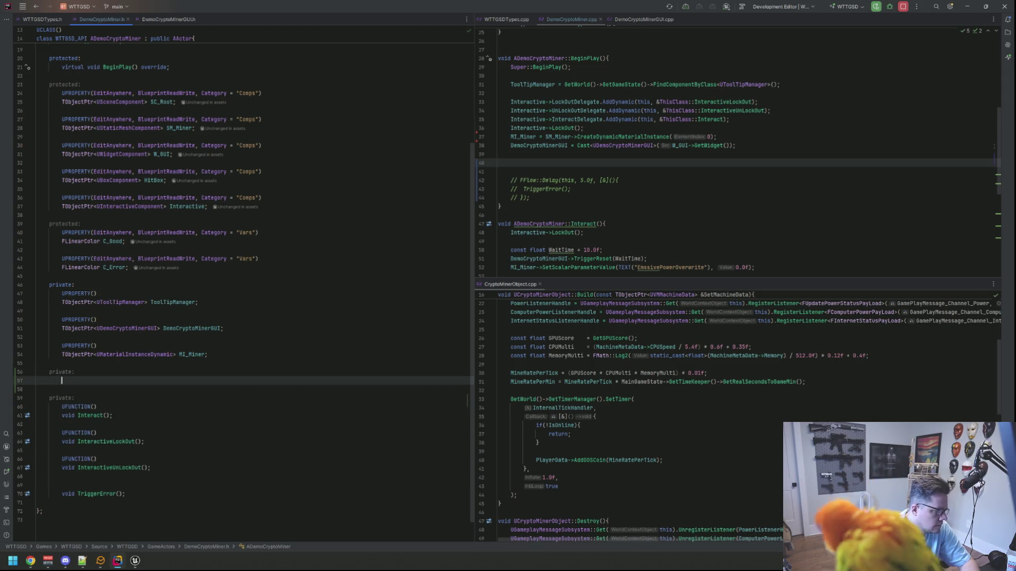
{"action": "type", "text": "erActive_"}
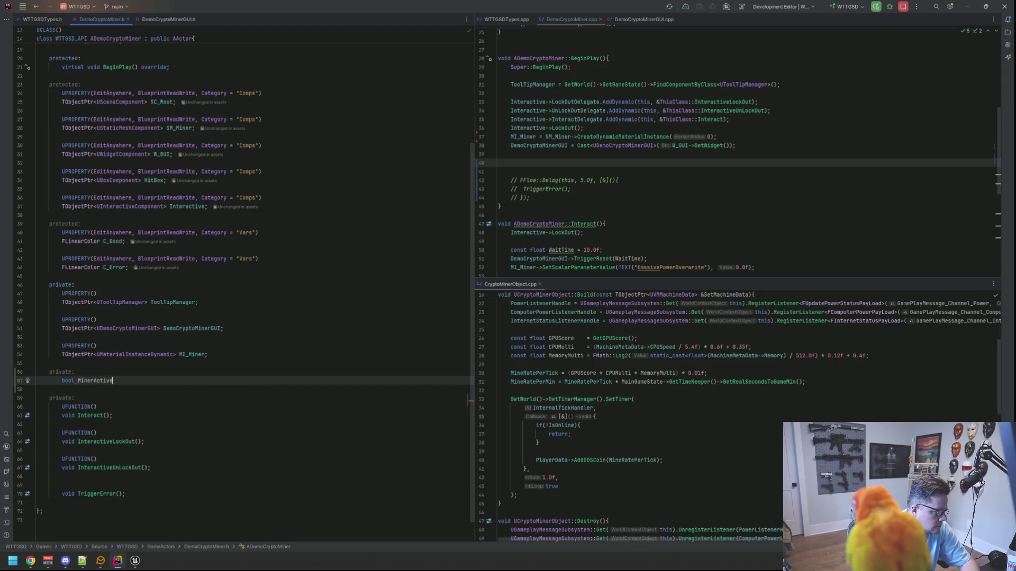
{"action": "key", "text": "BackSpace"}
{"action": "key", "text": "BackSpace"}
{"action": "type", "text": "= true;"}
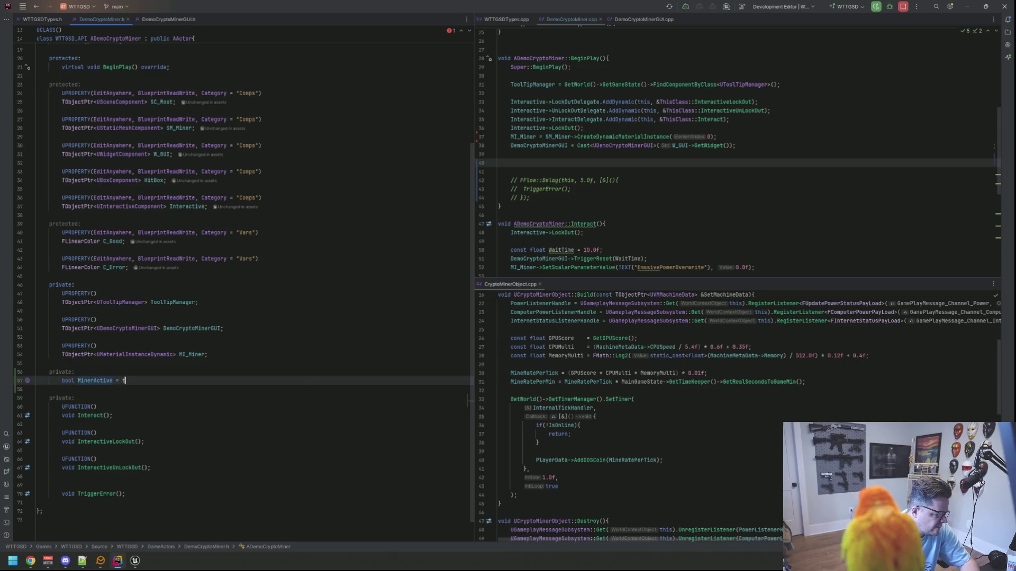
{"action": "key", "text": "Return"}
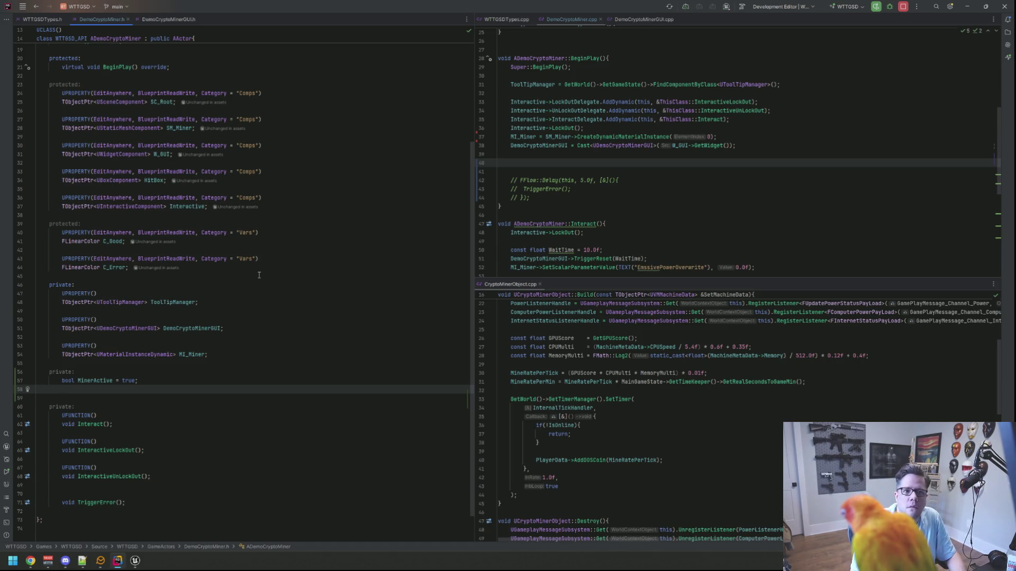
Step: Declare FTimerHandle InternalTickHandler; above the MinerActive flag
{"action": "key", "text": "Up"}
{"action": "key", "text": "Up"}
{"action": "key", "text": "Return"}
{"action": "key", "text": "Return"}
{"action": "key", "text": "Up"}
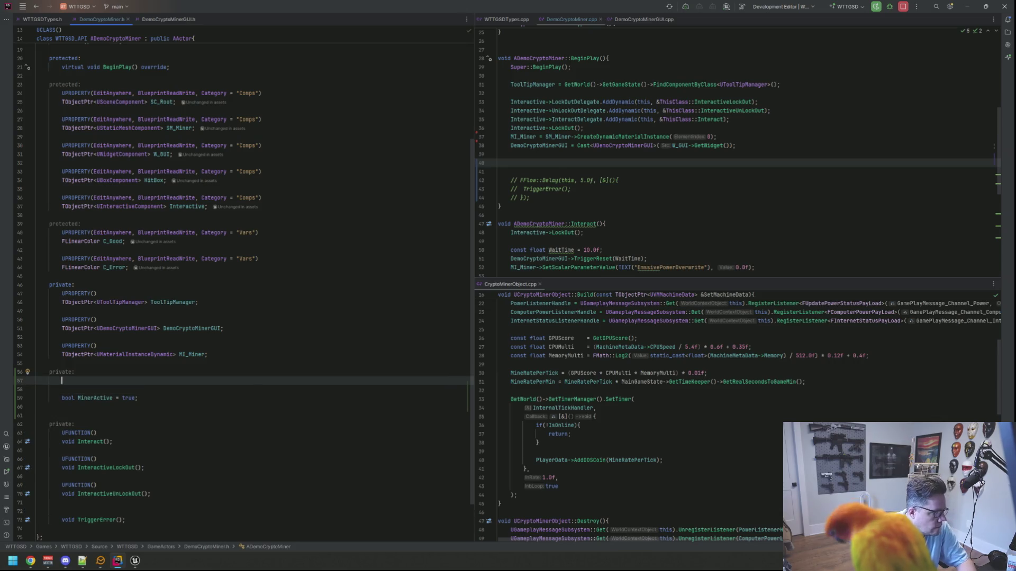
{"action": "type", "text": "FTimerHandle"}
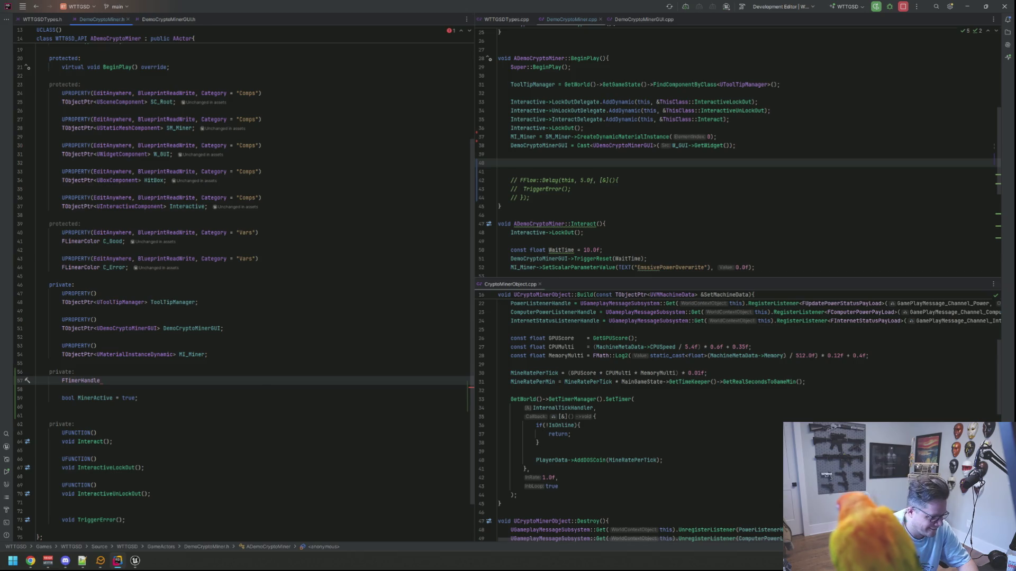
{"action": "type", "text": " Intern"}
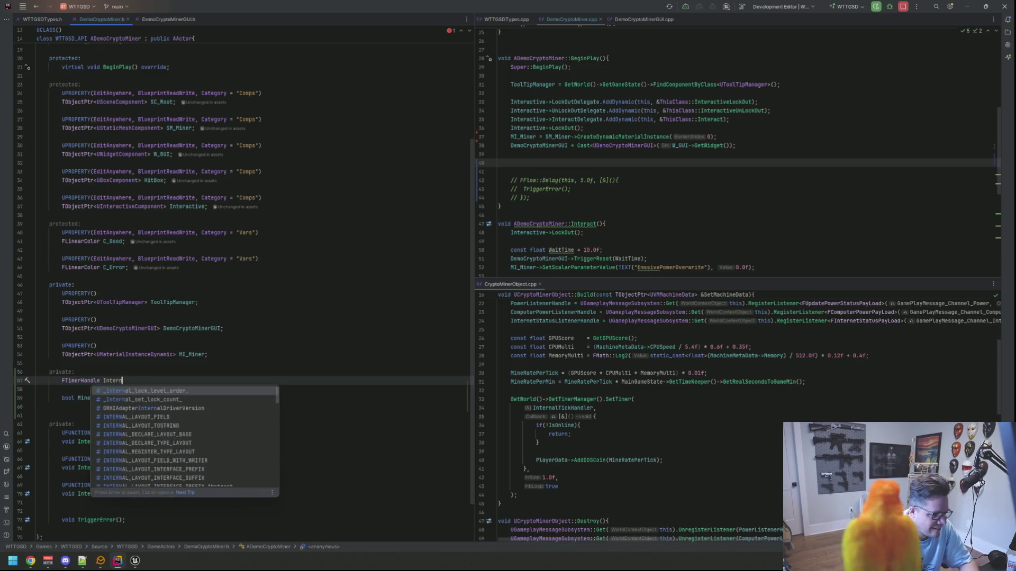
{"action": "type", "text": "alTickHandler;"}
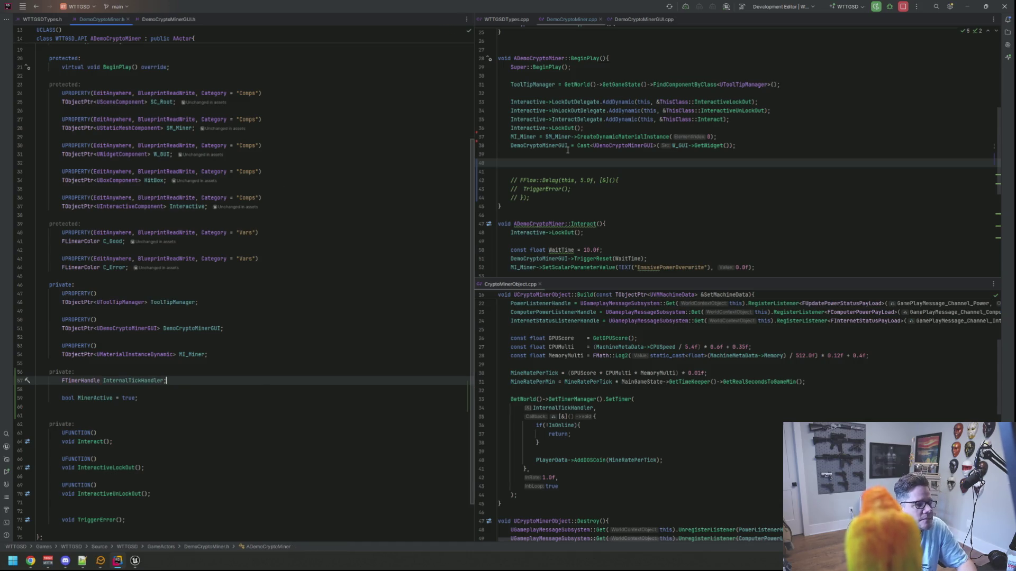
Step: Declare an EndPlay override under BeginPlay and generate its definition in the source file
{"action": "left_click", "coordinate": [236, 78]}
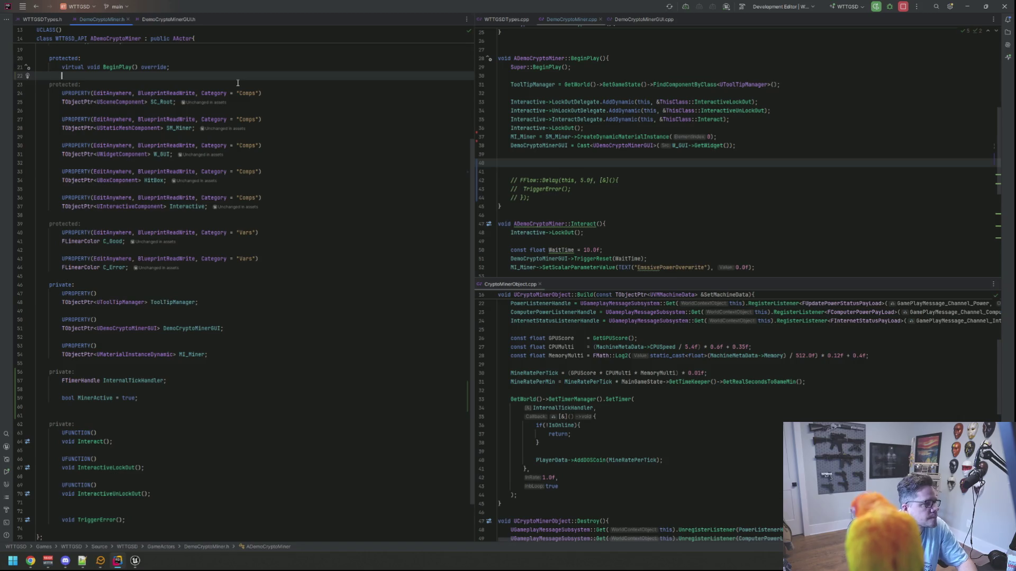
{"action": "key", "text": "Return"}
{"action": "type", "text": "EndPl"}
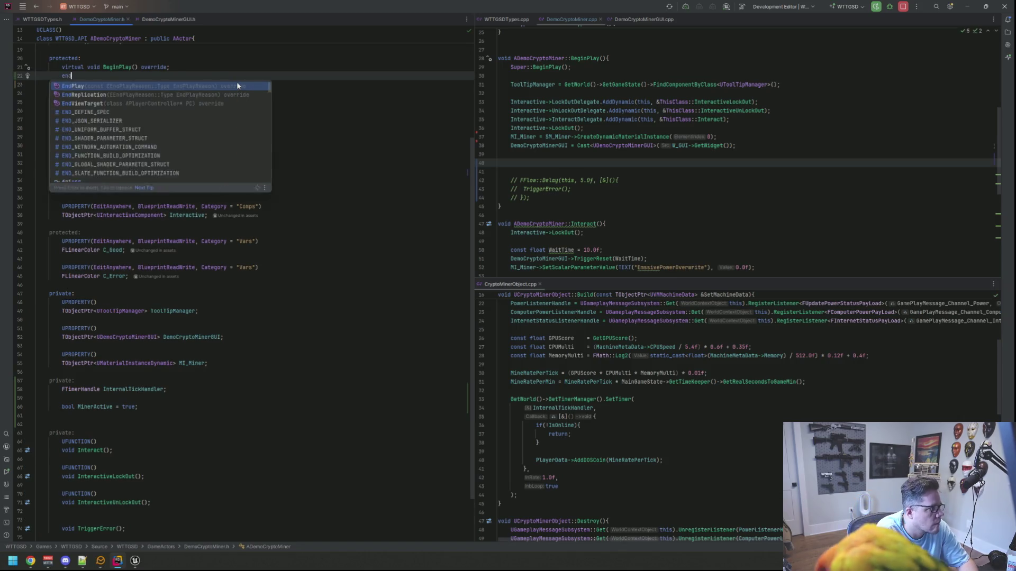
{"action": "key", "text": "Return"}
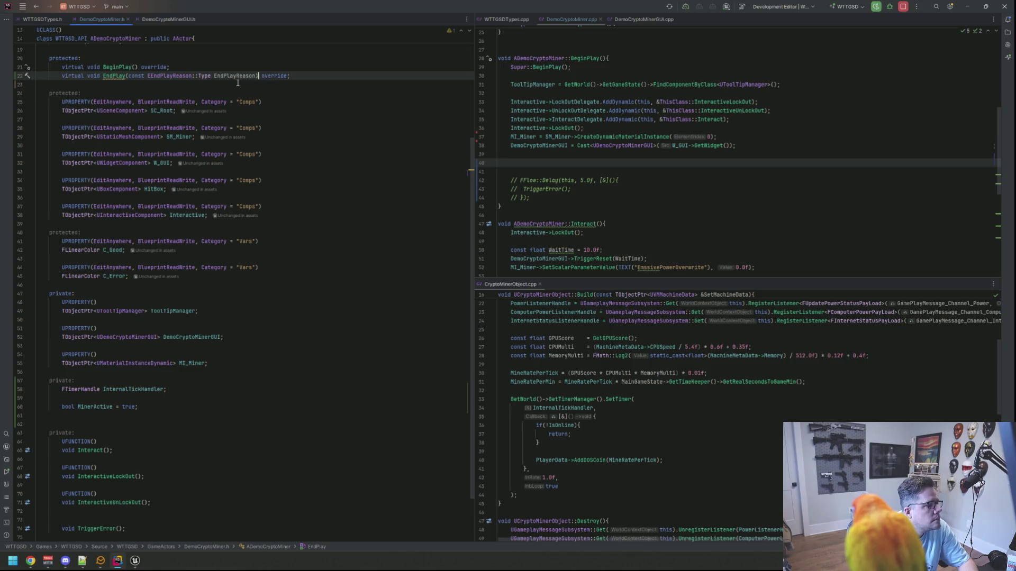
{"action": "key", "text": "alt+Return"}
{"action": "key", "text": "Return"}
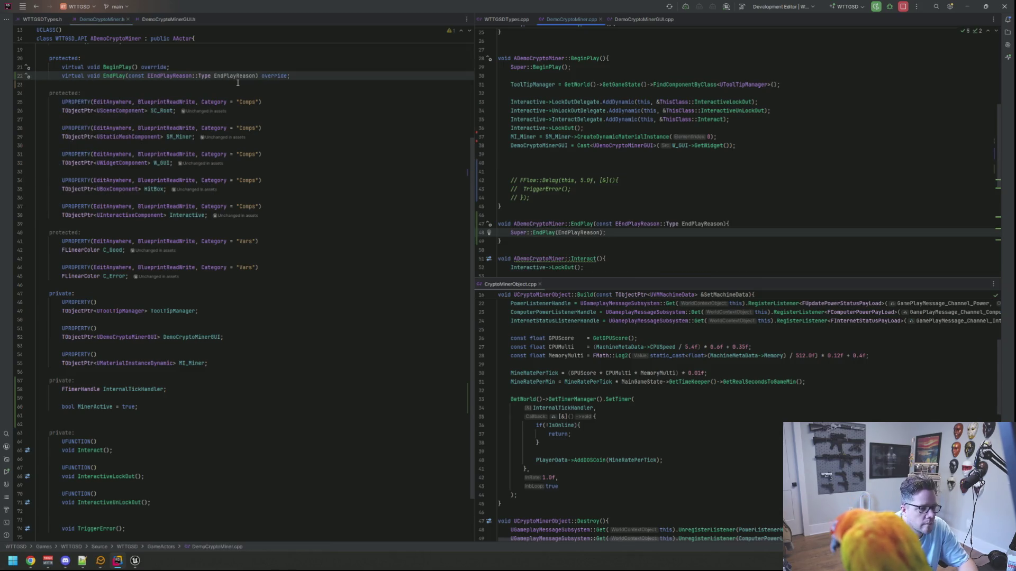
Step: Call GetWorld()->GetTimerManager().ClearAllTimersForObject(this); before Super::EndPlay
{"action": "key", "text": "Home"}
{"action": "key", "text": "Return"}
{"action": "key", "text": "Return"}
{"action": "key", "text": "Up"}
{"action": "key", "text": "Up"}
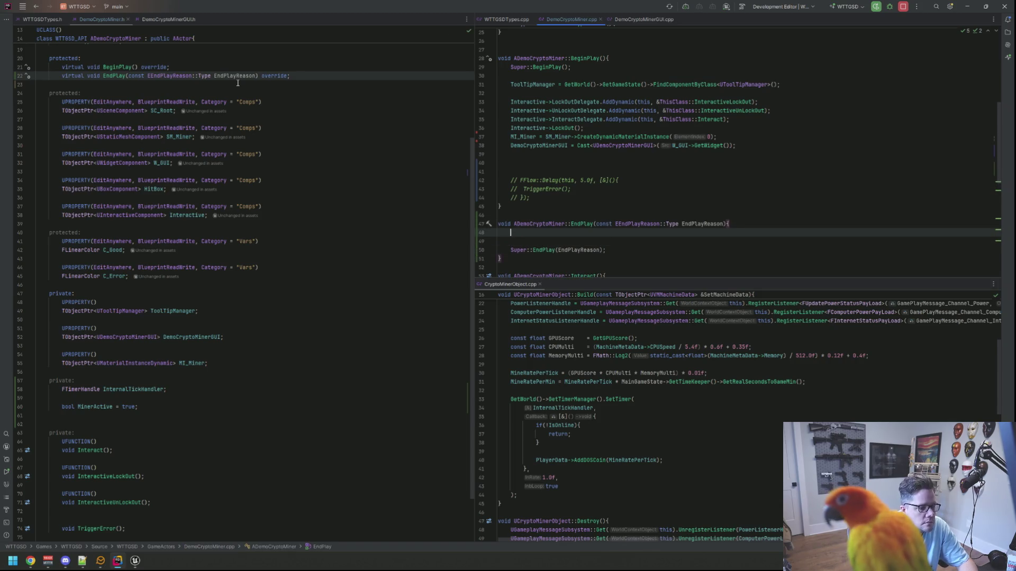
{"action": "type", "text": "GetWorld()->G"}
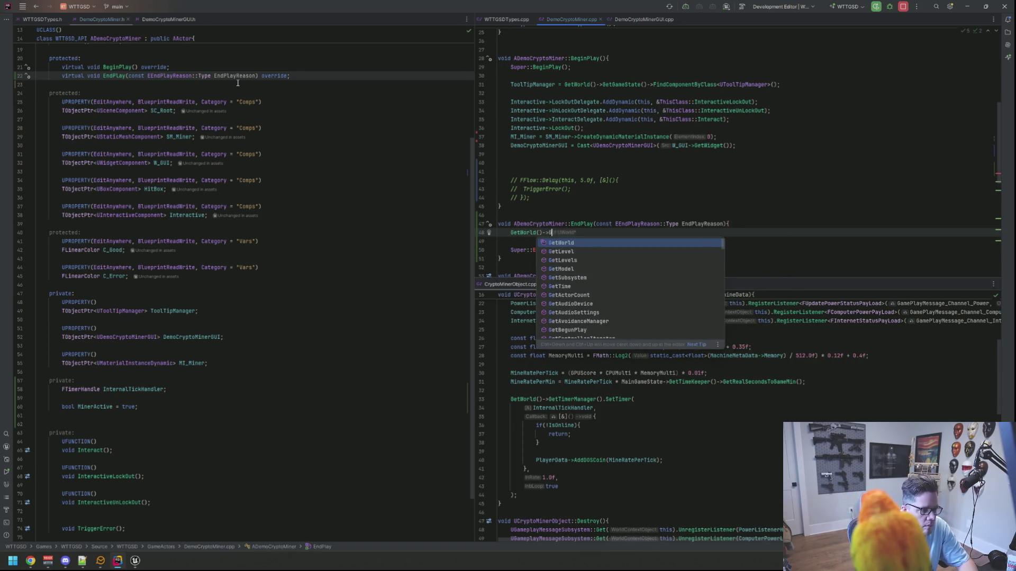
{"action": "type", "text": "ettinerM"}
{"action": "key", "text": "Return"}
{"action": "type", "text": ".ce"}
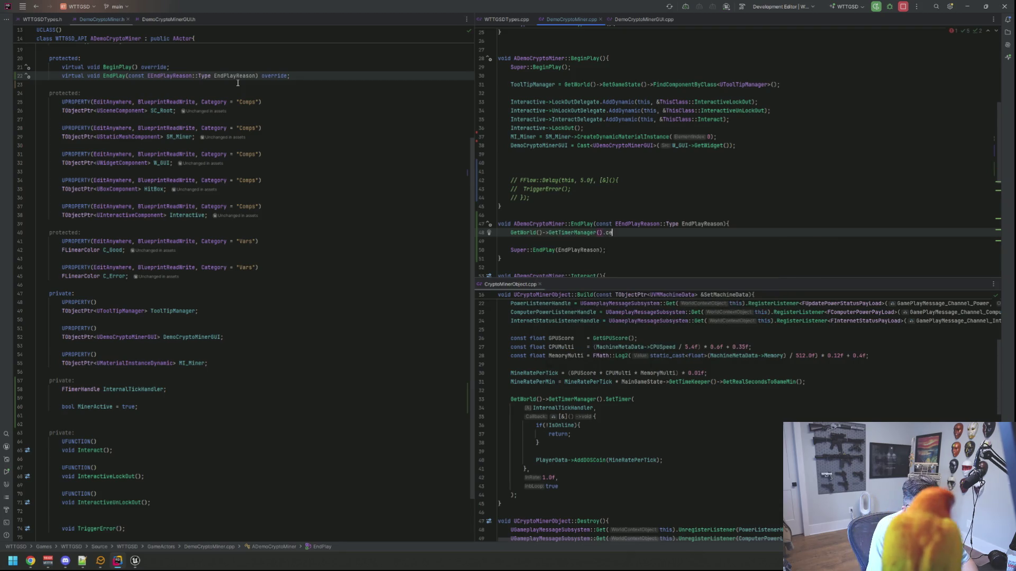
{"action": "key", "text": "BackSpace"}
{"action": "key", "text": "BackSpace"}
{"action": "type", "text": "Cleart"}
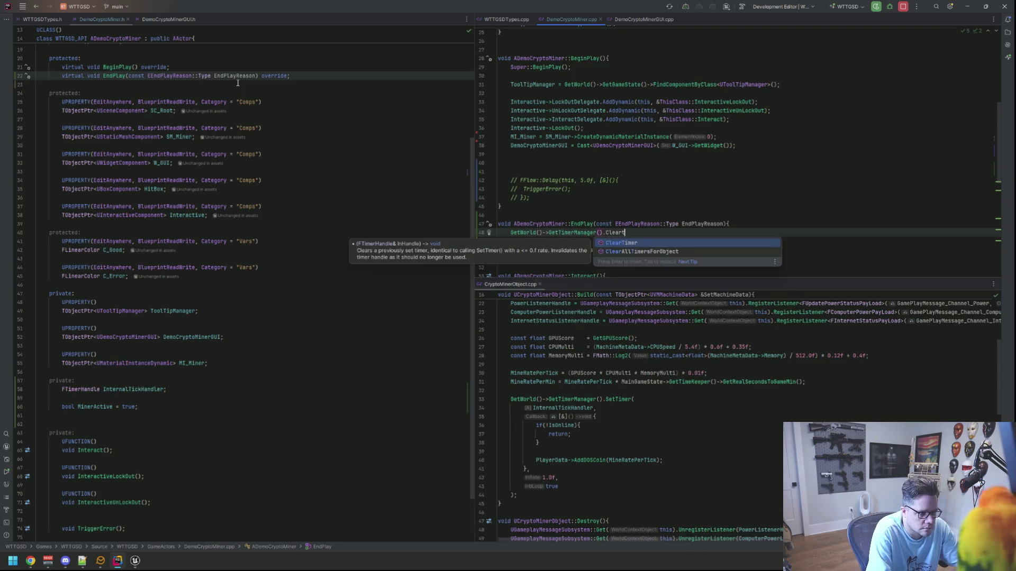
{"action": "key", "text": "Down"}
{"action": "key", "text": "Return"}
{"action": "type", "text": "this);"}
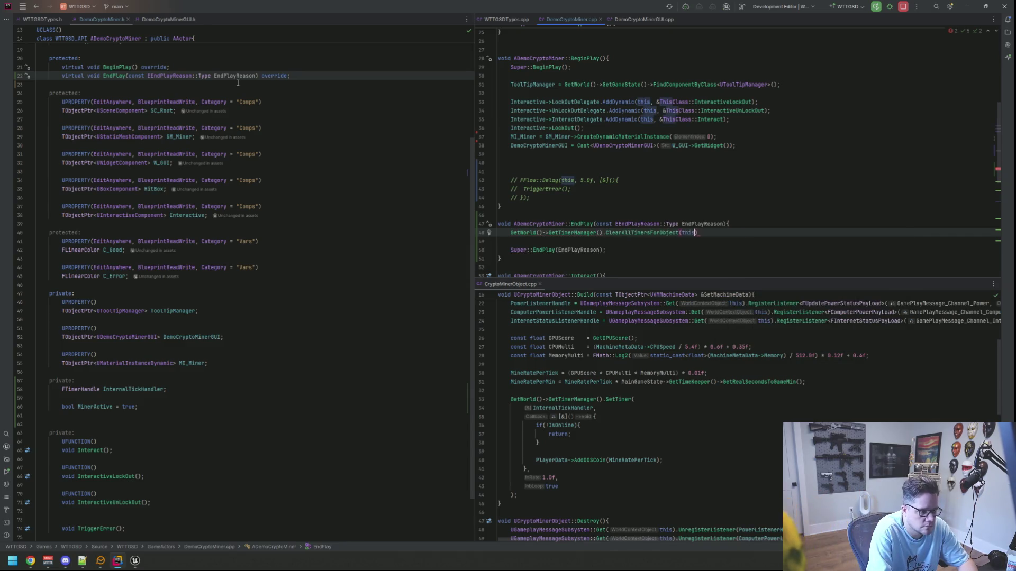
{"action": "key", "text": "Up"}
{"action": "key", "text": "Up"}
{"action": "key", "text": "Up"}
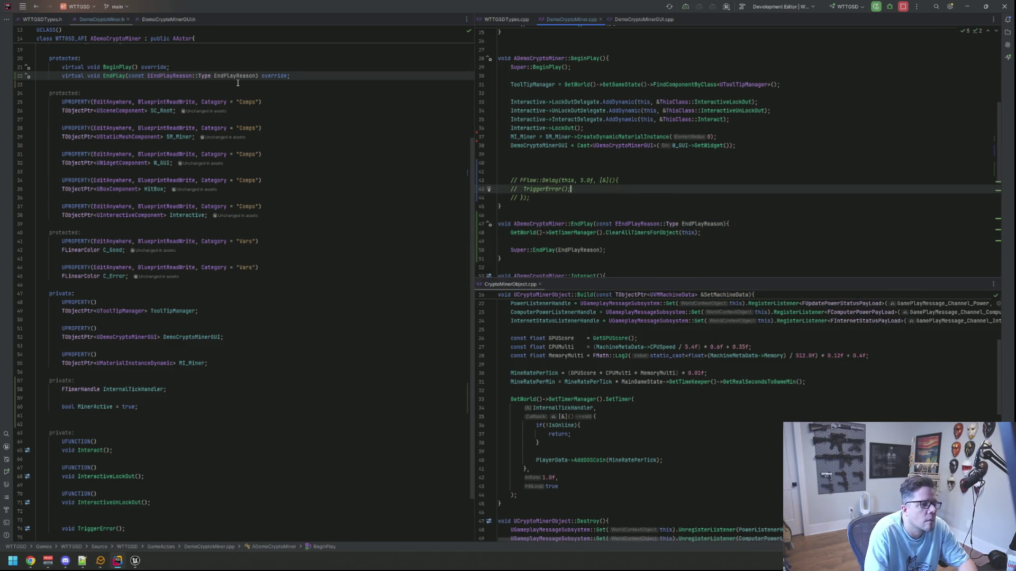
{"action": "key", "text": "Up"}
{"action": "key", "text": "Up"}
Step: Add a SetTimer call in BeginPlay with InternalTickHandler, an empty [&] lambda, 1.0f and true
{"action": "type", "text": "Get"}
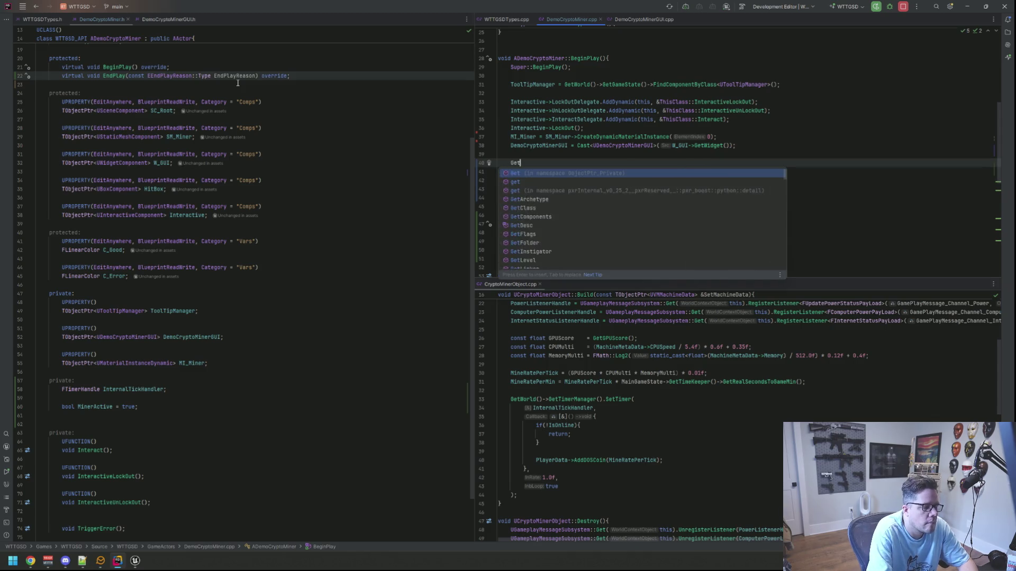
{"action": "type", "text": "World()->GetTimer"}
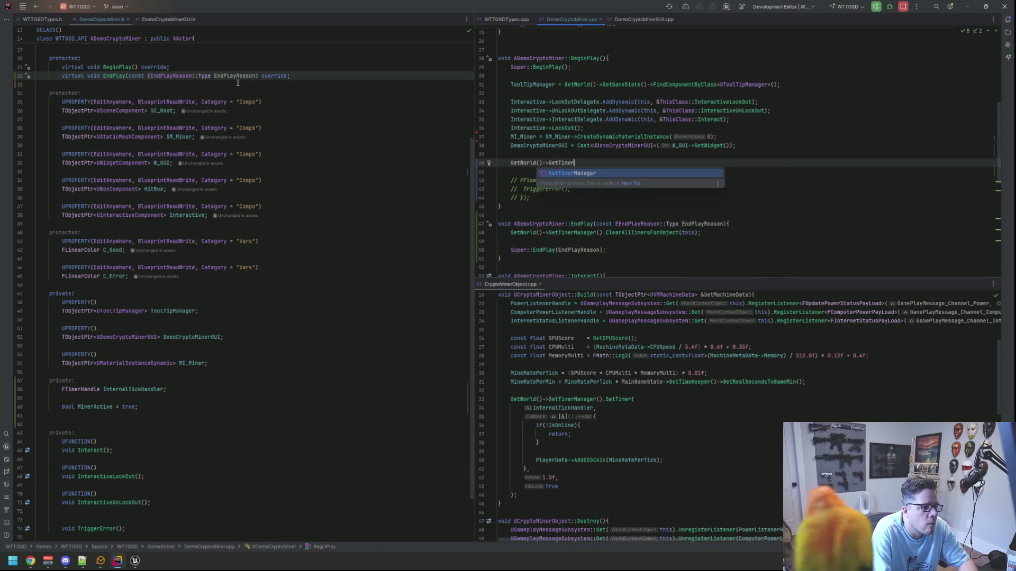
{"action": "type", "text": "Manager().SetT"}
{"action": "key", "text": "Return"}
{"action": "key", "text": "Return"}
{"action": "key", "text": "Up"}
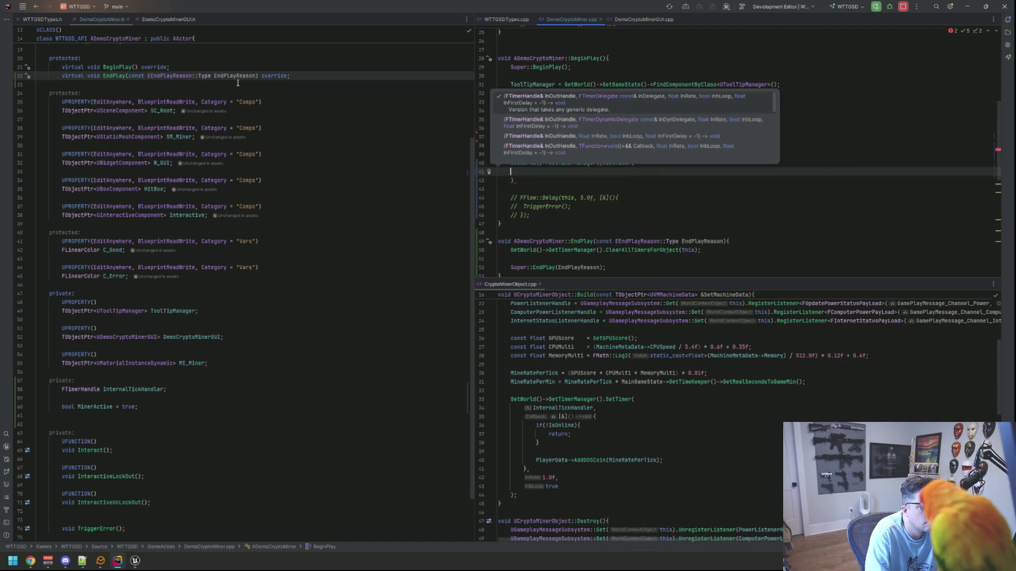
{"action": "key", "text": "Escape"}
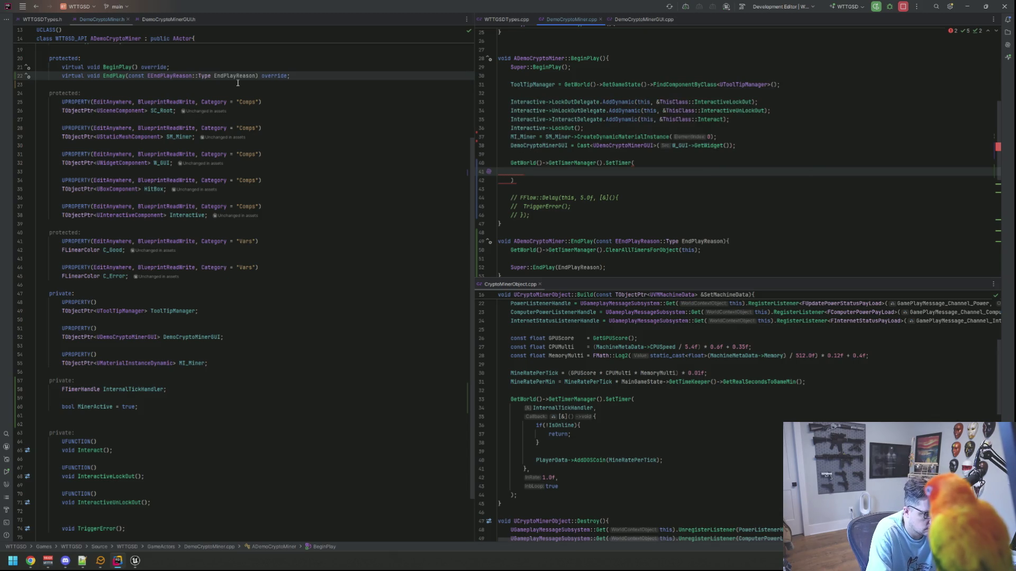
{"action": "type", "text": "Interna"}
{"action": "key", "text": "Return"}
{"action": "type", "text": ","}
{"action": "key", "text": "Return"}
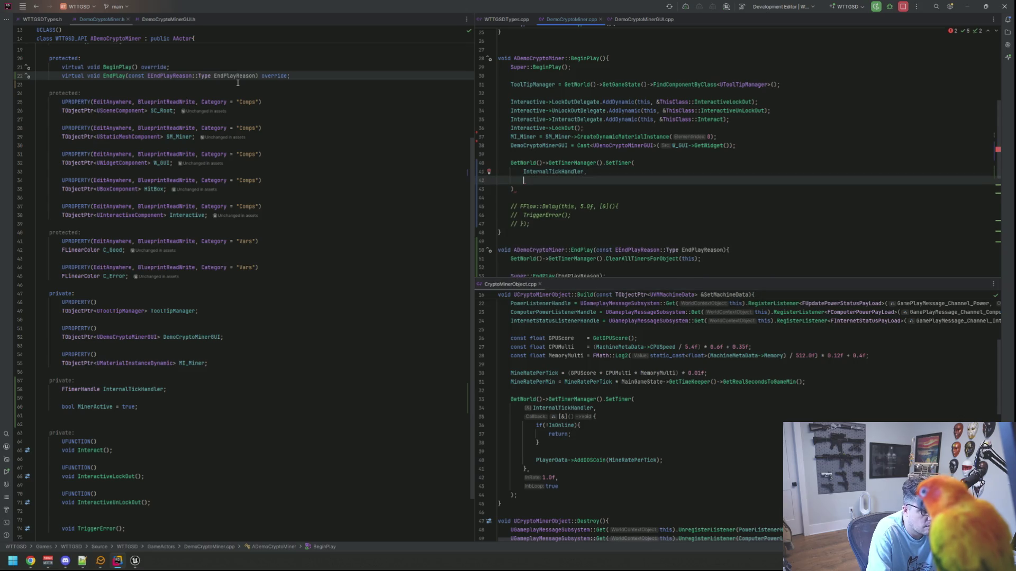
{"action": "type", "text": "[&](){"}
{"action": "key", "text": "Return"}
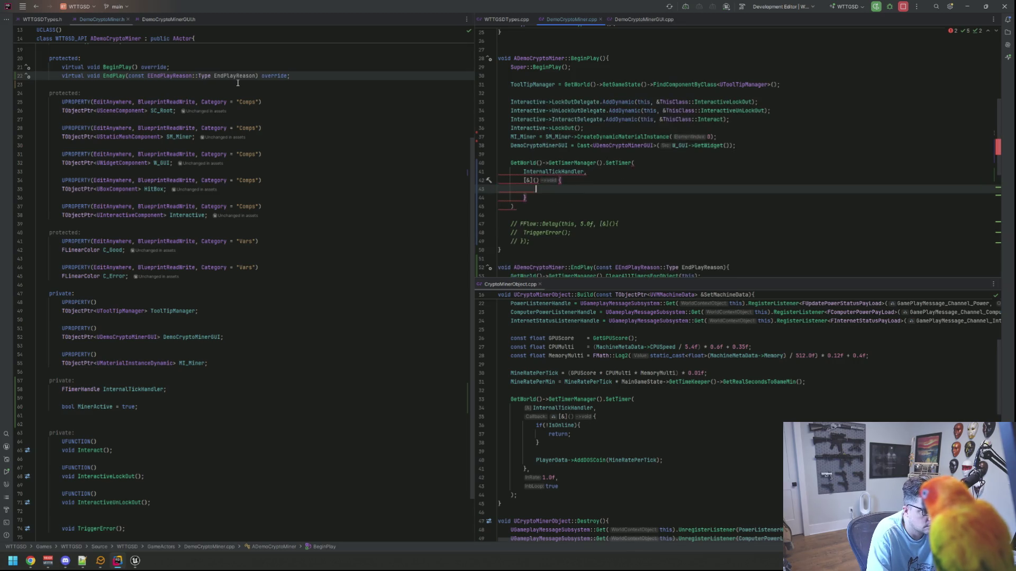
{"action": "key", "text": "Down"}
{"action": "type", "text": ",,"}
{"action": "key", "text": "Return"}
{"action": "type", "text": "1.0f"}
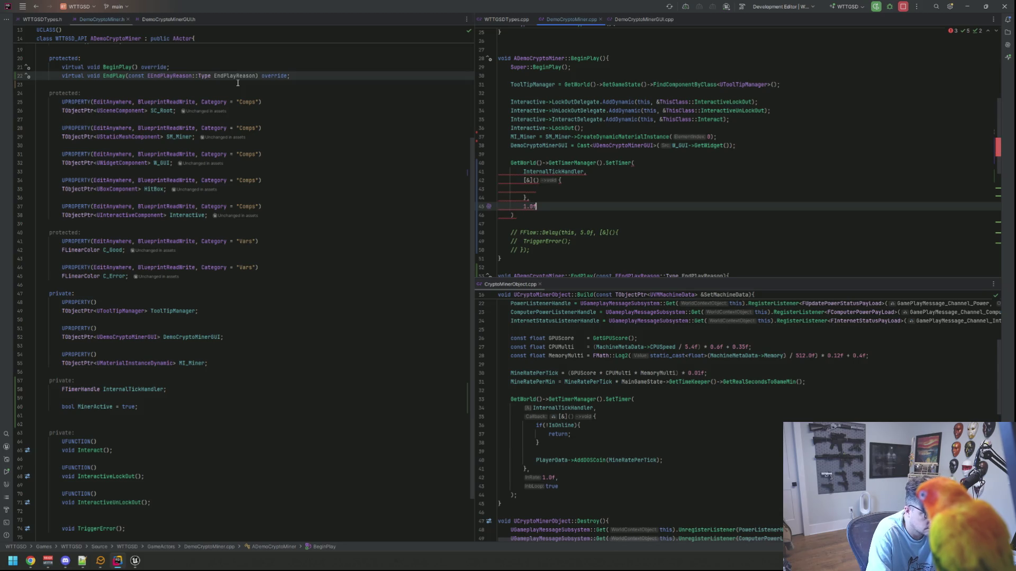
{"action": "key", "text": "Return"}
{"action": "type", "text": "true"}
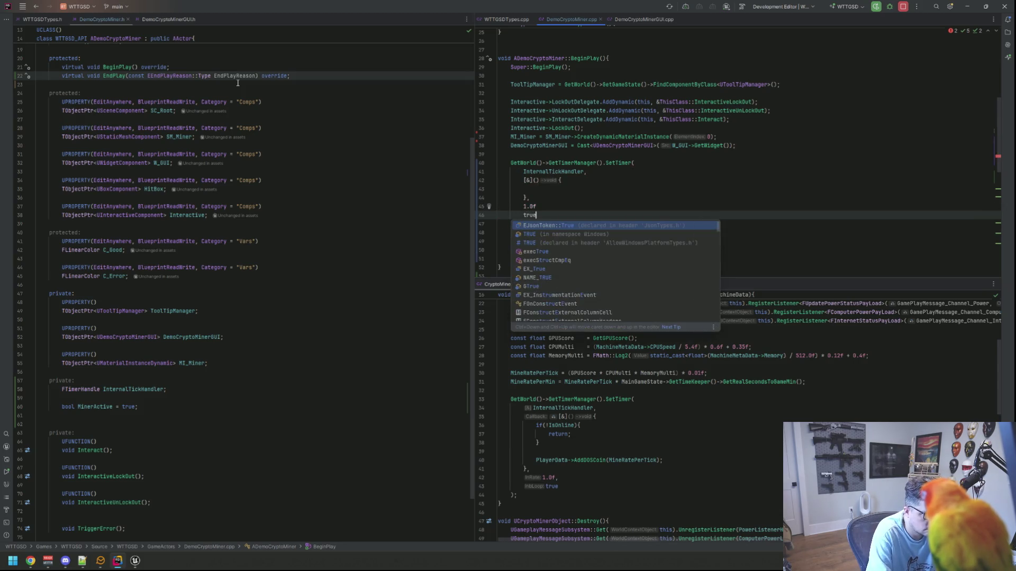
{"action": "key", "text": "Escape"}
Step: Fill the timer lambda with if(!MinerActive){ return; }
{"action": "key", "text": "Up"}
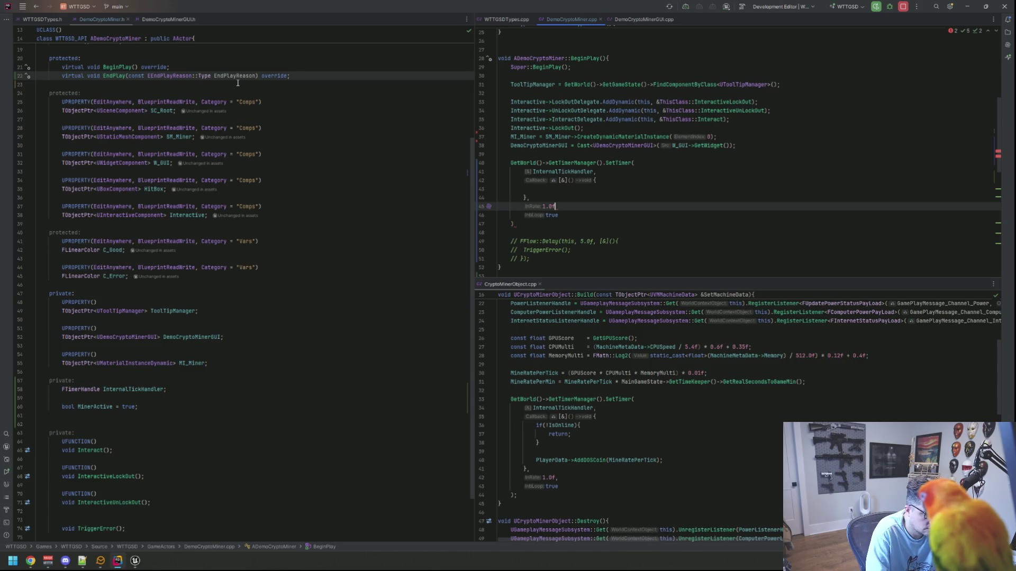
{"action": "key", "text": "Up"}
{"action": "key", "text": "Up"}
{"action": "key", "text": "Tab"}
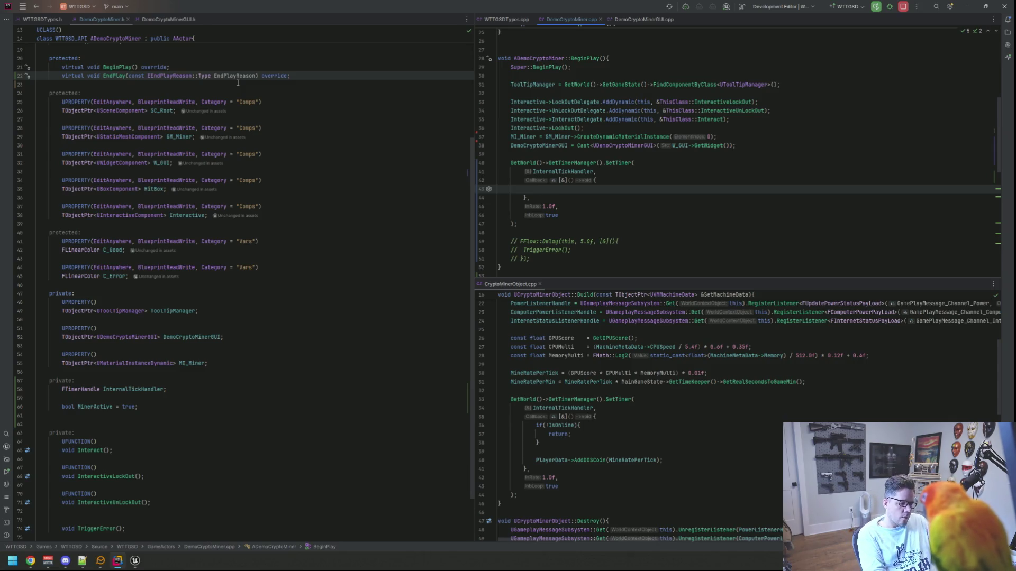
{"action": "type", "text": "if("}
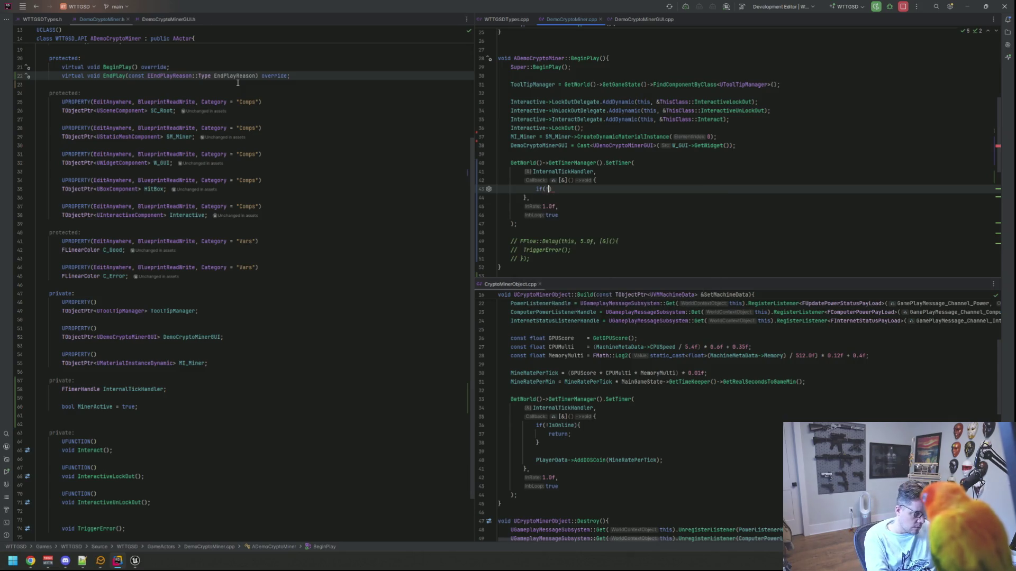
{"action": "type", "text": "!Min"}
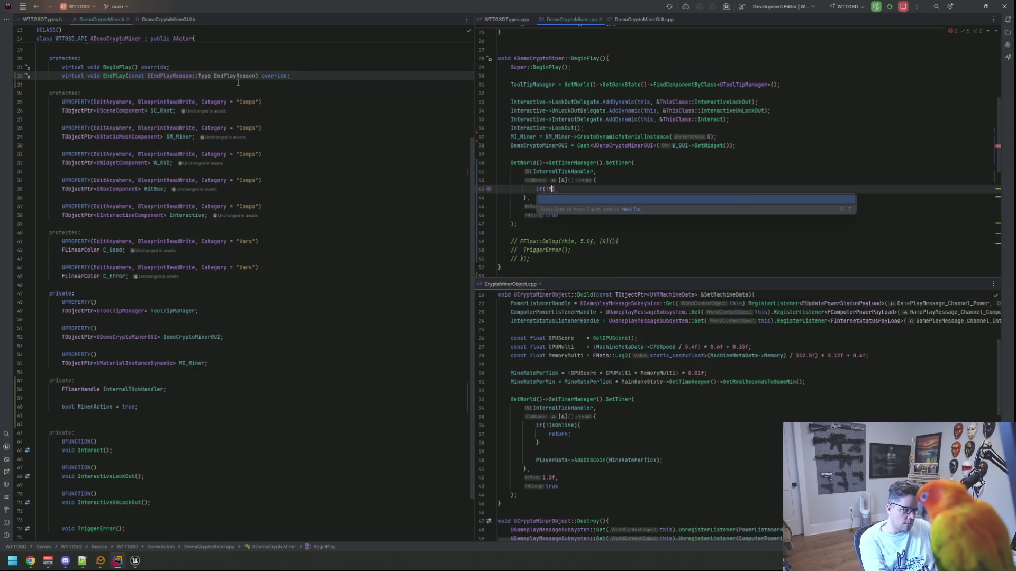
{"action": "type", "text": "erActive){"}
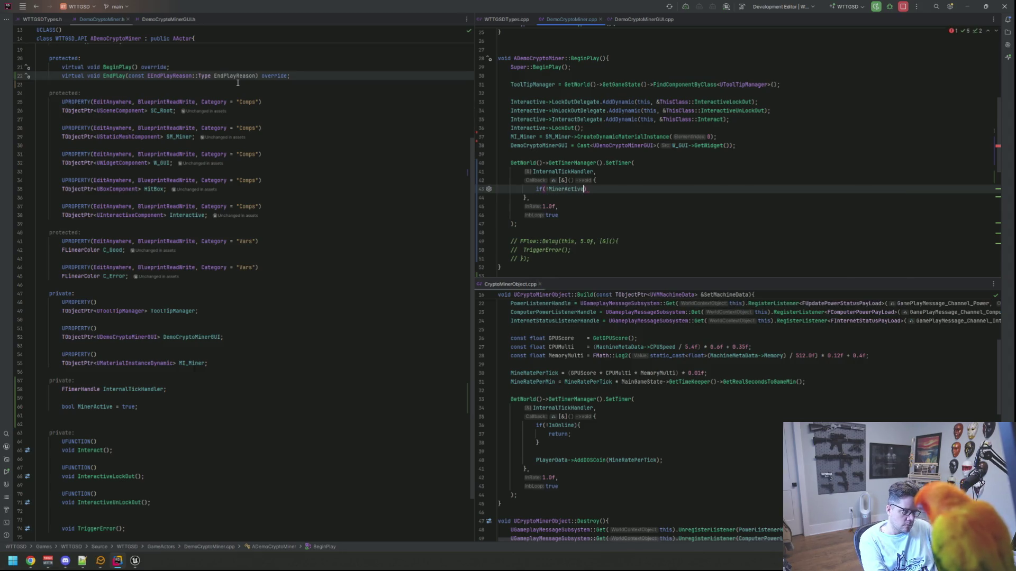
{"action": "key", "text": "Return"}
{"action": "type", "text": "return"}
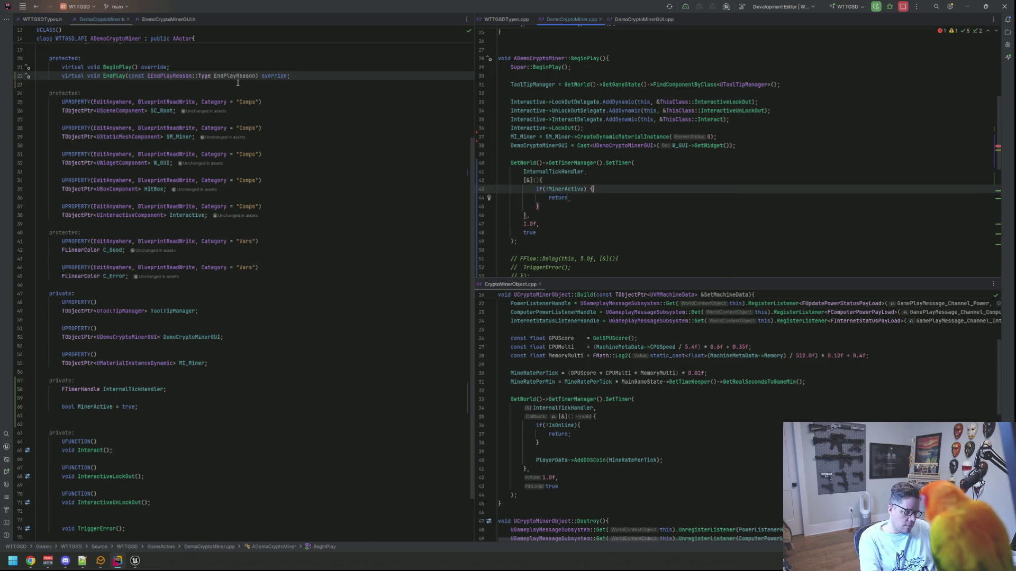
{"action": "key", "text": "Down"}
{"action": "key", "text": "End"}
{"action": "key", "text": "Return"}
{"action": "key", "text": "Up"}
{"action": "key", "text": "Up"}
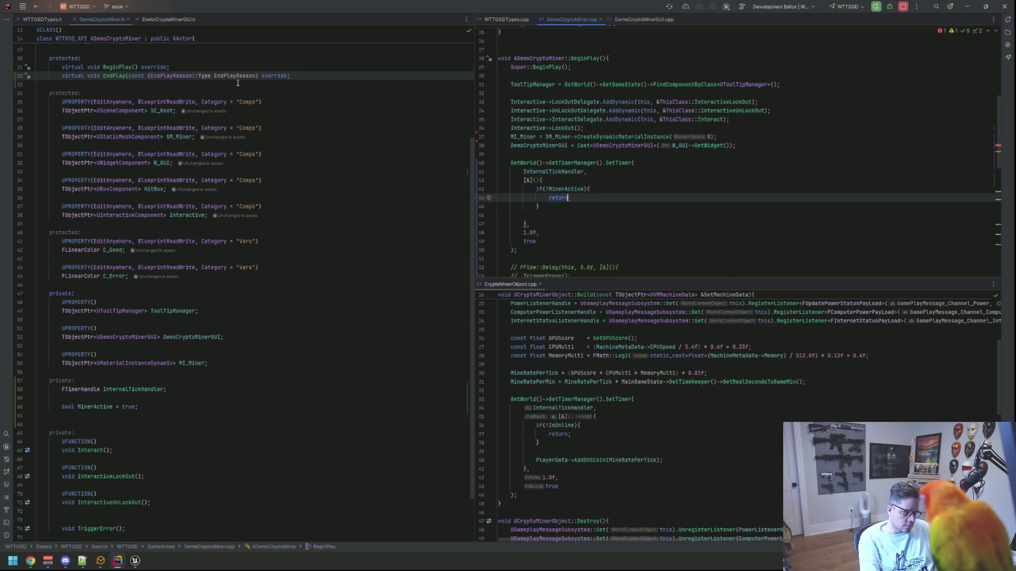
{"action": "key", "text": "Down"}
{"action": "key", "text": "Down"}
{"action": "key", "text": "Return"}
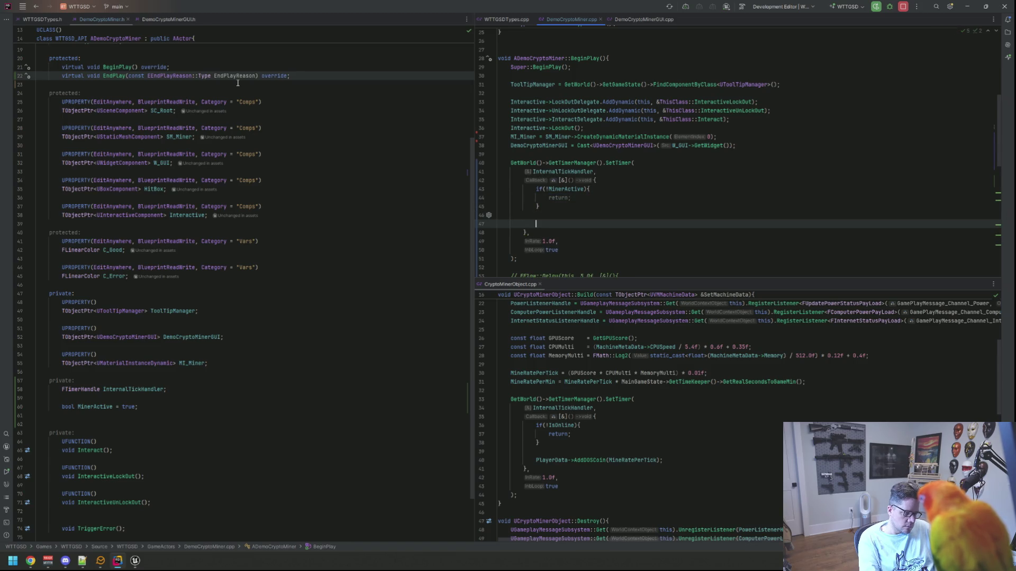
{"action": "scroll", "coordinate": [633, 345], "scroll_direction": "up", "scroll_amount": 5}
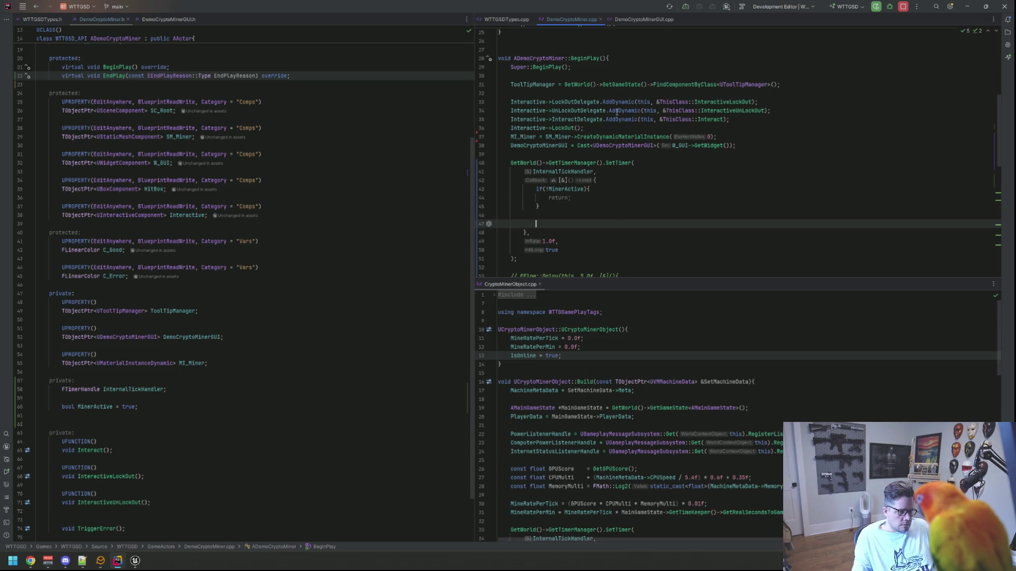
Step: Insert a UPROPERTY() macro after the MI_Miner declaration in DemoCryptoMiner.h
{"action": "left_click", "coordinate": [612, 84]}
{"action": "key", "text": "Up"}
{"action": "scroll", "coordinate": [356, 242], "scroll_direction": "down", "scroll_amount": 3}
{"action": "left_click", "coordinate": [256, 329]}
{"action": "key", "text": "Up"}
{"action": "key", "text": "Up"}
{"action": "key", "text": "Up"}
{"action": "left_click", "coordinate": [257, 300]}
{"action": "key", "text": "Return"}
{"action": "key", "text": "Return"}
{"action": "type", "text": "UPRO"}
{"action": "key", "text": "Return"}
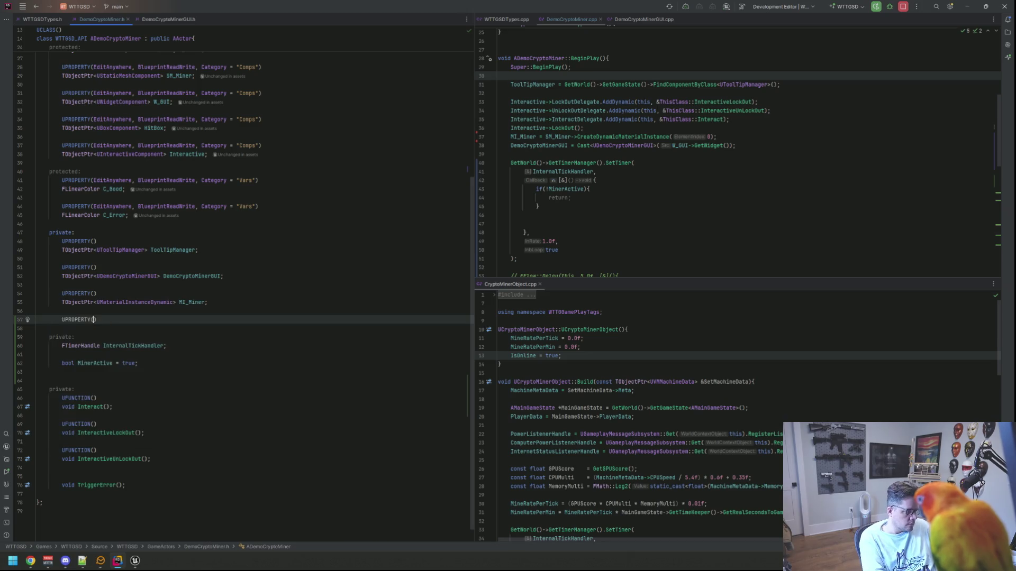
{"action": "key", "text": "Return"}
Step: Declare TObjectPtr<UPlayerData> PlayerData; beneath it, auto-including the UPlayerData header
{"action": "type", "text": "TObj"}
{"action": "key", "text": "Return"}
{"action": "type", "text": "<>"}
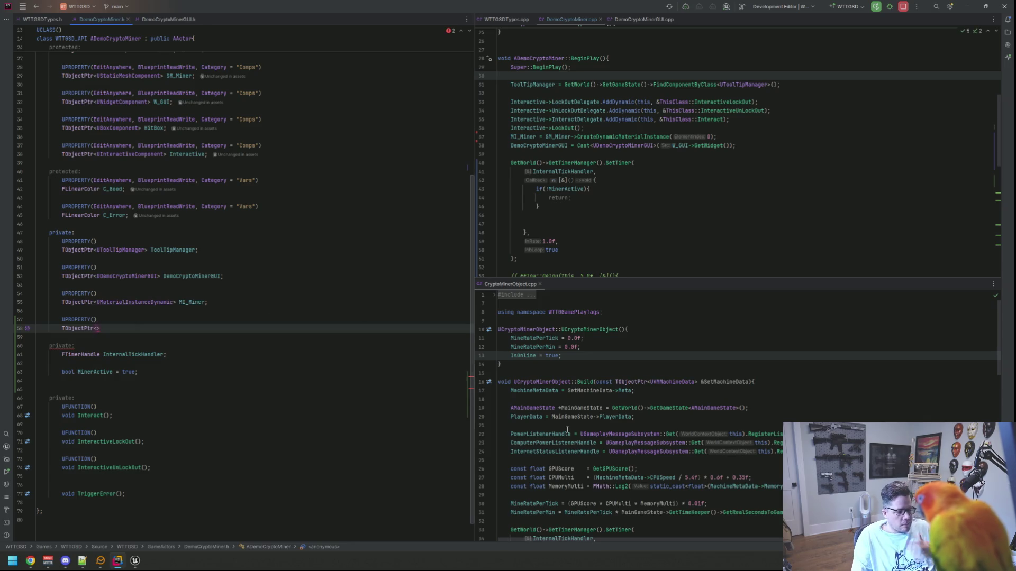
{"action": "scroll", "coordinate": [634, 432], "scroll_direction": "down", "scroll_amount": 8}
{"action": "scroll", "coordinate": [634, 432], "scroll_direction": "up", "scroll_amount": 5}
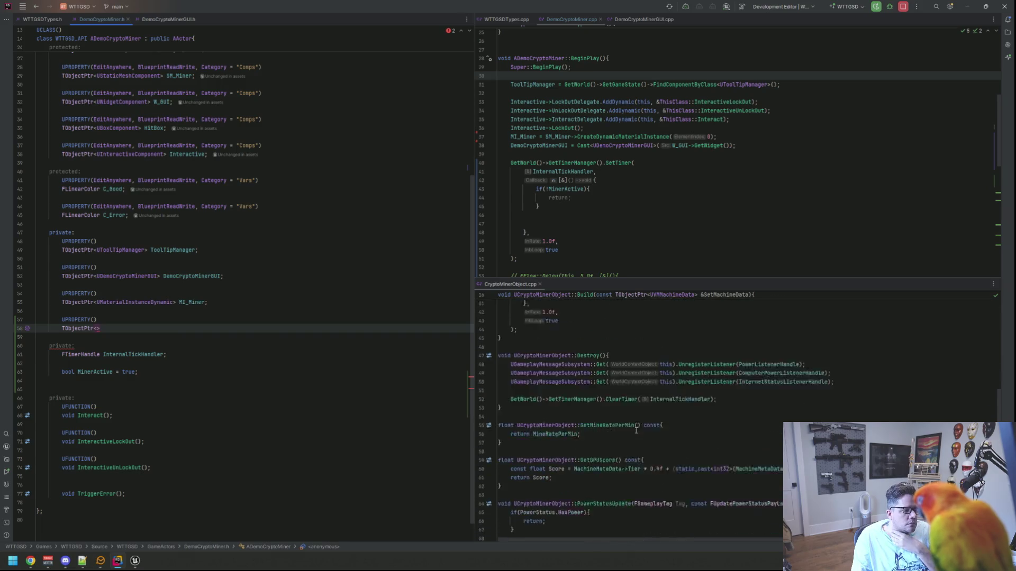
{"action": "scroll", "coordinate": [636, 429], "scroll_direction": "up", "scroll_amount": 4}
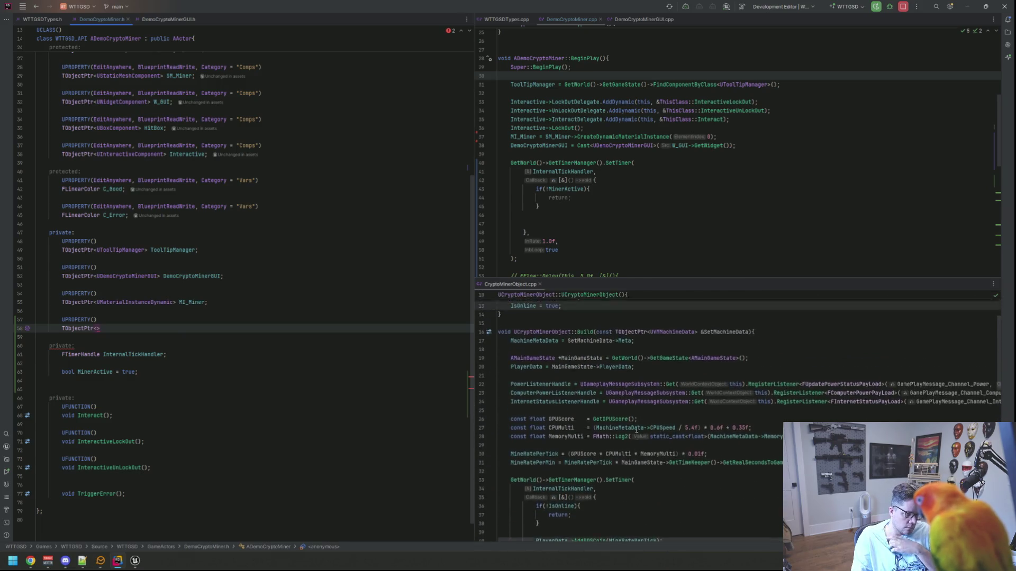
{"action": "scroll", "coordinate": [635, 427], "scroll_direction": "down", "scroll_amount": 5}
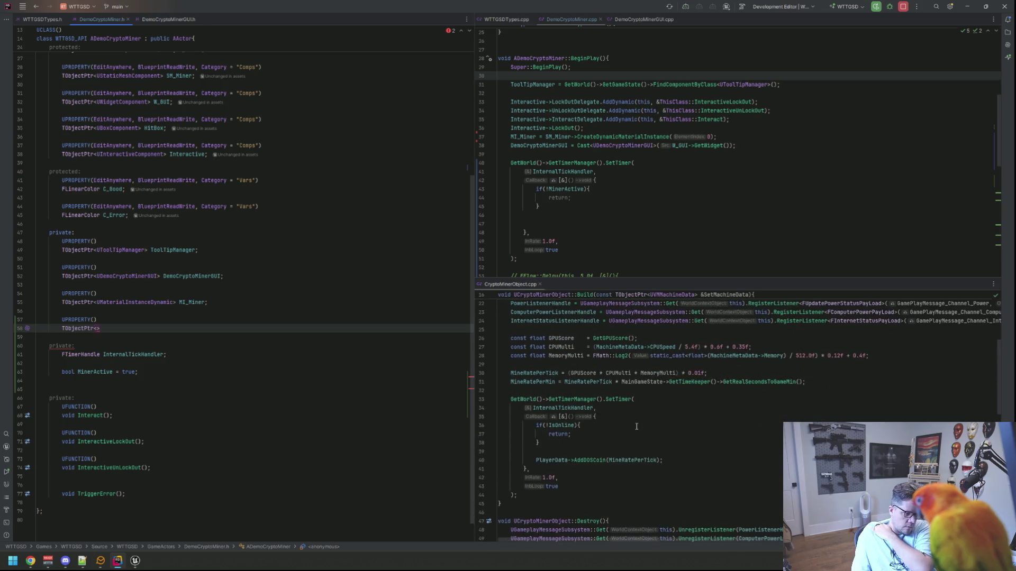
{"action": "scroll", "coordinate": [637, 425], "scroll_direction": "up", "scroll_amount": 2}
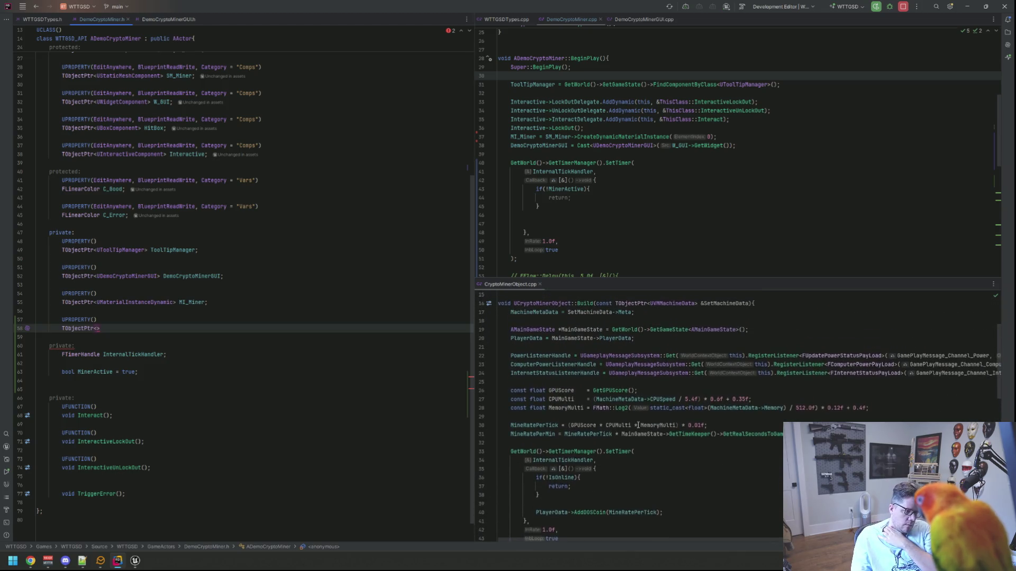
{"action": "scroll", "coordinate": [638, 425], "scroll_direction": "up", "scroll_amount": 2}
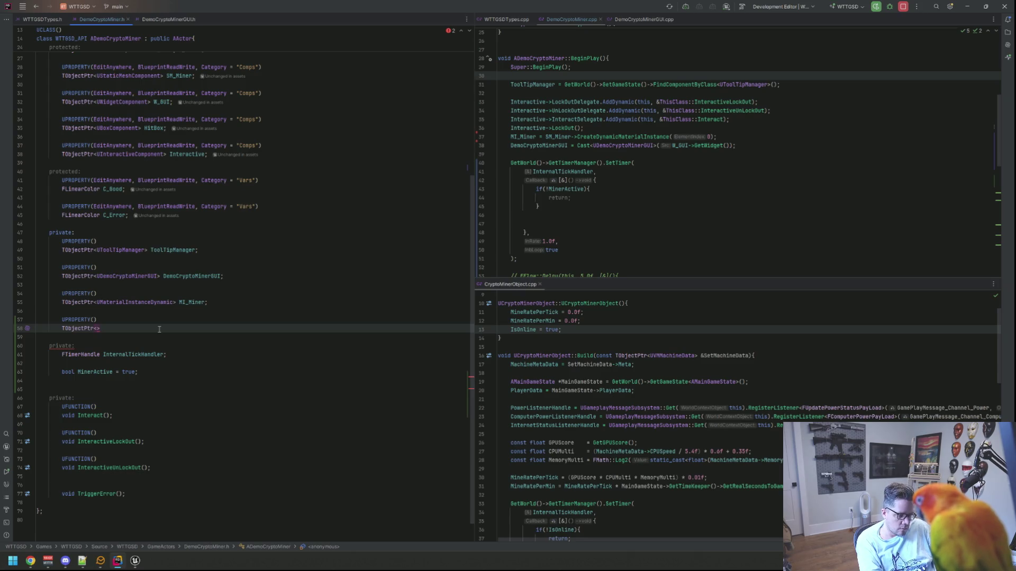
{"action": "type", "text": "Player"}
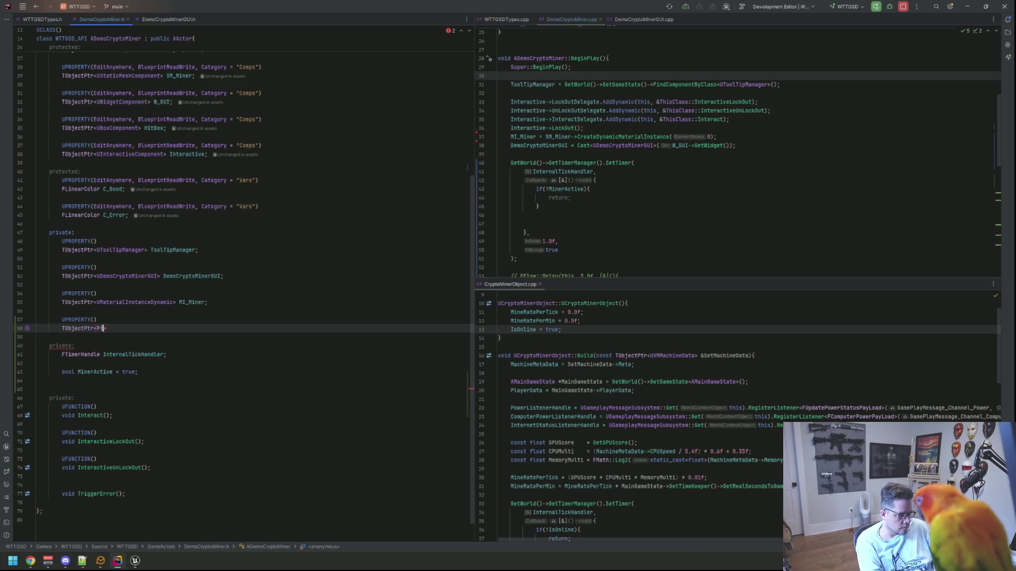
{"action": "key", "text": "BackSpace"}
{"action": "key", "text": "BackSpace"}
{"action": "key", "text": "BackSpace"}
{"action": "type", "text": "UPlay"}
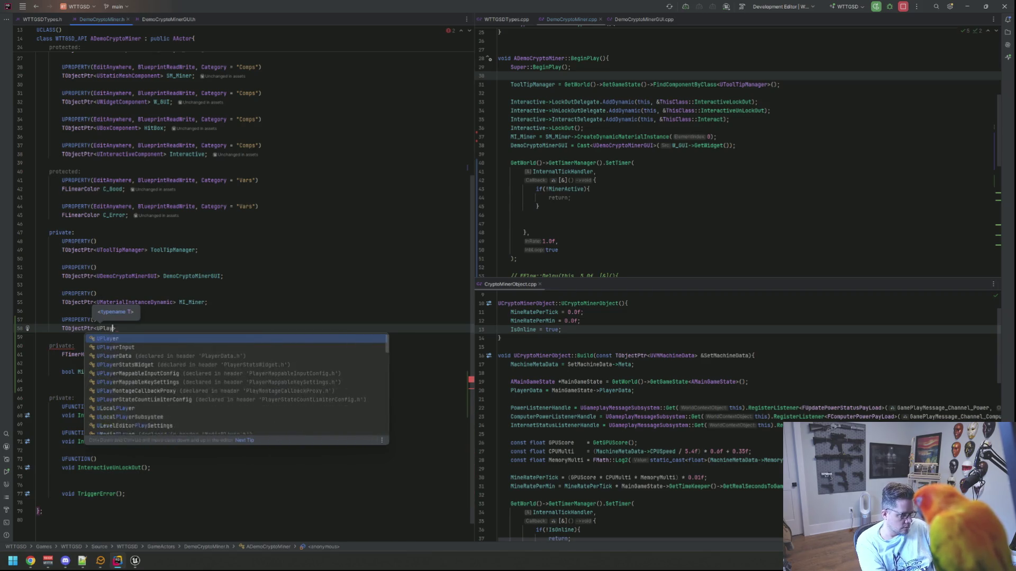
{"action": "type", "text": "erD"}
{"action": "key", "text": "Return"}
{"action": "key", "text": "Down"}
{"action": "key", "text": "Return"}
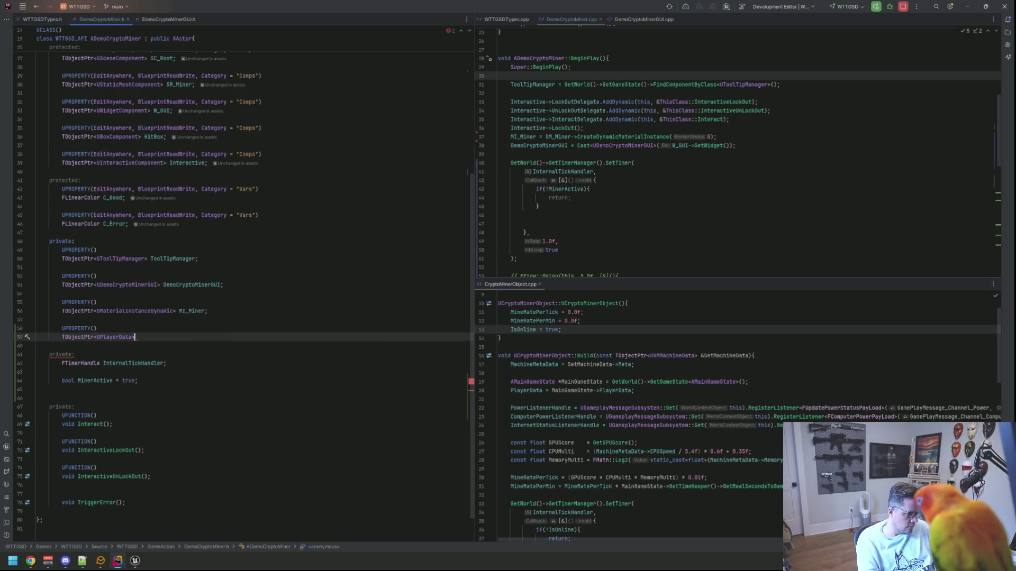
{"action": "type", "text": " PlayerData"}
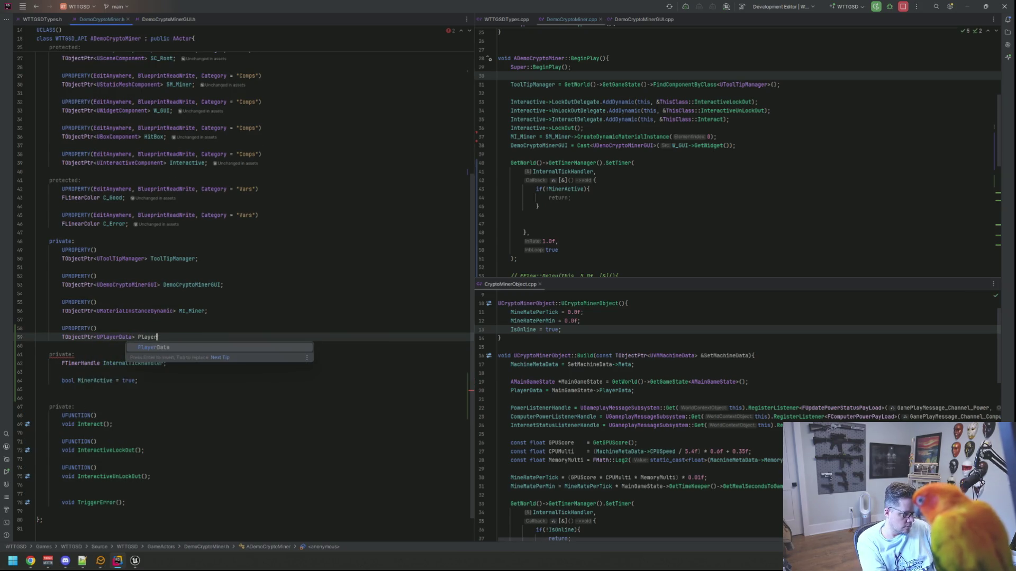
{"action": "type", "text": ";"}
{"action": "key", "text": "Return"}
{"action": "key", "text": "Return"}
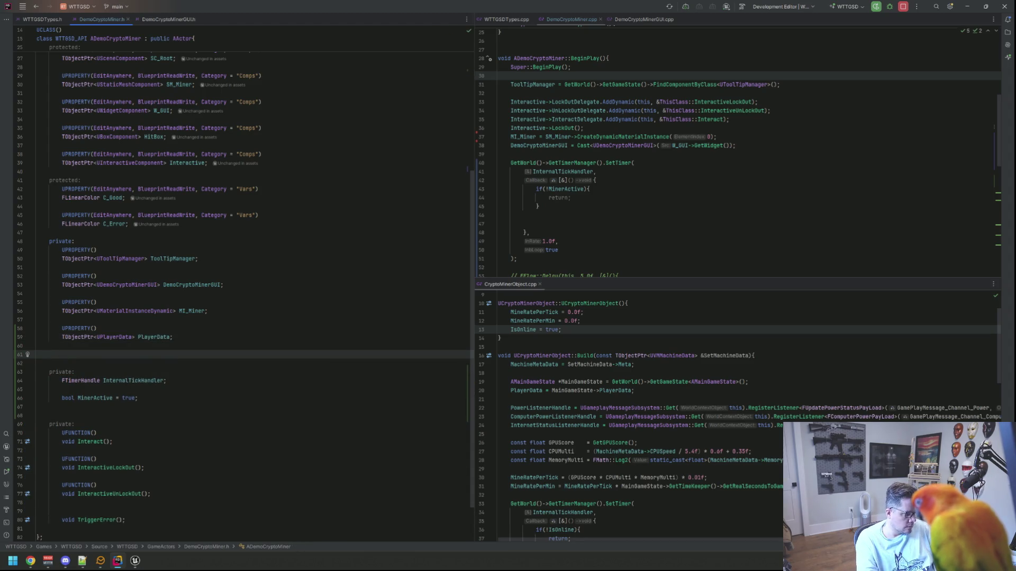
{"action": "key", "text": "BackSpace"}
{"action": "key", "text": "BackSpace"}
Step: Start a float MineRate declaration below PlayerData
{"action": "key", "text": "Down"}
{"action": "key", "text": "Down"}
{"action": "key", "text": "Down"}
{"action": "key", "text": "Down"}
{"action": "key", "text": "Down"}
{"action": "key", "text": "Down"}
{"action": "type", "text": "float MineRate"}
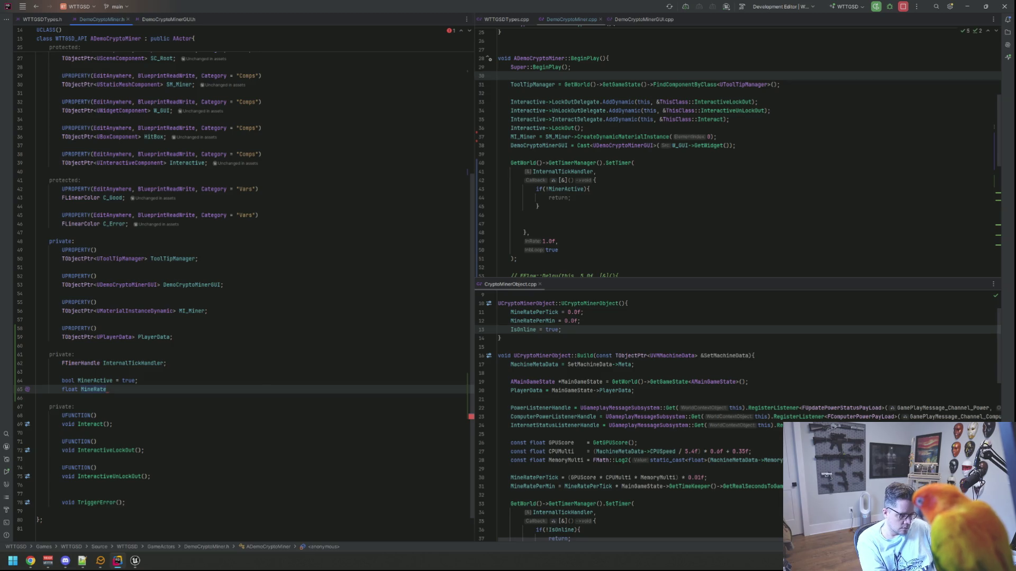
{"action": "type", "text": "PerTick"}
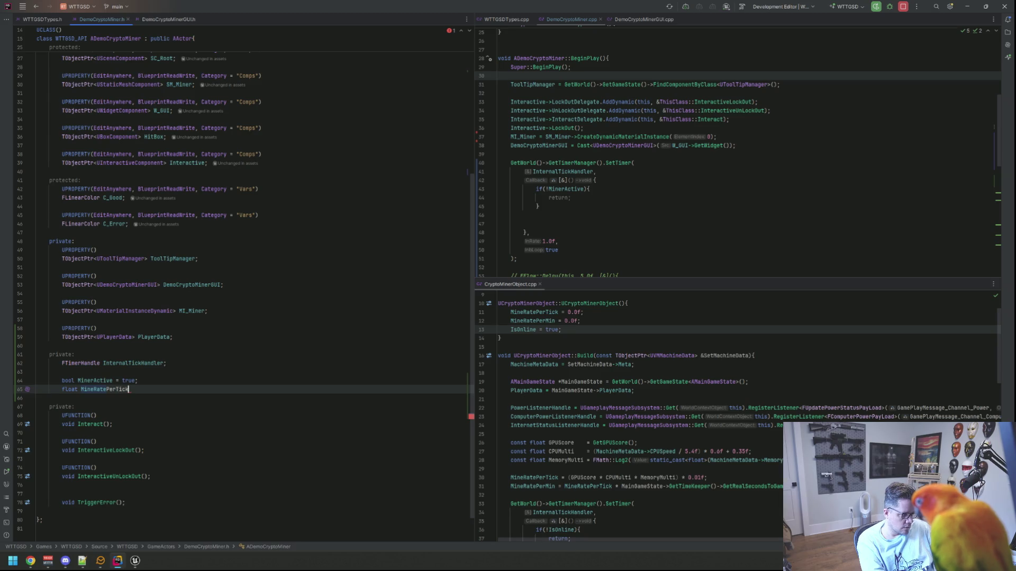
{"action": "type", "text": " = 0.0f"}
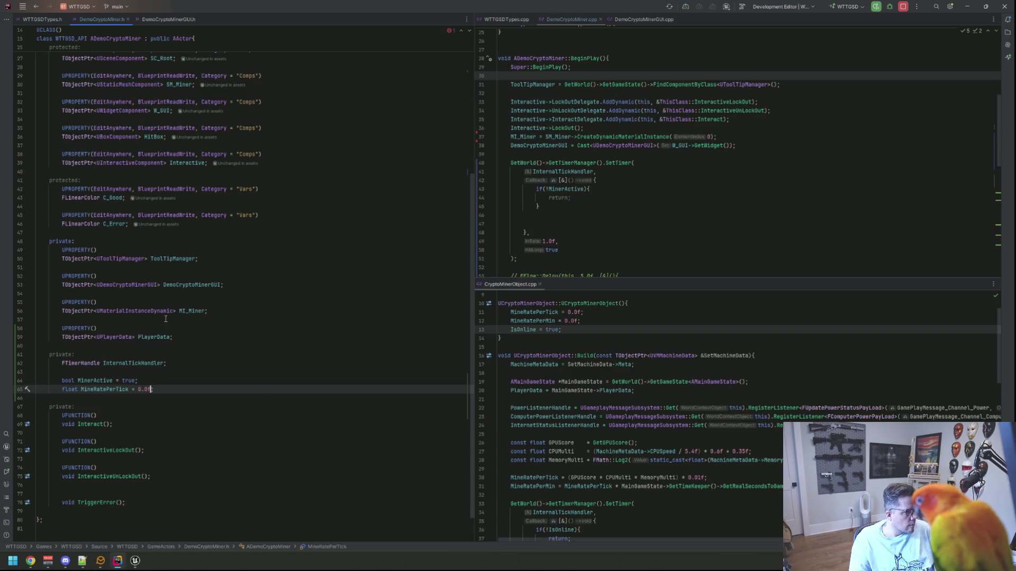
{"action": "scroll", "coordinate": [216, 247], "scroll_direction": "up", "scroll_amount": 8}
{"action": "scroll", "coordinate": [216, 247], "scroll_direction": "down", "scroll_amount": 3}
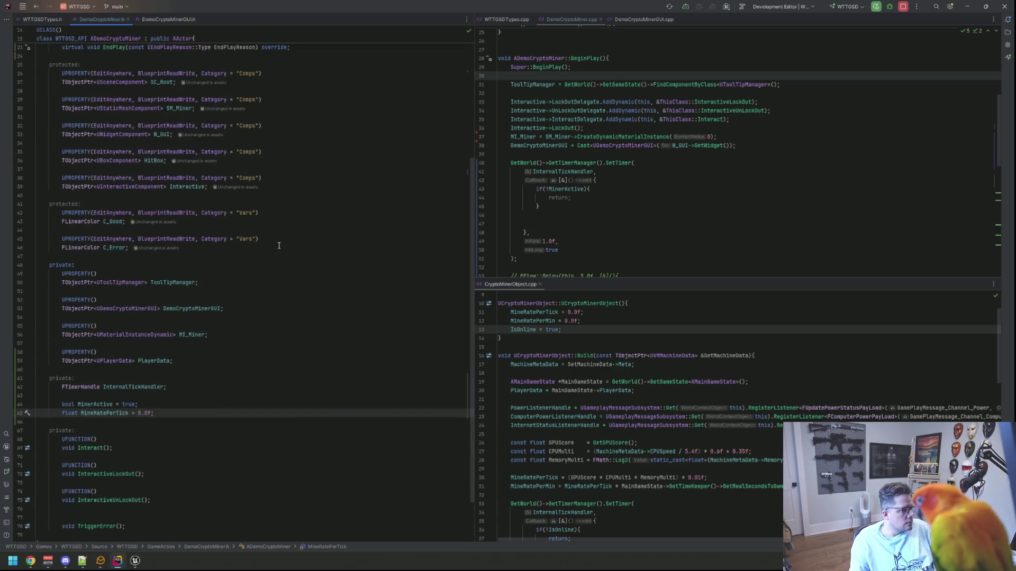
{"action": "left_click", "coordinate": [307, 169]}
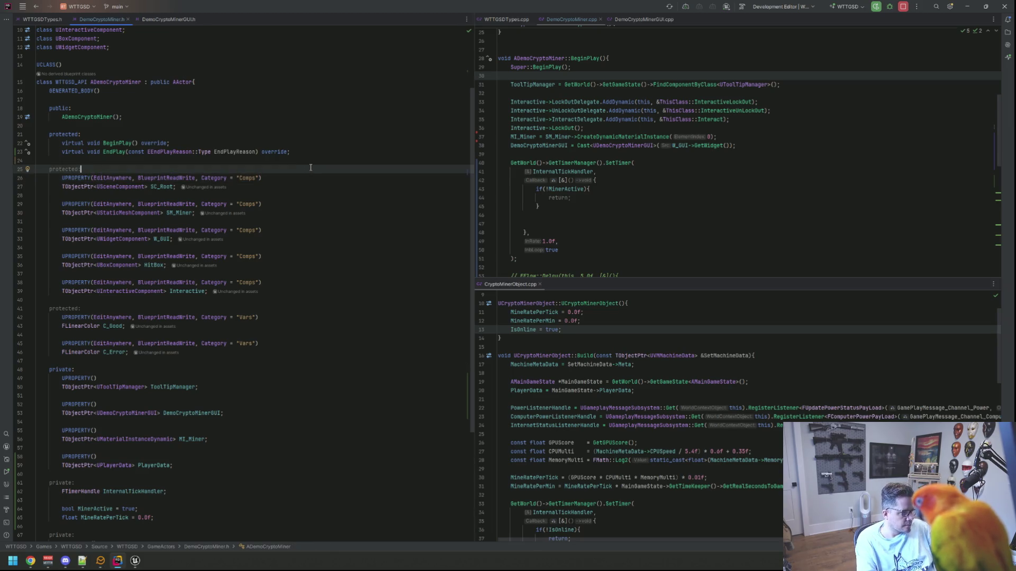
{"action": "scroll", "coordinate": [238, 254], "scroll_direction": "down", "scroll_amount": 4}
Step: Add UPROPERTY(EditAnywhere, BlueprintReadWrite, Category = "Vars") float MineRatePerMin = 0.45f; above private:
{"action": "left_click", "coordinate": [236, 259]}
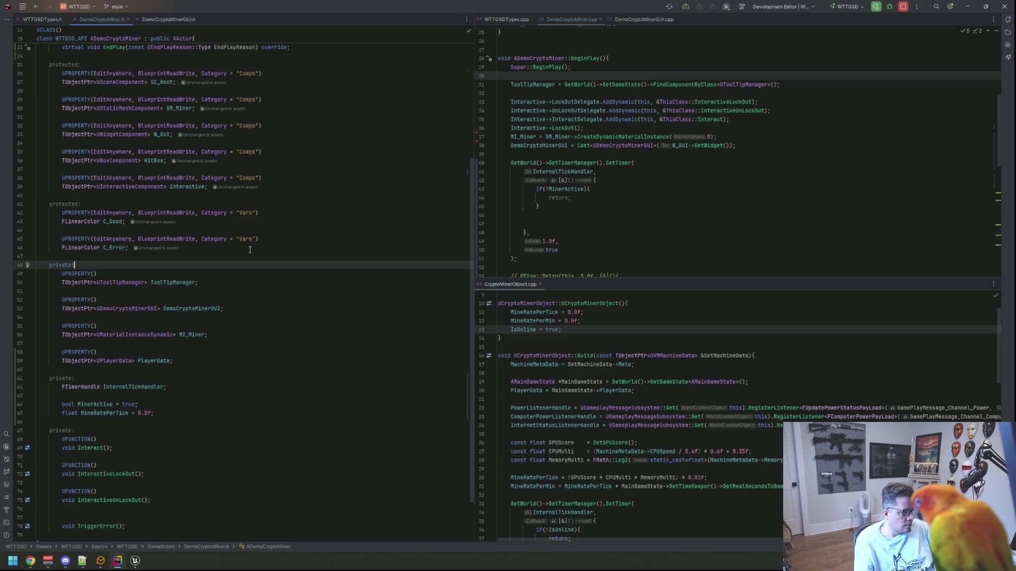
{"action": "key", "text": "Up"}
{"action": "key", "text": "Return"}
{"action": "key", "text": "Return"}
{"action": "key", "text": "Up"}
{"action": "type", "text": "UPROPERTY(EditAnywhere, Blu"}
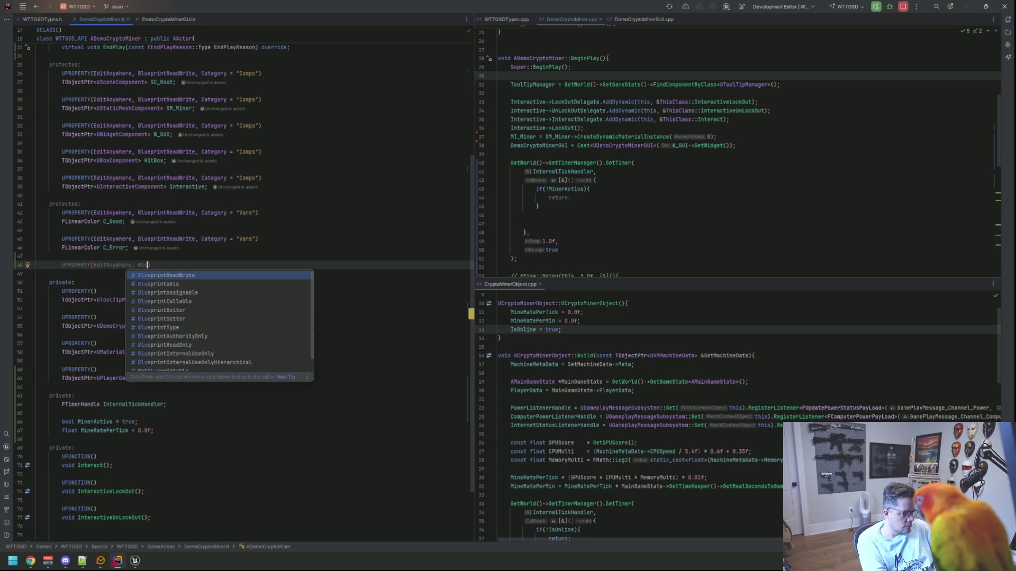
{"action": "key", "text": "Return"}
{"action": "type", "text": ", Category = \"Vars\")"}
{"action": "key", "text": "Return"}
{"action": "type", "text": "f"}
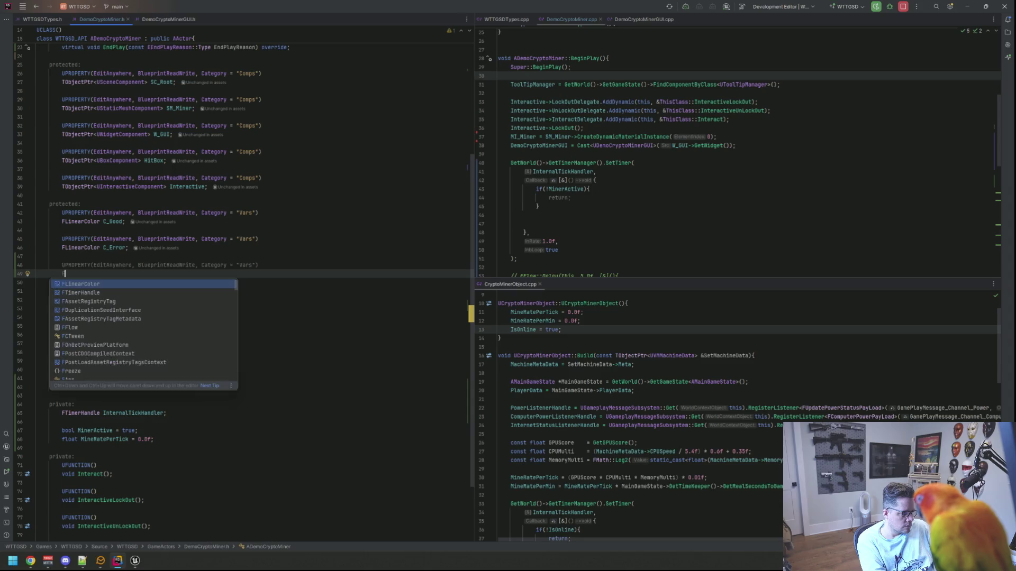
{"action": "type", "text": "loat MineRate"}
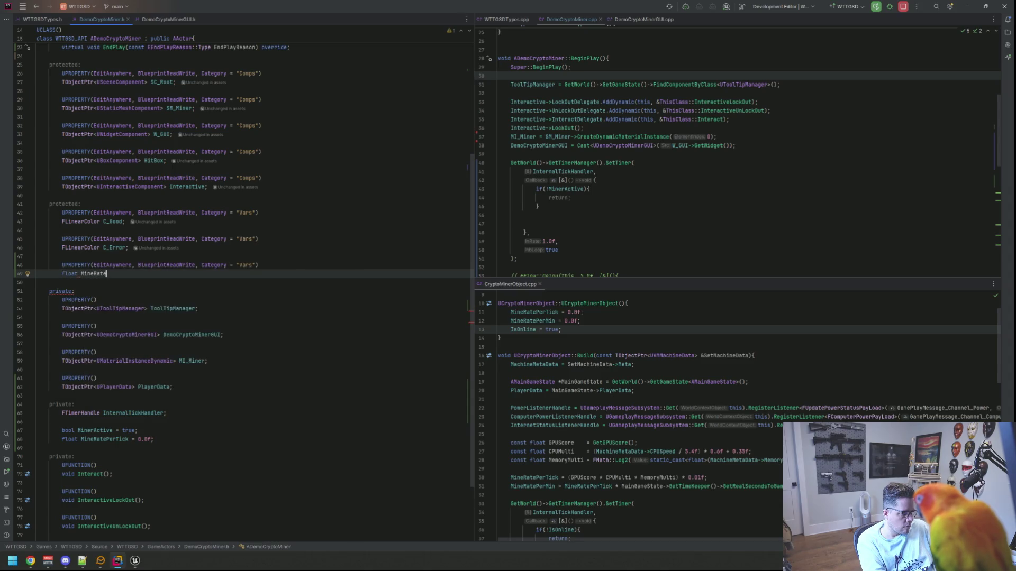
{"action": "type", "text": "= 0.4f"}
{"action": "type", "text": "5f;"}
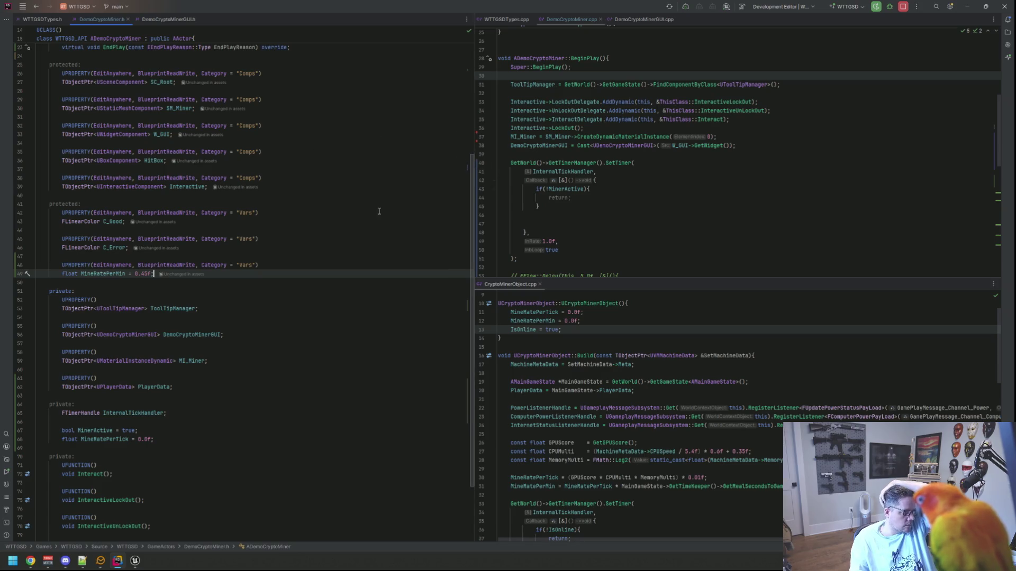
{"action": "scroll", "coordinate": [360, 259], "scroll_direction": "down", "scroll_amount": 1}
{"action": "scroll", "coordinate": [341, 249], "scroll_direction": "down", "scroll_amount": 1}
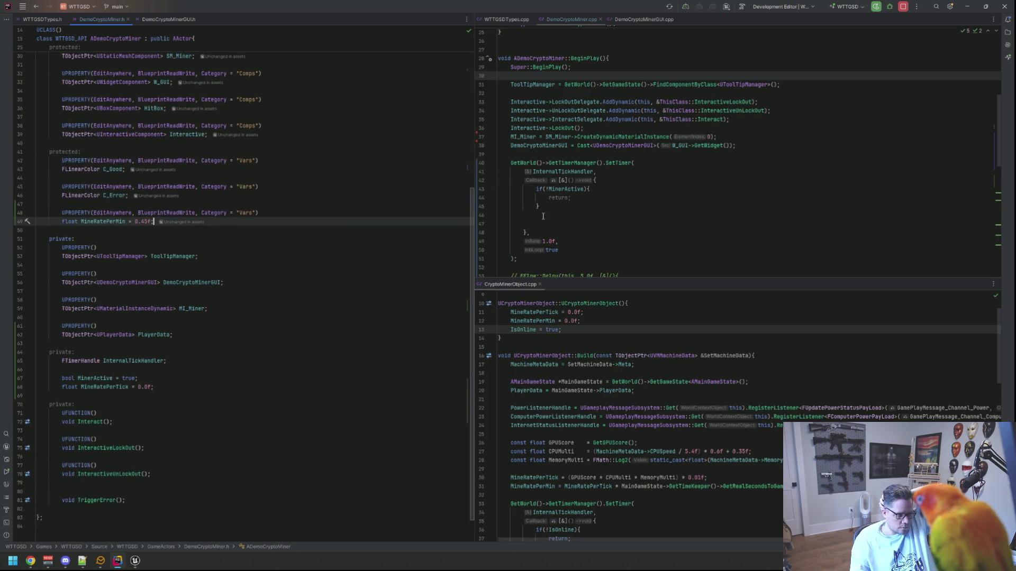
{"action": "left_click", "coordinate": [628, 155]}
Step: Open a new line below Super::BeginPlay and start an AGameStateBase declaration
{"action": "left_click", "coordinate": [656, 93]}
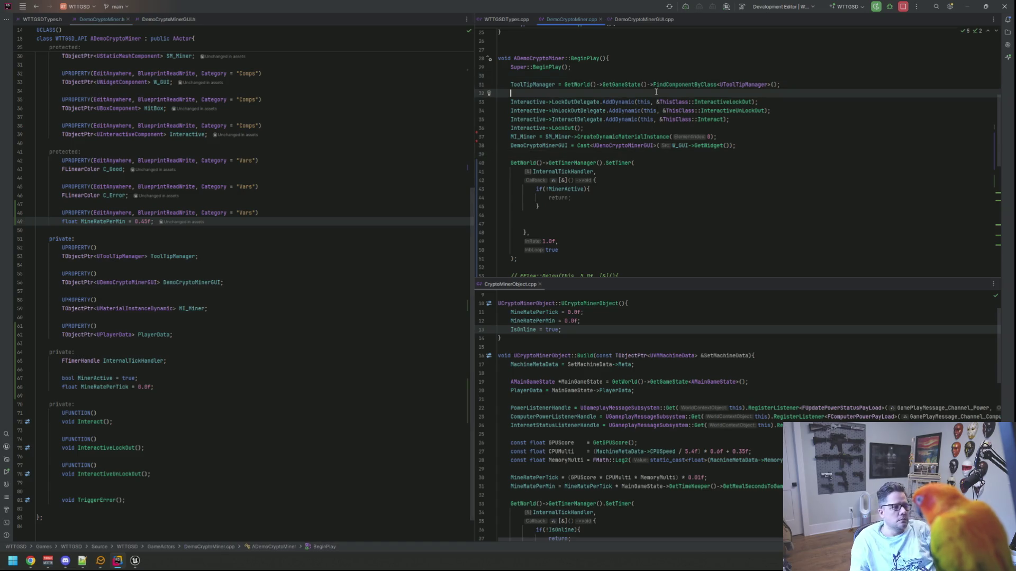
{"action": "scroll", "coordinate": [640, 105], "scroll_direction": "up", "scroll_amount": 1}
{"action": "left_click", "coordinate": [655, 100]}
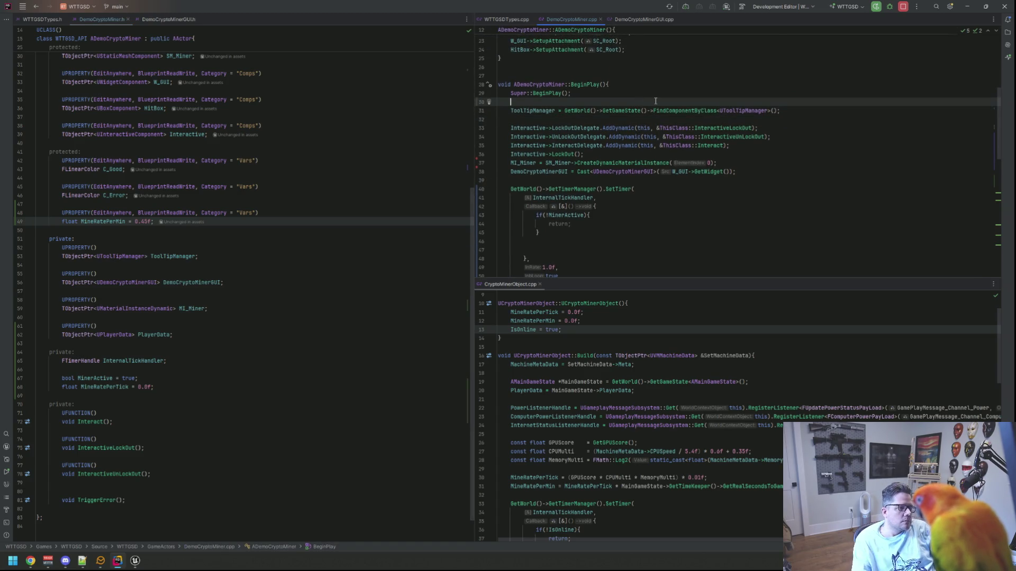
{"action": "key", "text": "Return"}
{"action": "key", "text": "Return"}
{"action": "key", "text": "Up"}
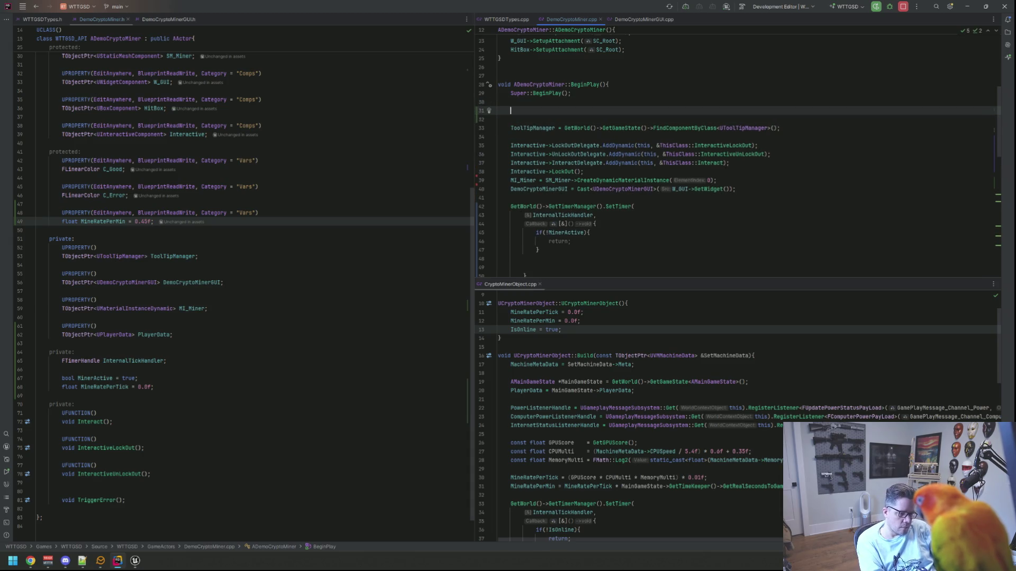
{"action": "type", "text": "AGamestate"}
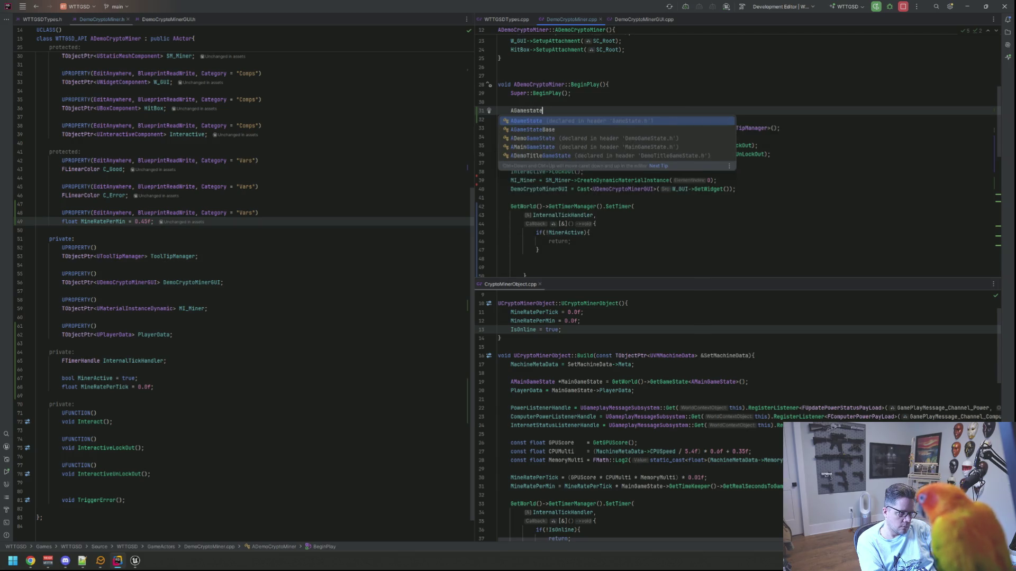
{"action": "key", "text": "Down"}
{"action": "key", "text": "Return"}
Step: Complete the line as AGameStateBase *GameStateBase = GetWorld()->GetGameState();
{"action": "type", "text": "= GEtWor"}
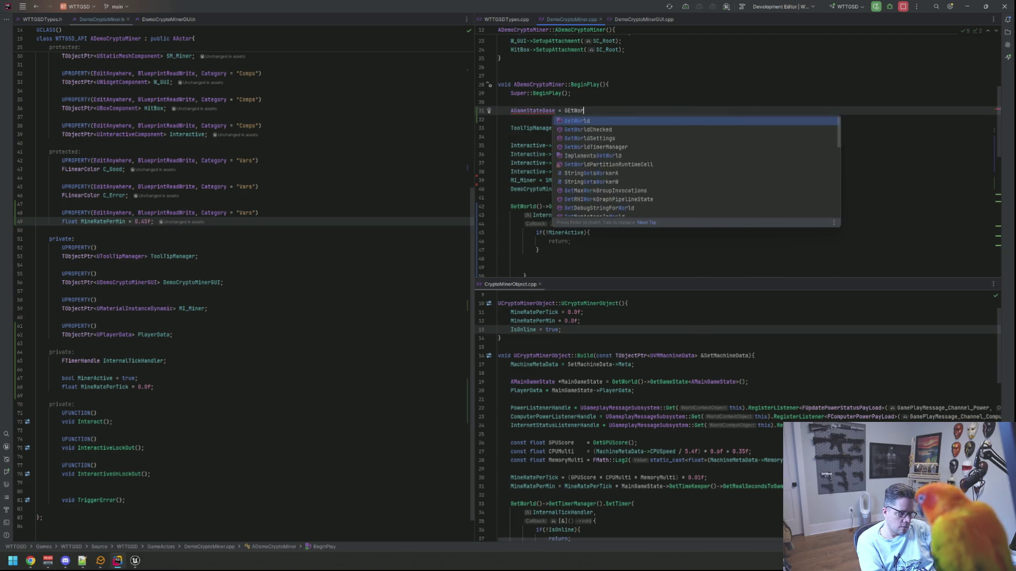
{"action": "key", "text": "Return"}
{"action": "type", "text": "->GetGame"}
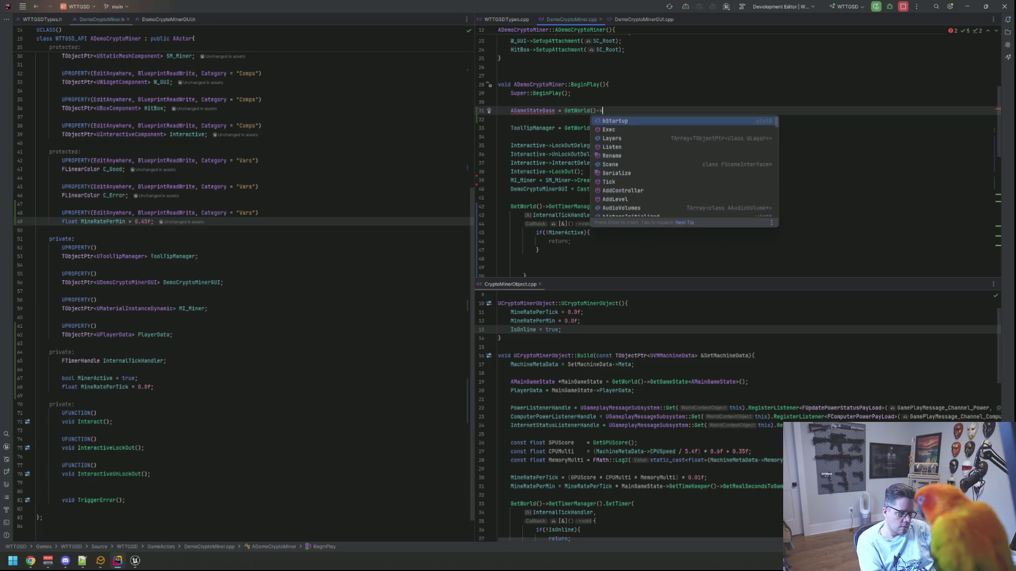
{"action": "key", "text": "Return"}
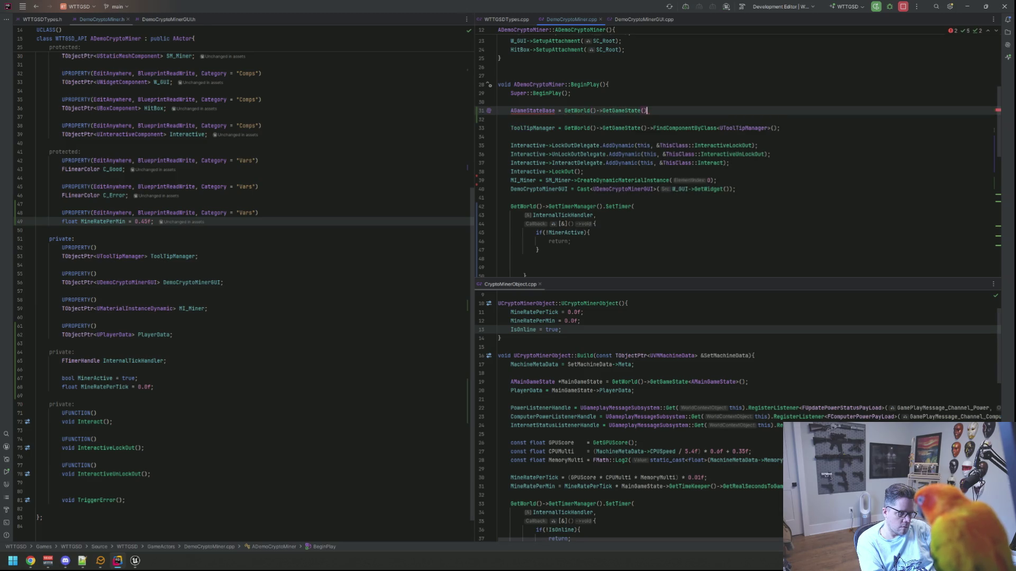
{"action": "left_click", "coordinate": [555, 111]}
{"action": "type", "text": "*Gam"}
{"action": "key", "text": "Return"}
{"action": "key", "text": "shift+Return"}
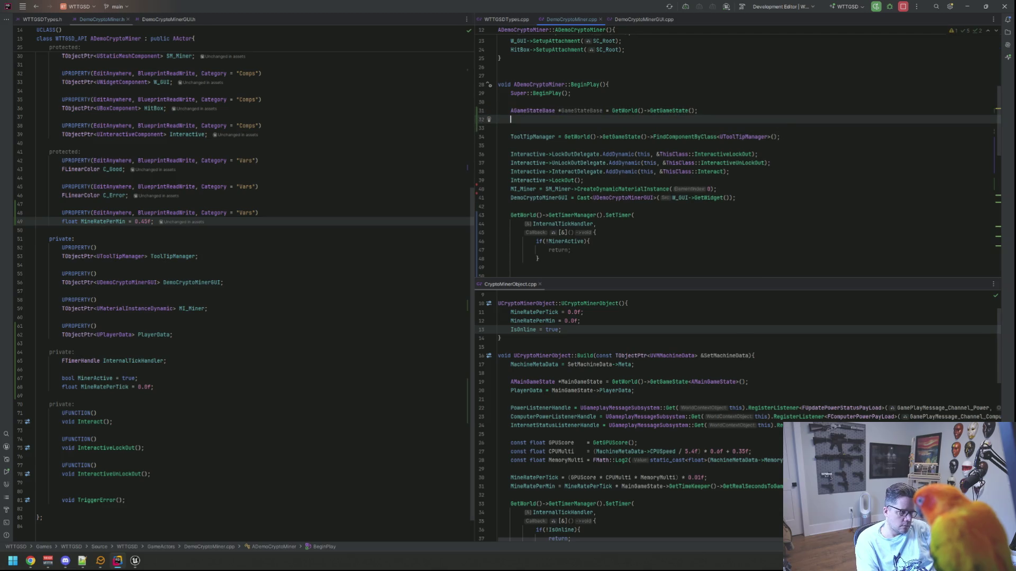
Step: Assign PlayerData = IGameStateInterface::Execute_GetPlayerData(GameStateBase); on the next line
{"action": "type", "text": "PlayerData = "}
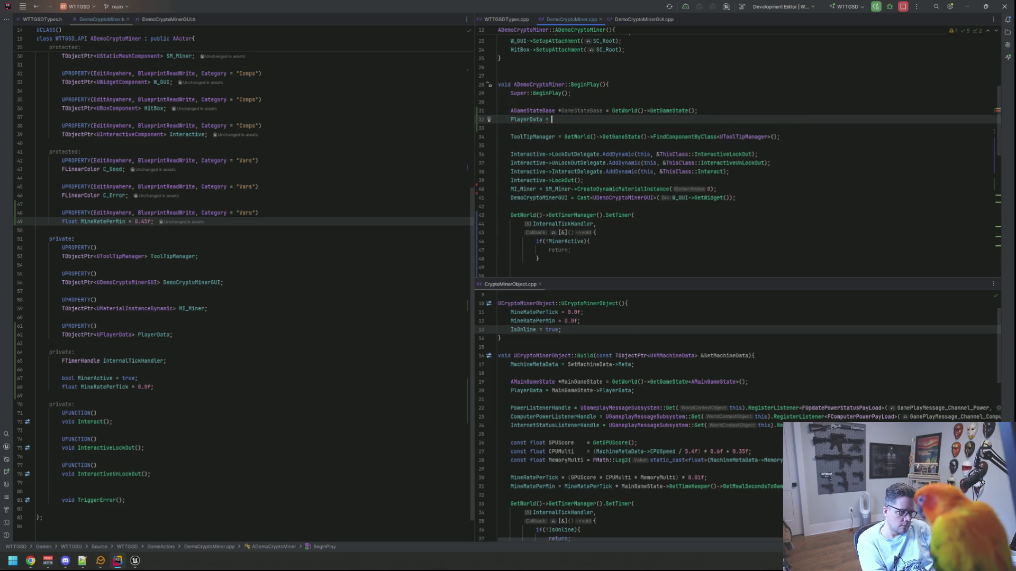
{"action": "type", "text": "IGamesta"}
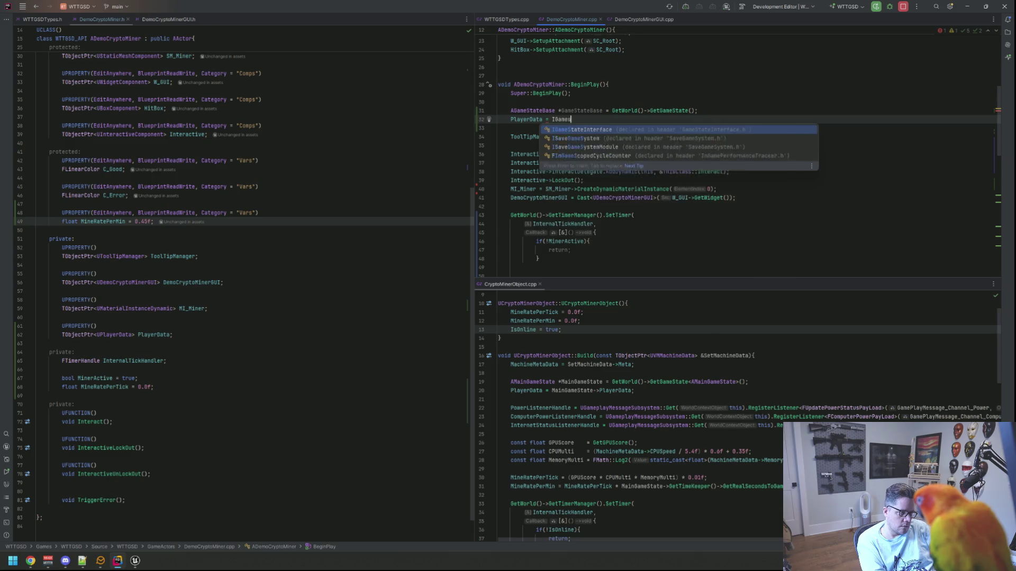
{"action": "key", "text": "Return"}
{"action": "type", "text": "::"}
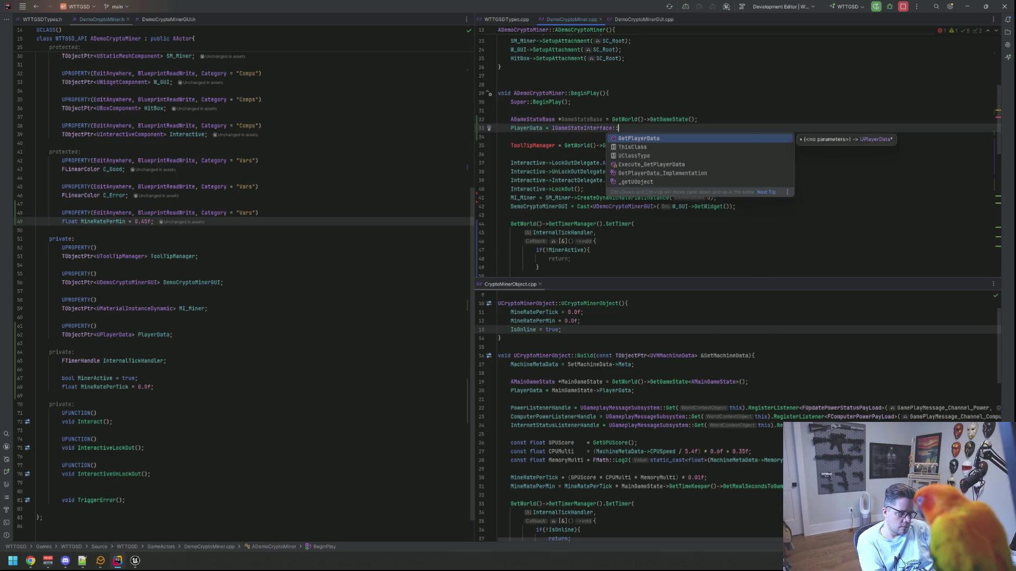
{"action": "key", "text": "Return"}
{"action": "type", "text": "Main"}
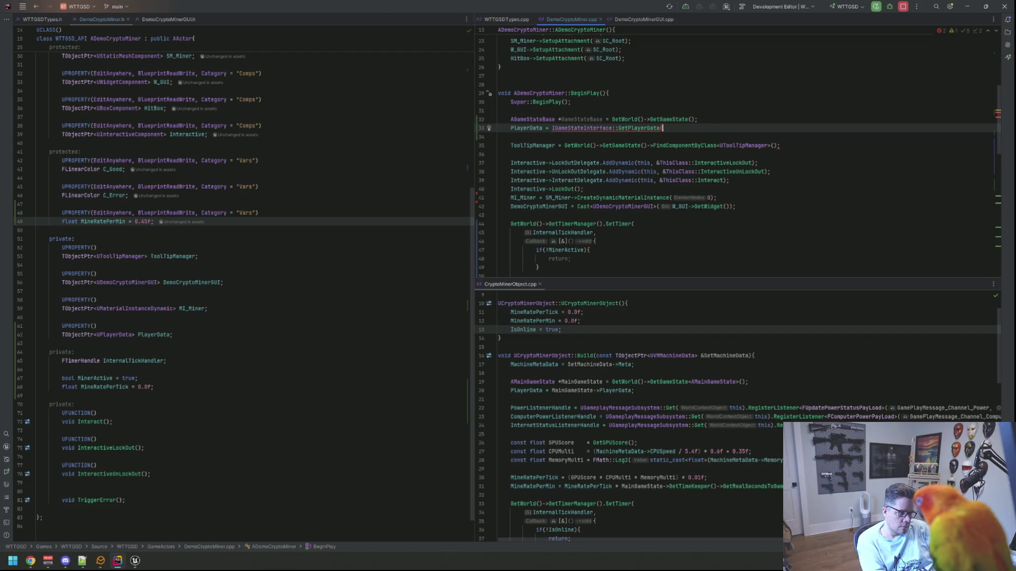
{"action": "type", "text": "GameSt"}
{"action": "key", "text": "Return"}
{"action": "type", "text": ";"}
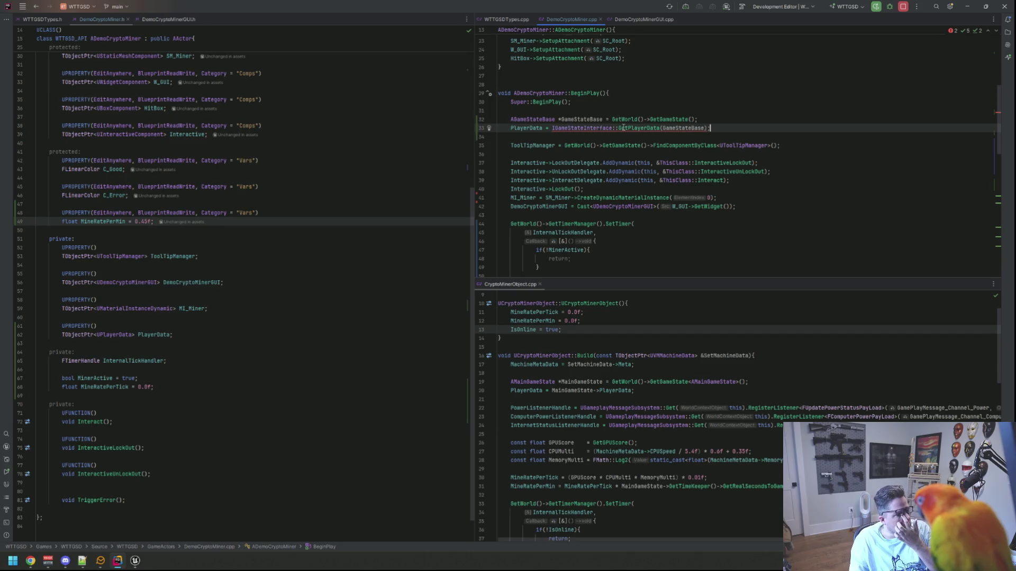
{"action": "mouse_move", "coordinate": [624, 128]}
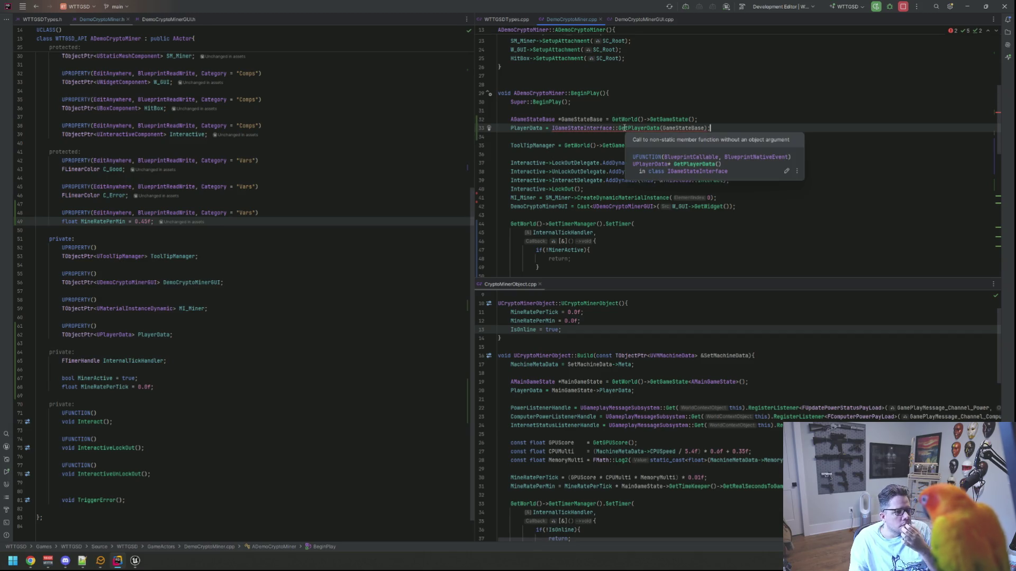
{"action": "double_click", "coordinate": [635, 128]}
{"action": "type", "text": "Exe"}
{"action": "key", "text": "Return"}
{"action": "key", "text": "Down"}
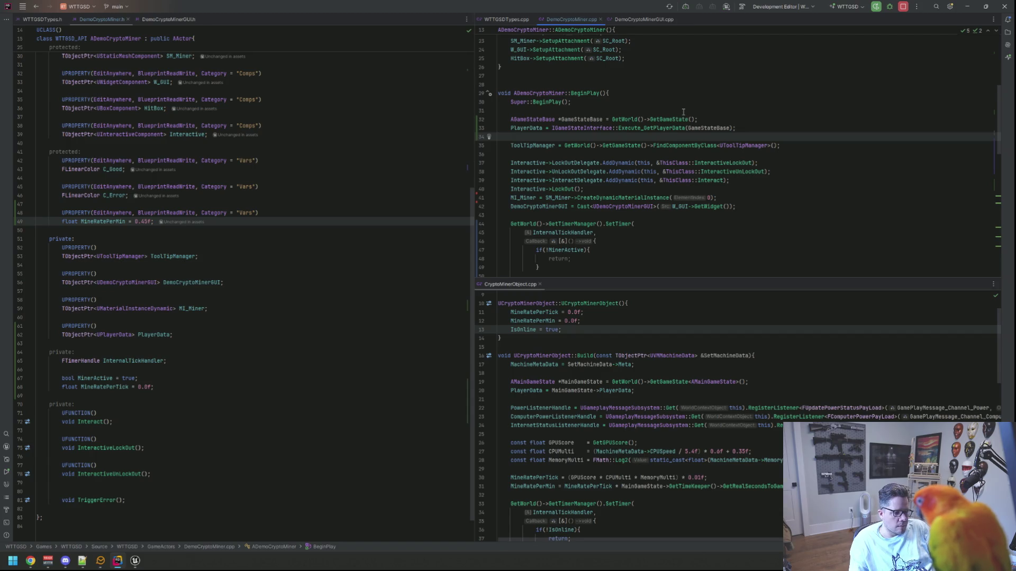
{"action": "key", "text": "shift"}
{"action": "key", "text": "shift"}
{"action": "type", "text": "G"}
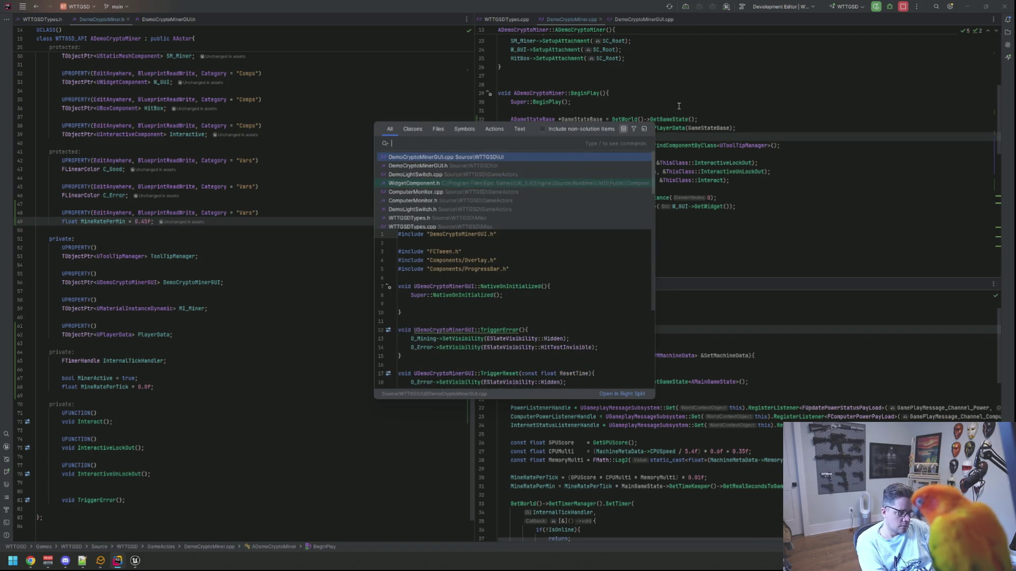
{"action": "key", "text": "BackSpace"}
{"action": "type", "text": "DemoGamest"}
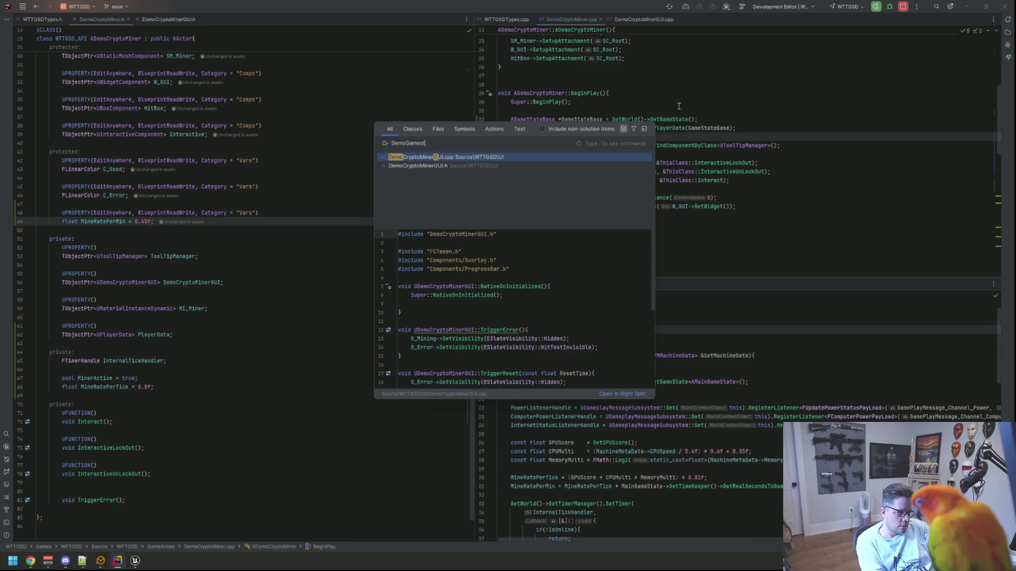
{"action": "key", "text": "Return"}
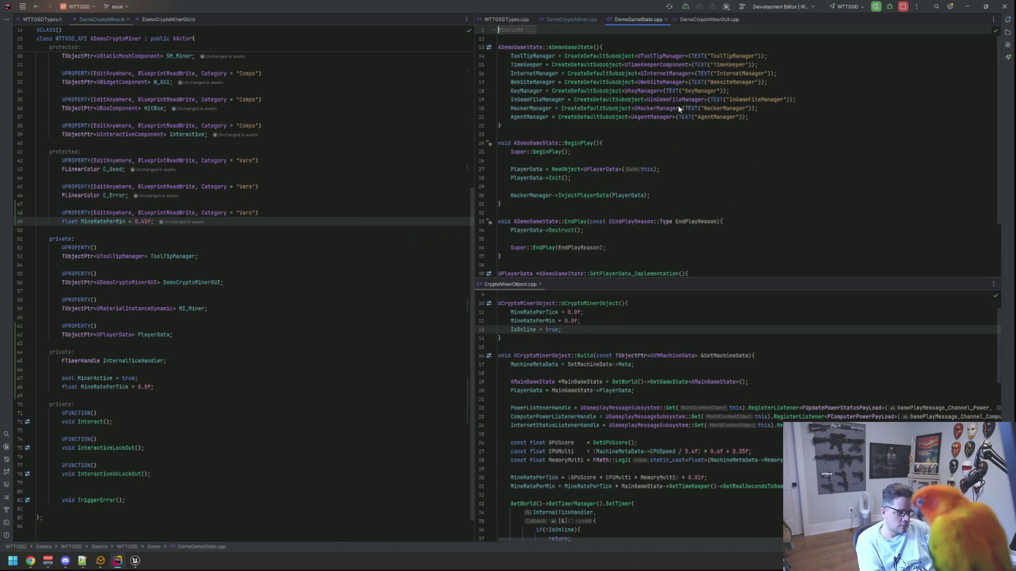
{"action": "scroll", "coordinate": [661, 122], "scroll_direction": "up", "scroll_amount": 3}
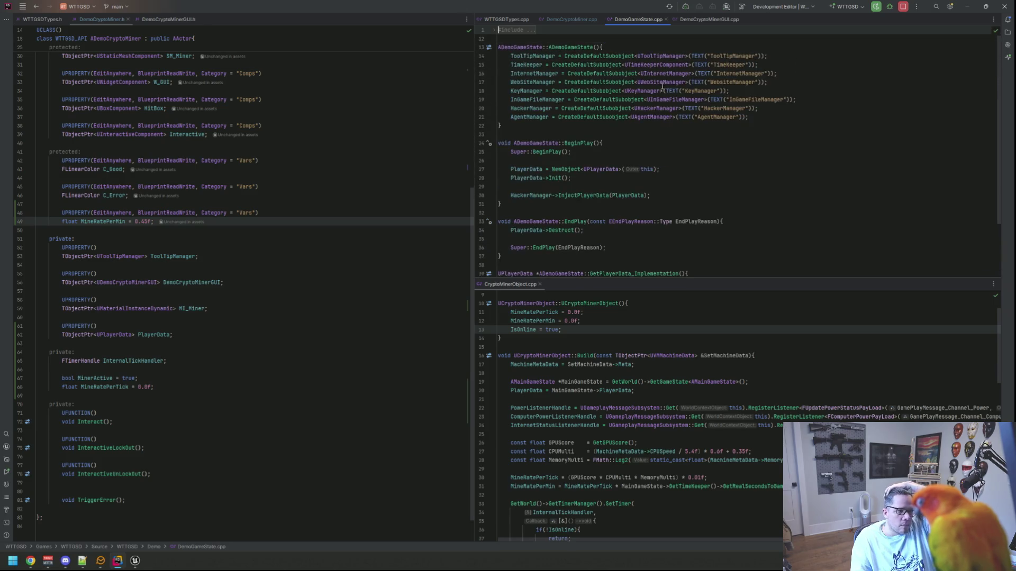
{"action": "middle_click", "coordinate": [646, 23]}
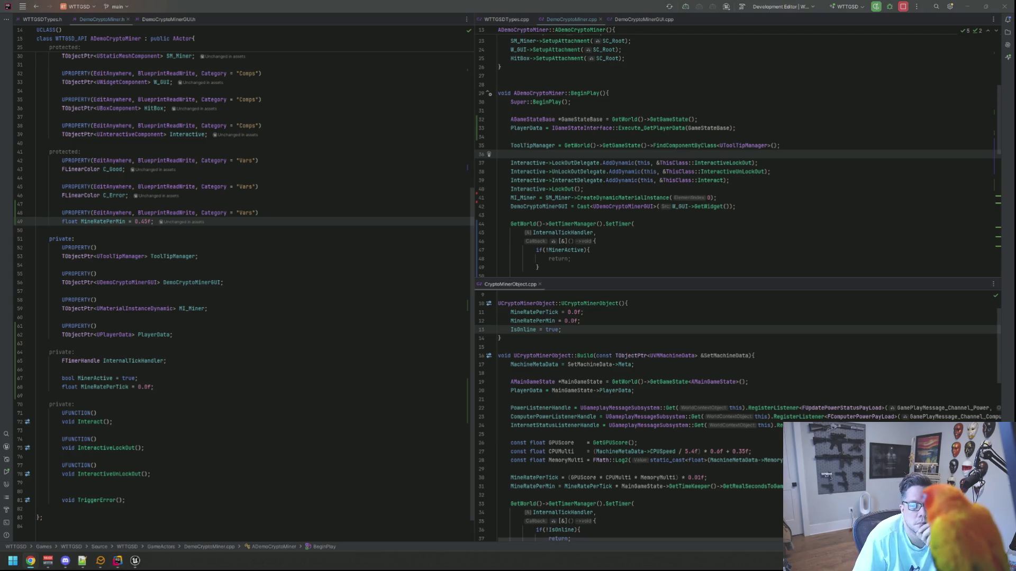
Step: Declare UTimeKeeperComponent *TimeKeeper = GameStateBase->FindComponentByClass<UTimeKeeperComponent>(); in BeginPlay
{"action": "key", "text": "alt+Tab"}
{"action": "key", "text": "Up"}
{"action": "key", "text": "Up"}
{"action": "key", "text": "Return"}
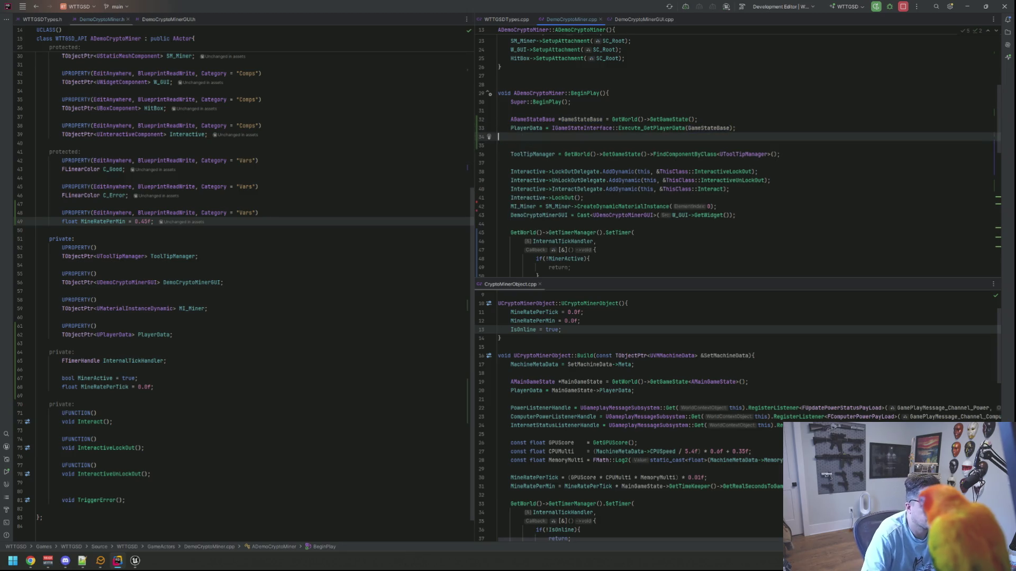
{"action": "key", "text": "Return"}
{"action": "type", "text": "U"}
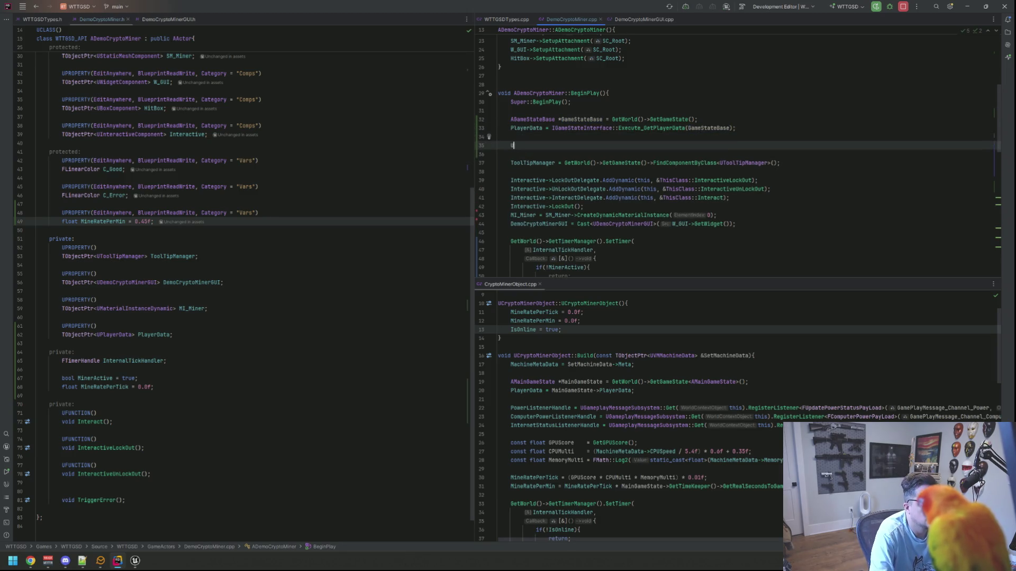
{"action": "type", "text": "T"}
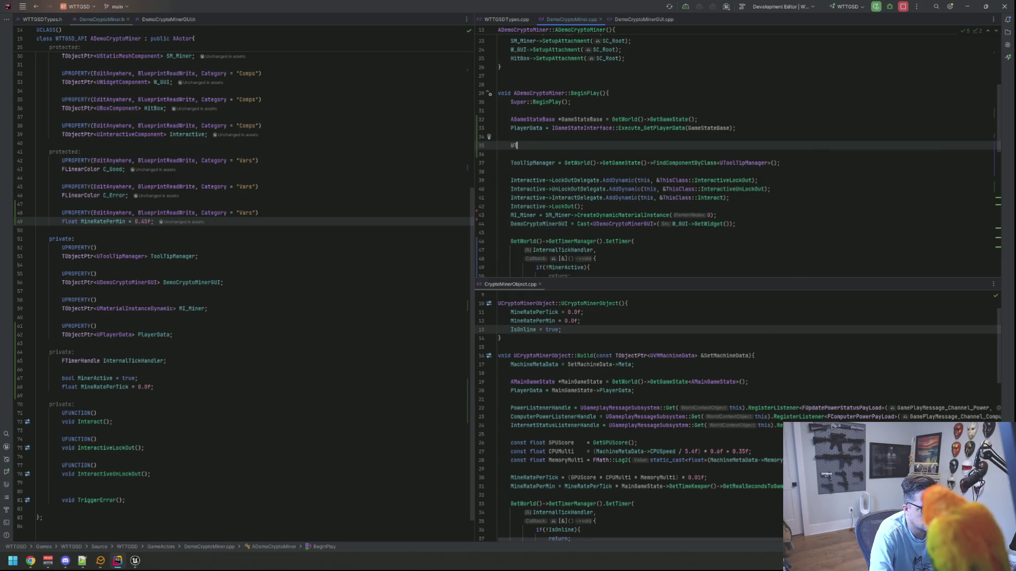
{"action": "type", "text": "imer"}
{"action": "key", "text": "BackSpace"}
{"action": "type", "text": "kee"}
{"action": "key", "text": "Return"}
{"action": "type", "text": "*TimeKeeper = Gamest"}
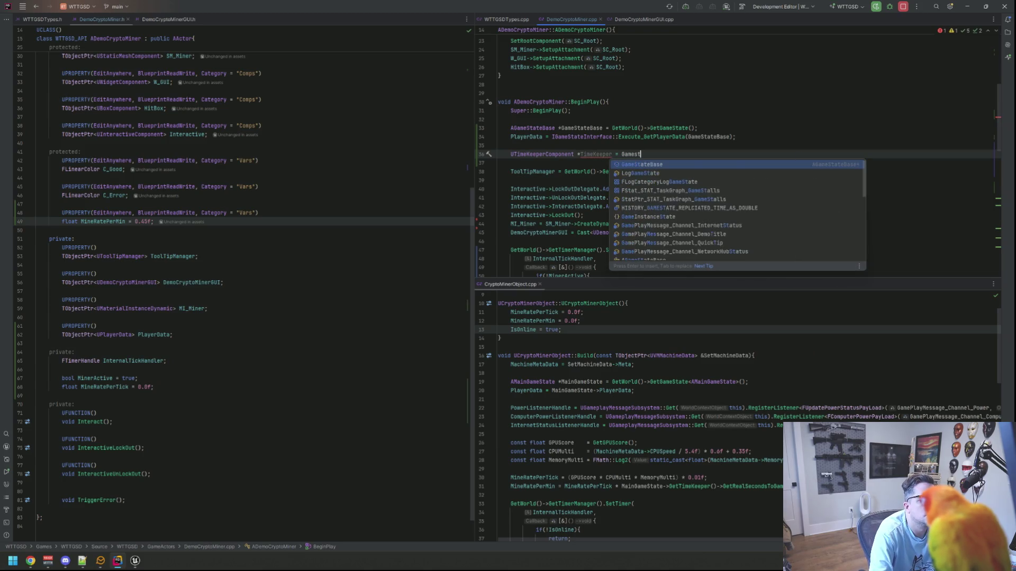
{"action": "key", "text": "Return"}
{"action": "type", "text": "->Findcom"}
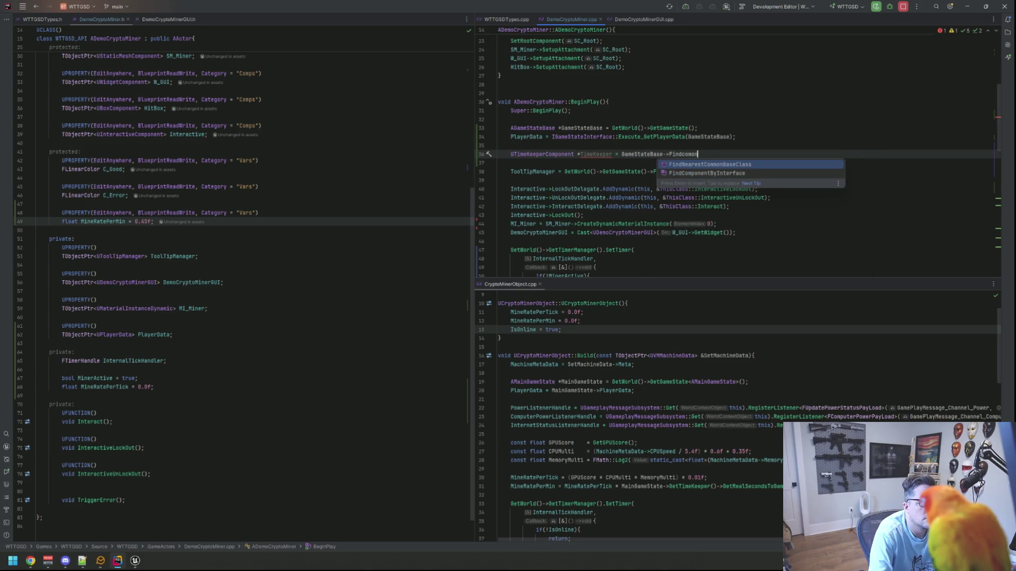
{"action": "key", "text": "Return"}
{"action": "type", "text": "UTime>("}
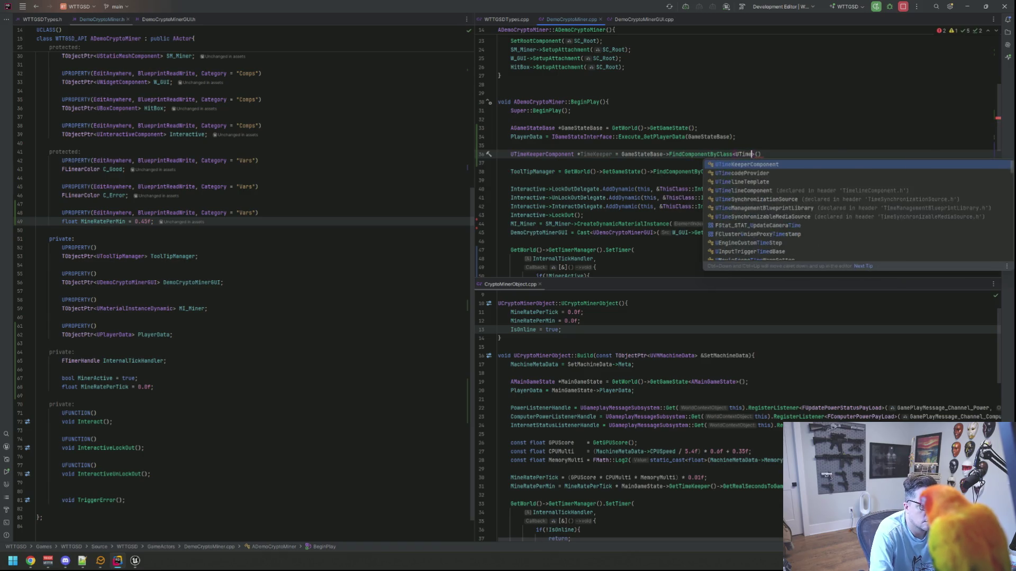
{"action": "key", "text": "Return"}
{"action": "key", "text": "End"}
{"action": "type", "text": ";"}
Step: Open blank lines above the SetTimer call
{"action": "scroll", "coordinate": [733, 175], "scroll_direction": "down", "scroll_amount": 3}
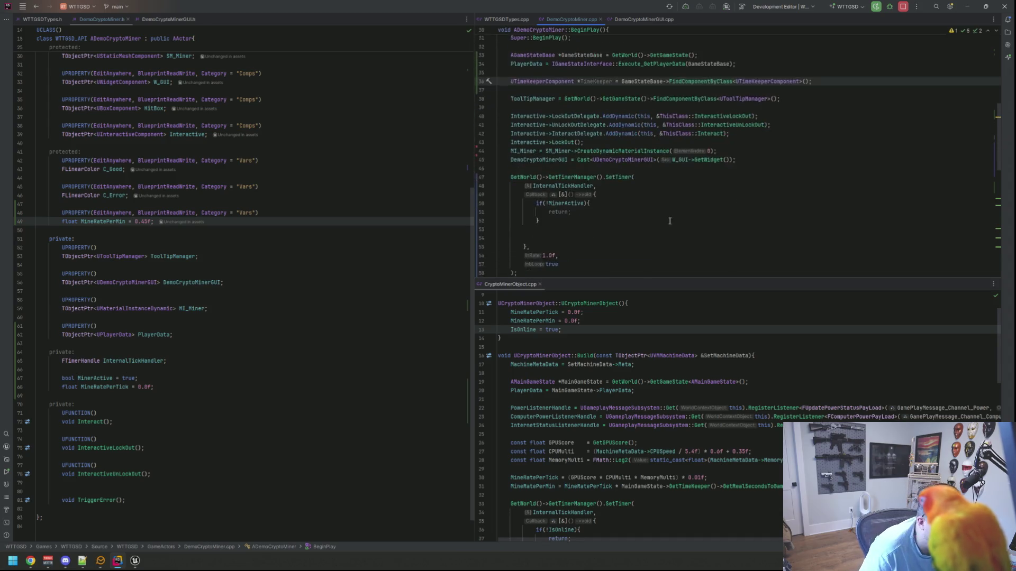
{"action": "left_click", "coordinate": [700, 161]}
{"action": "key", "text": "Return"}
{"action": "key", "text": "Return"}
{"action": "key", "text": "Up"}
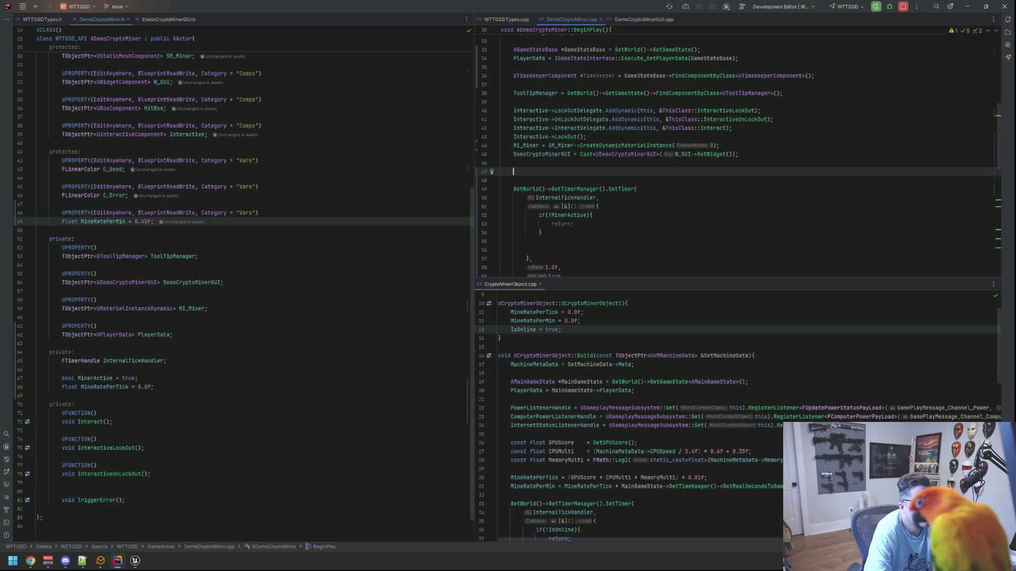
Step: Write MineRatePerTick = (MineRatePerMin / TimeKeeper->GetRealSecondsToGameMin()); and begin an RLOG line below
{"action": "scroll", "coordinate": [736, 429], "scroll_direction": "down", "scroll_amount": 3}
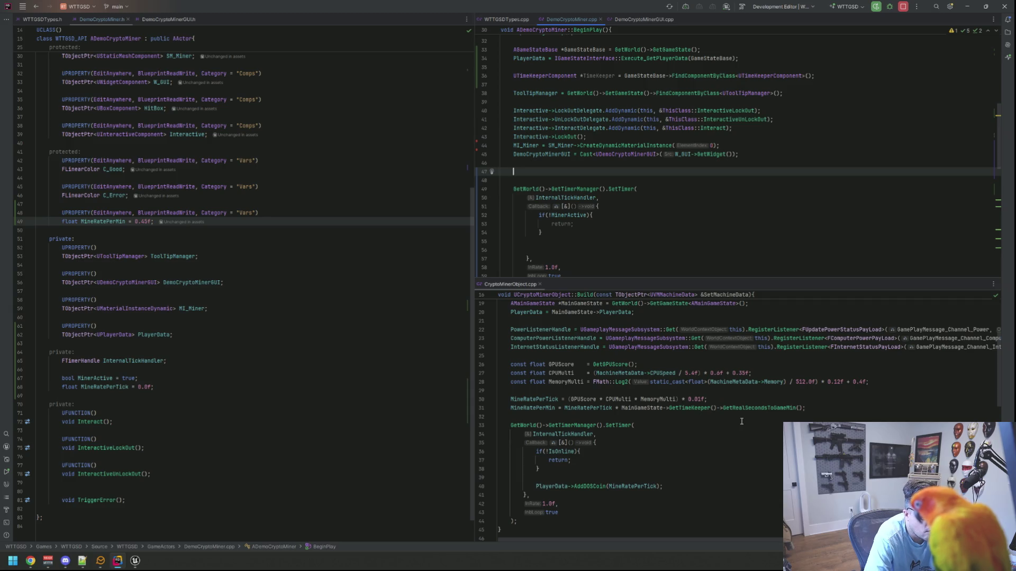
{"action": "type", "text": "Minr"}
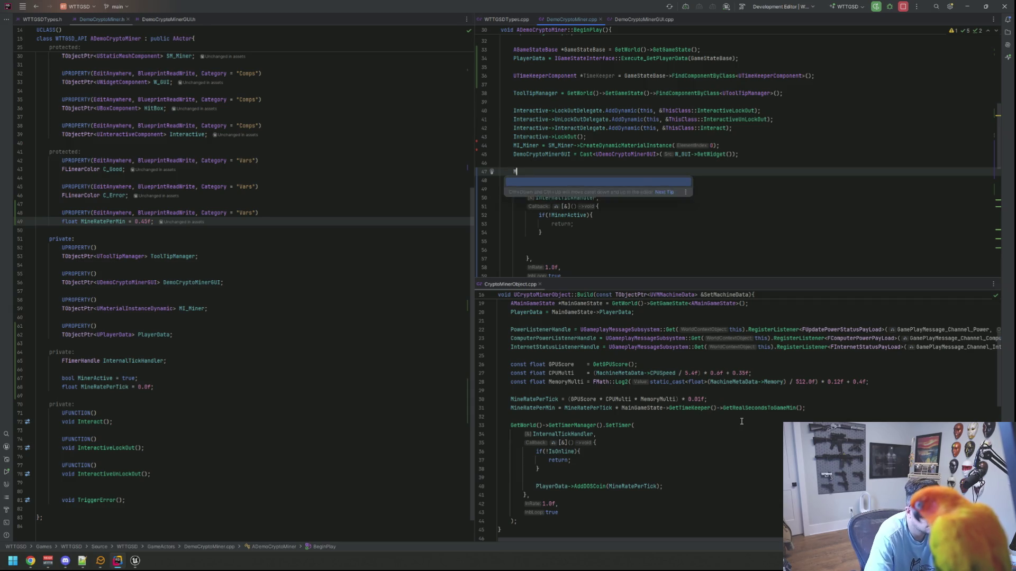
{"action": "key", "text": "BackSpace"}
{"action": "type", "text": "eRatePerT"}
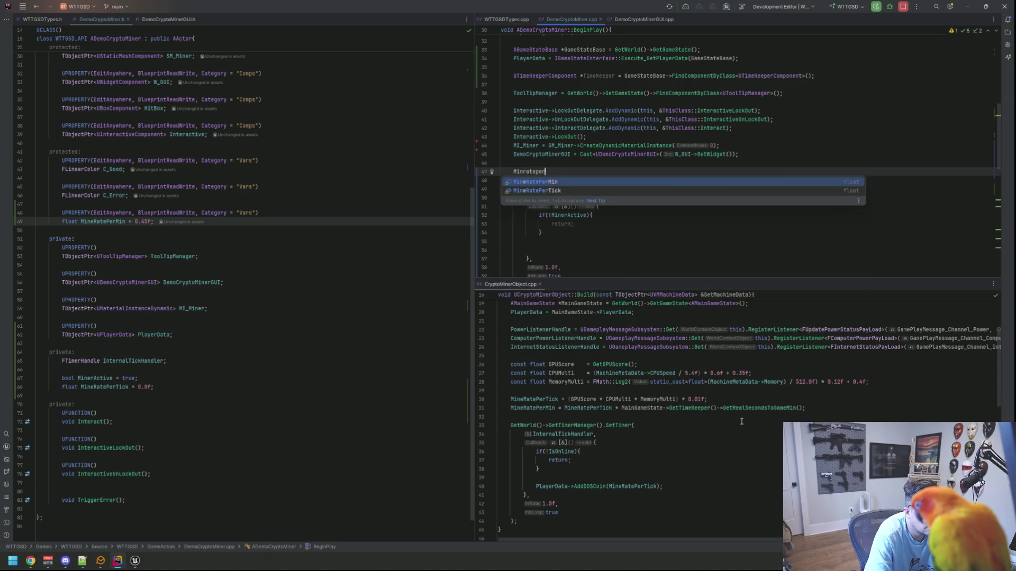
{"action": "key", "text": "Return"}
{"action": "type", "text": "= "}
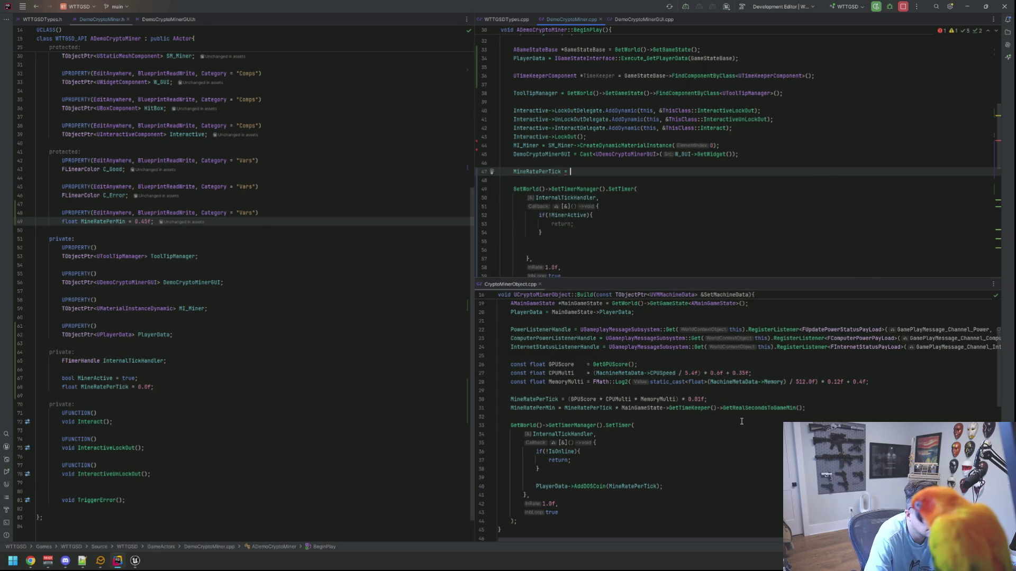
{"action": "type", "text": "("}
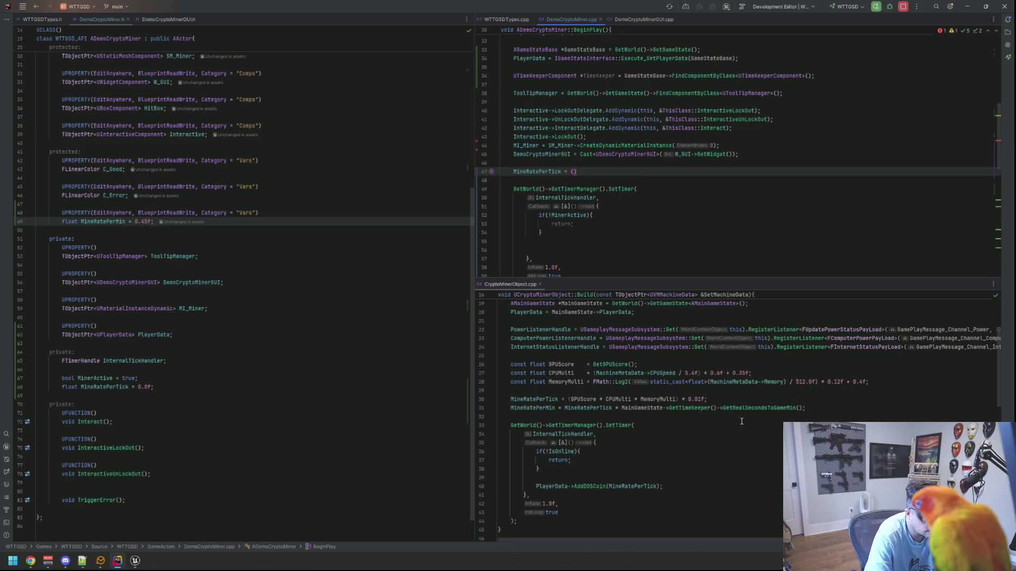
{"action": "type", "text": "MineRatePerMin"}
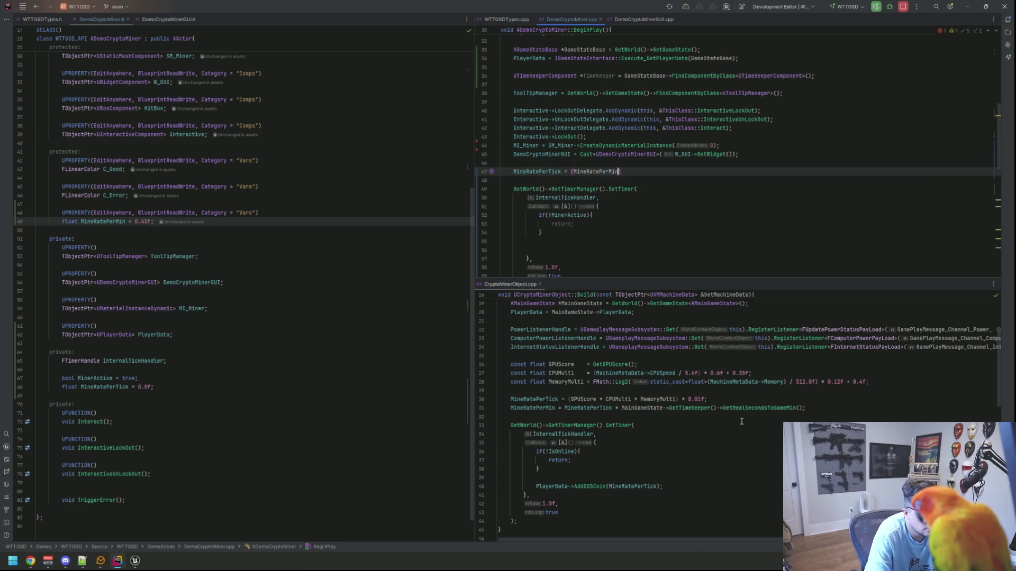
{"action": "type", "text": " / TimeKeeper-"}
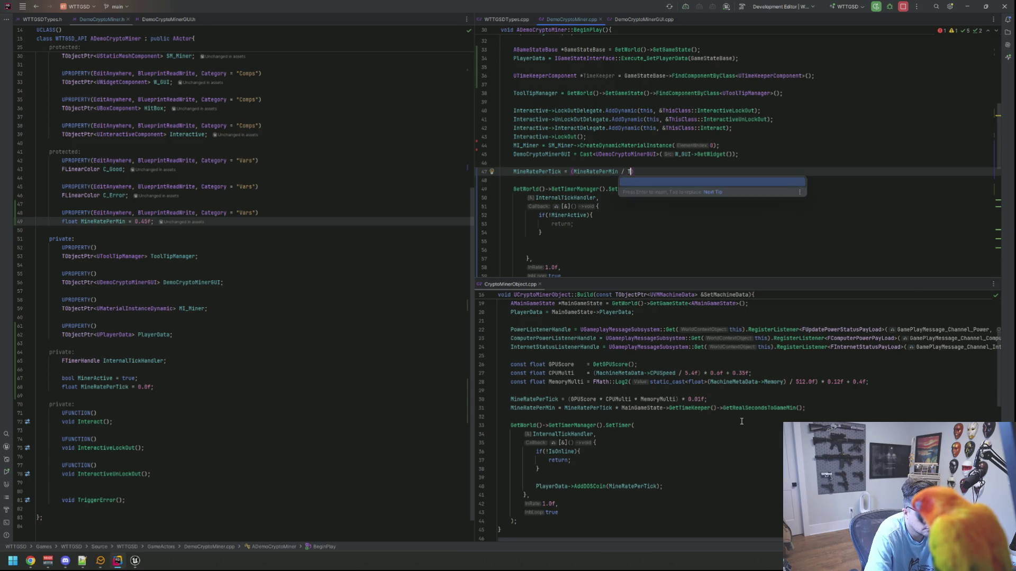
{"action": "type", "text": ">GetRealse"}
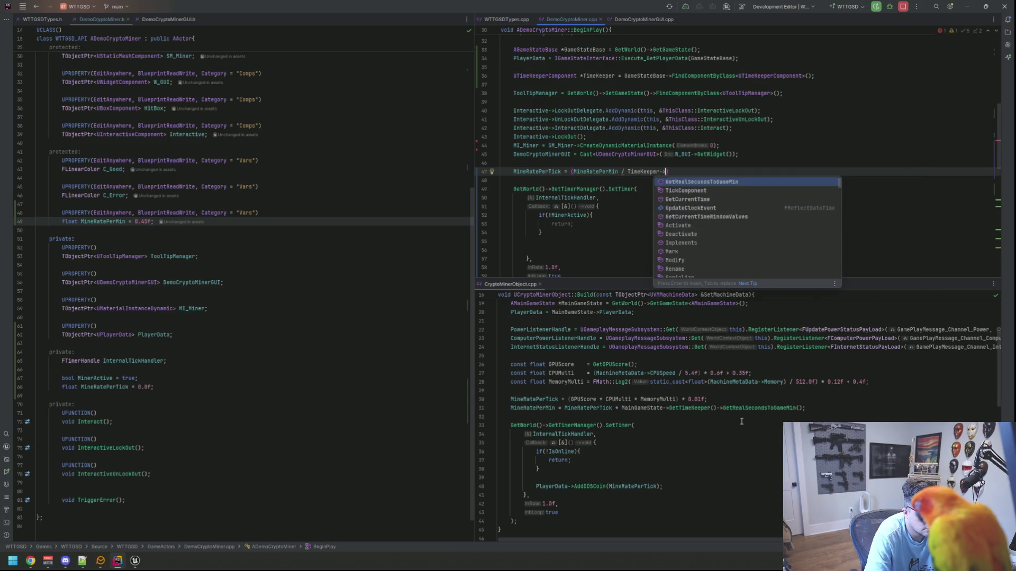
{"action": "key", "text": "Return"}
{"action": "type", "text": ");"}
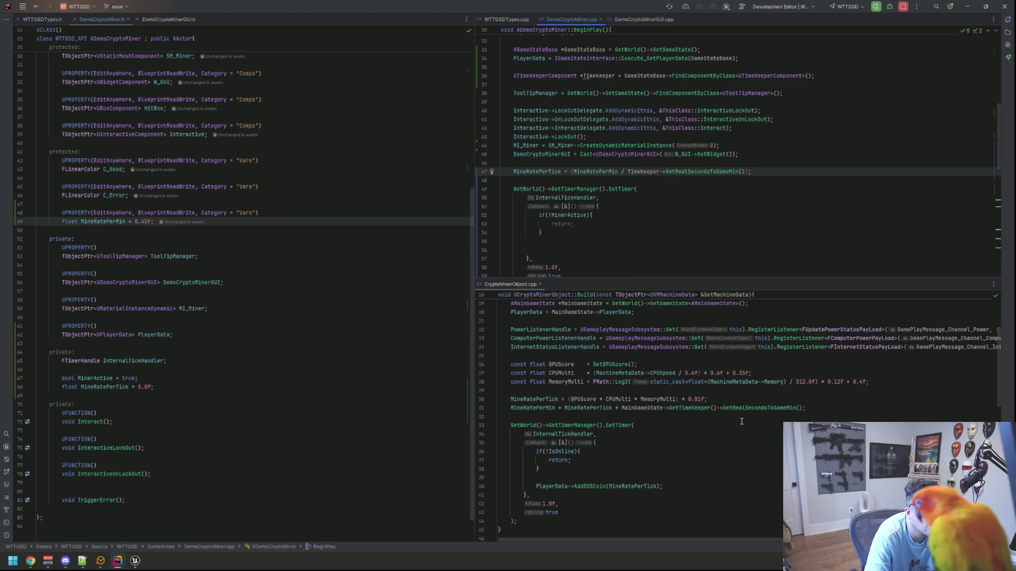
{"action": "key", "text": "Return"}
{"action": "key", "text": "Return"}
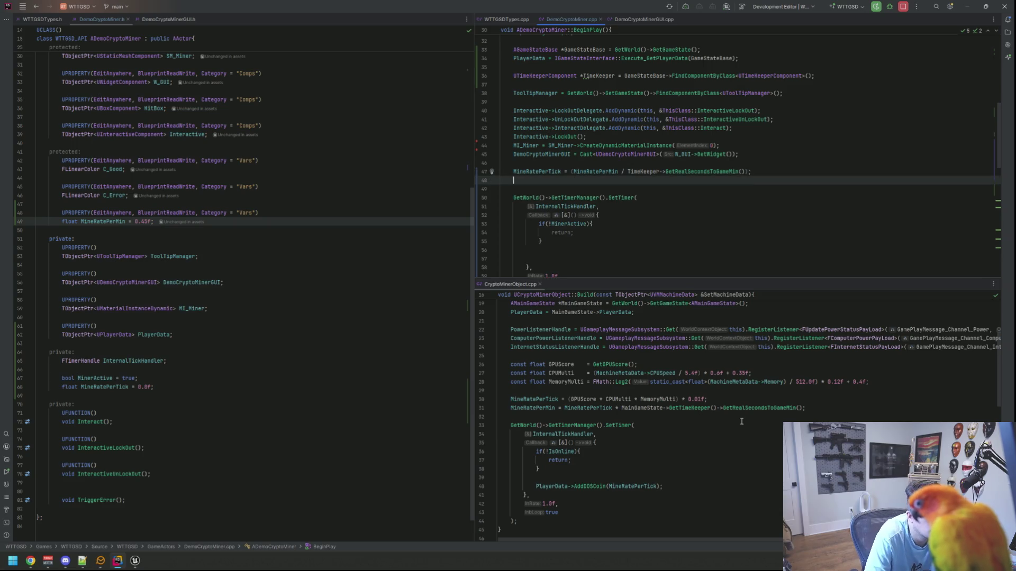
{"action": "type", "text": "RLOG(\"Min Rate Pe"}
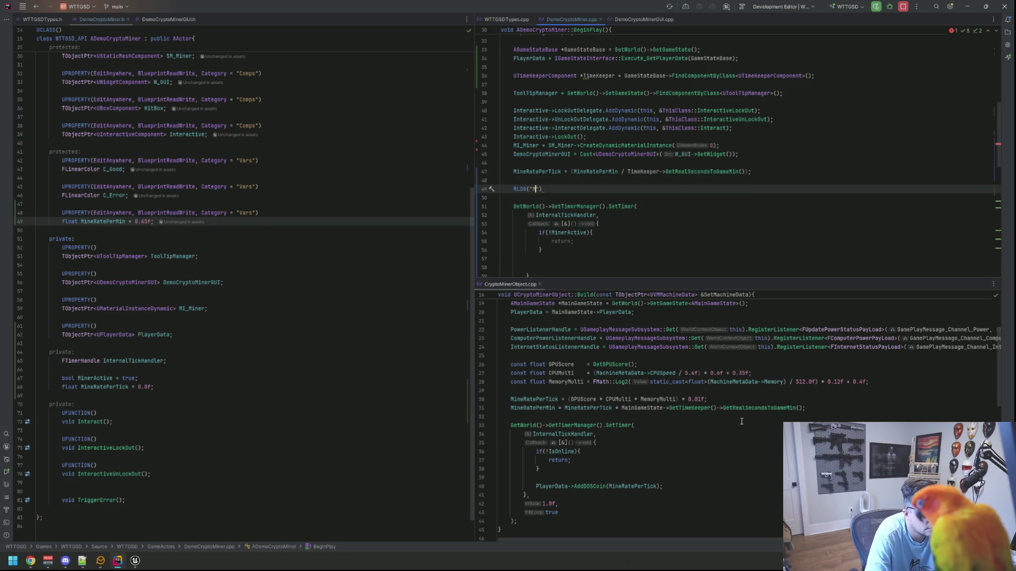
{"action": "type", "text": "r Min: {0}\""}
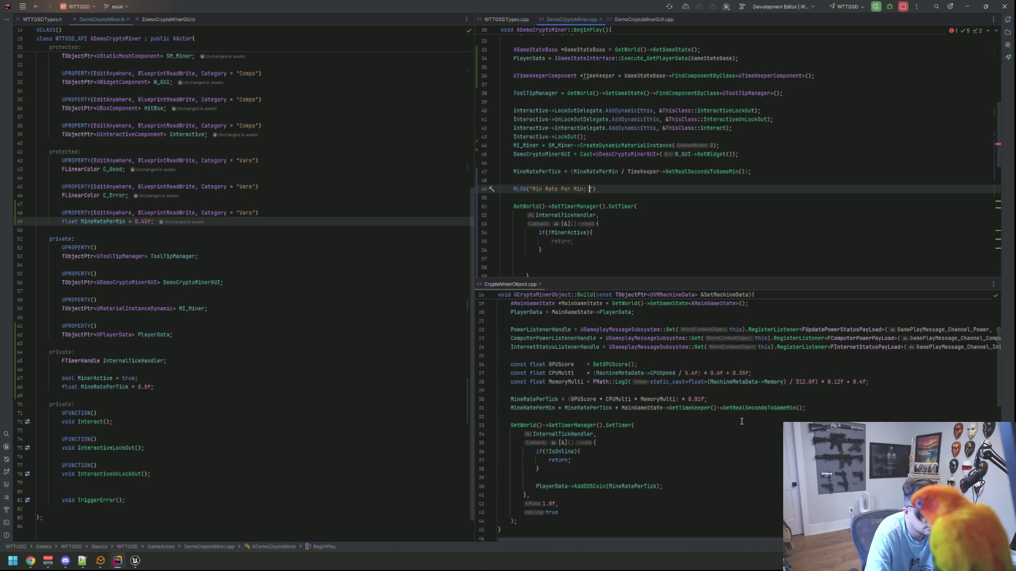
{"action": "type", "text": ", Mine"}
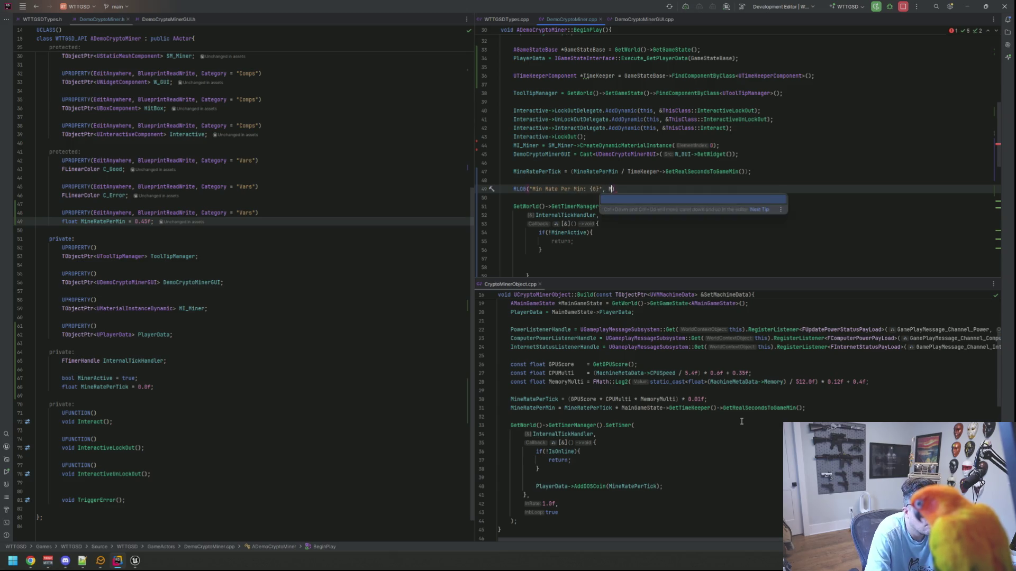
Step: Finish RLOG("Min Rate Per Min: {0}", MineRatePerMin) and add RLOG("Mine Rate Per Tick: {0}", MineRatePerTick)
{"action": "key", "text": "Return"}
{"action": "type", "text": ";"}
{"action": "key", "text": "Return"}
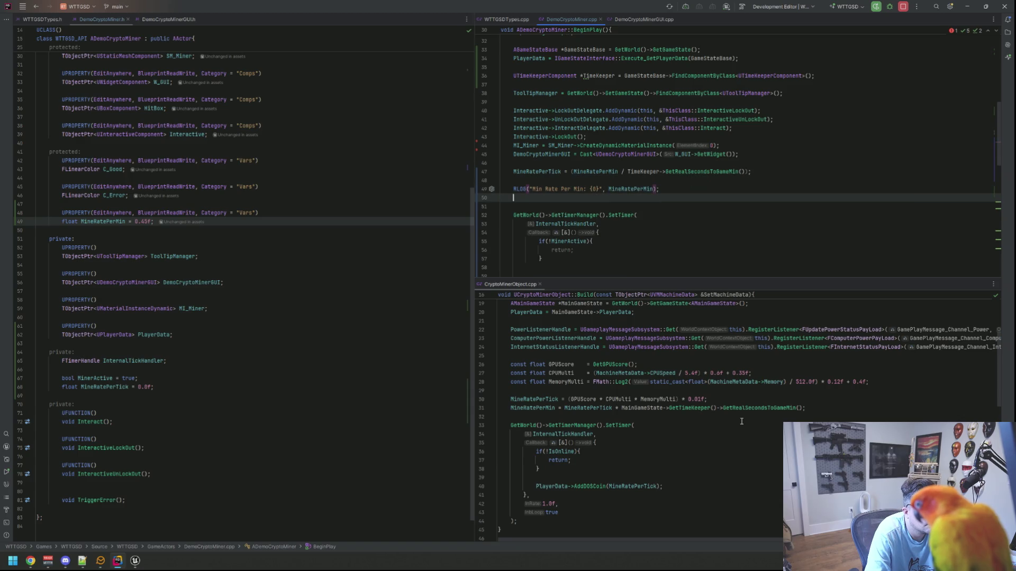
{"action": "type", "text": "RLOG(\""}
{"action": "type", "text": "Mine Rate P"}
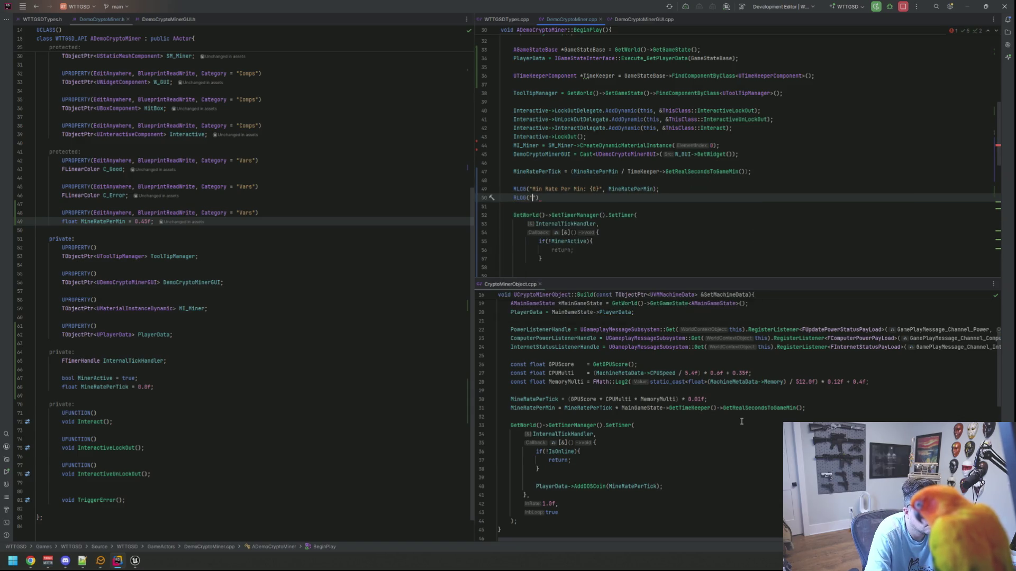
{"action": "type", "text": "er Tick: {0"}
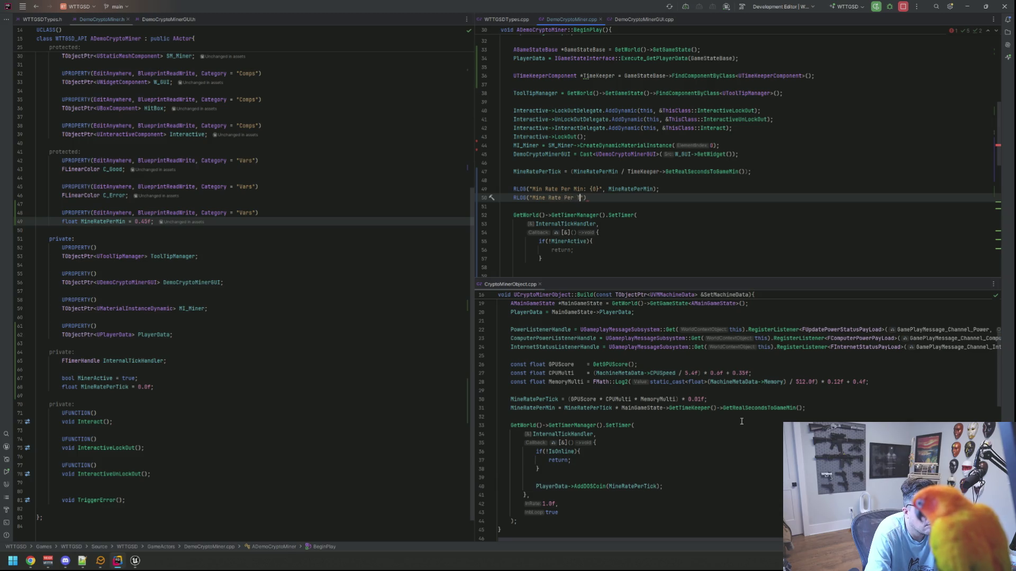
{"action": "type", "text": "}"}
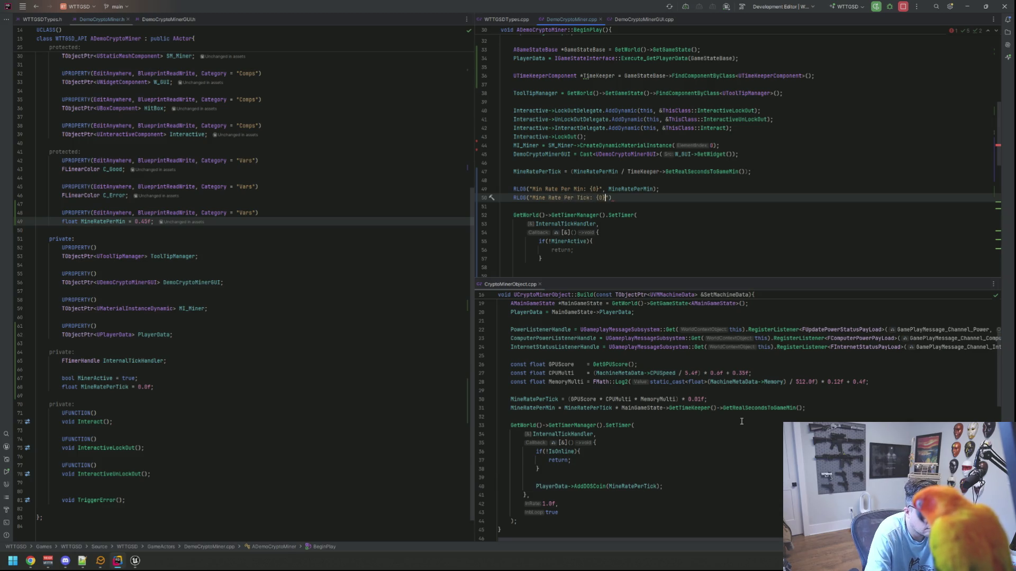
{"action": "type", "text": ", MinRatepe"}
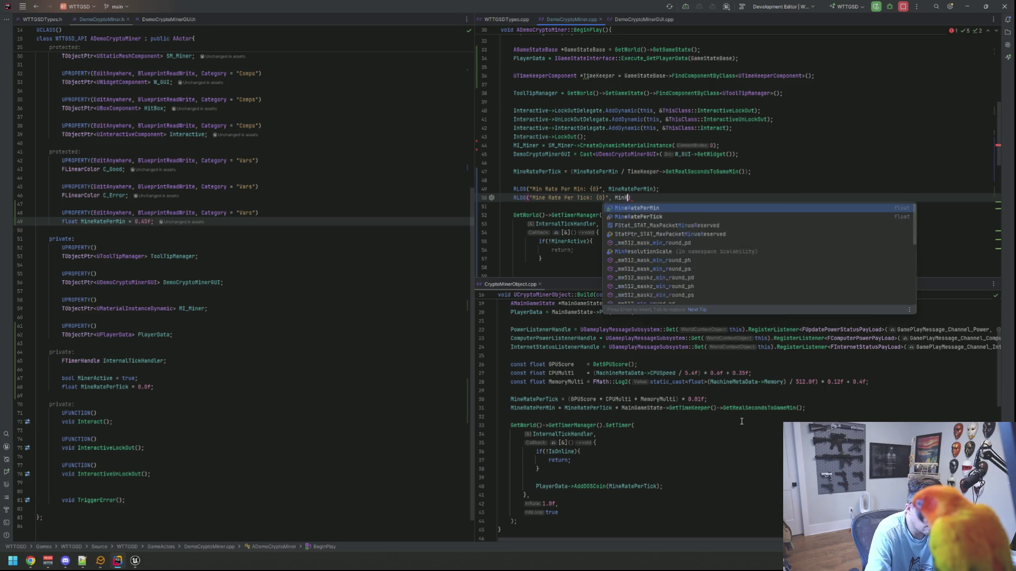
{"action": "type", "text": "rT"}
{"action": "key", "text": "Return"}
{"action": "type", "text": ");"}
{"action": "key", "text": "Down"}
{"action": "key", "text": "Down"}
{"action": "key", "text": "Down"}
{"action": "key", "text": "Down"}
{"action": "key", "text": "Up"}
{"action": "key", "text": "Up"}
{"action": "key", "text": "Up"}
{"action": "key", "text": "End"}
{"action": "key", "text": "Up"}
{"action": "key", "text": "Up"}
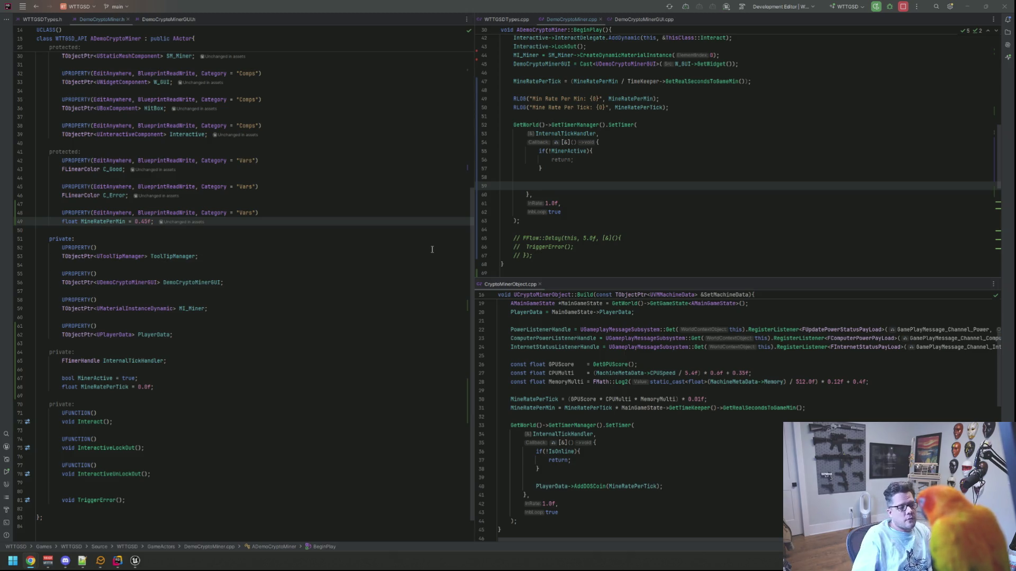
{"action": "left_click", "coordinate": [365, 235]}
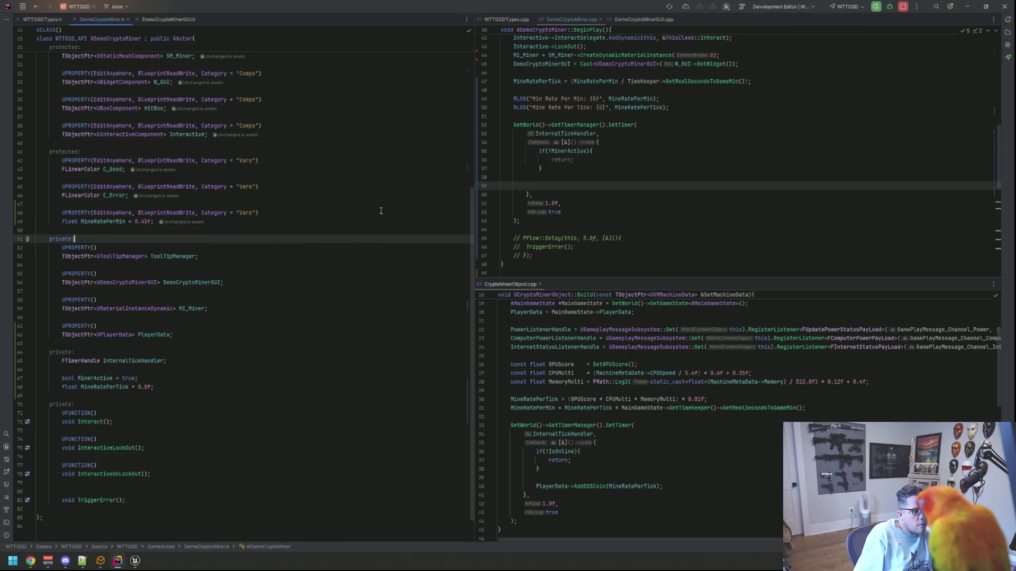
Step: Make the timer lambda call PlayerData->AddDOSCoin(MineRatePerTick);
{"action": "left_click", "coordinate": [626, 188]}
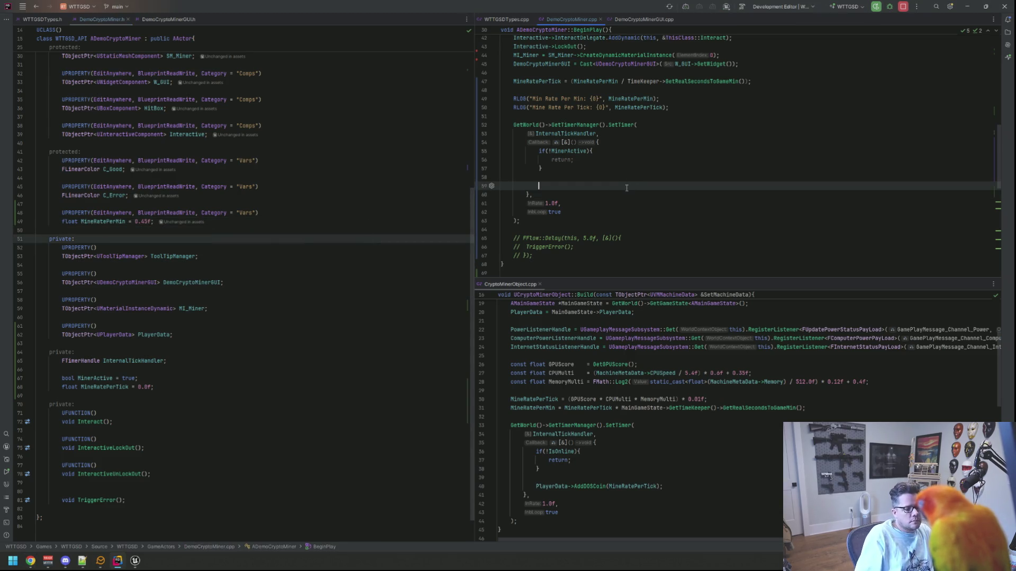
{"action": "type", "text": "PlayerData->Ad"}
{"action": "key", "text": "Return"}
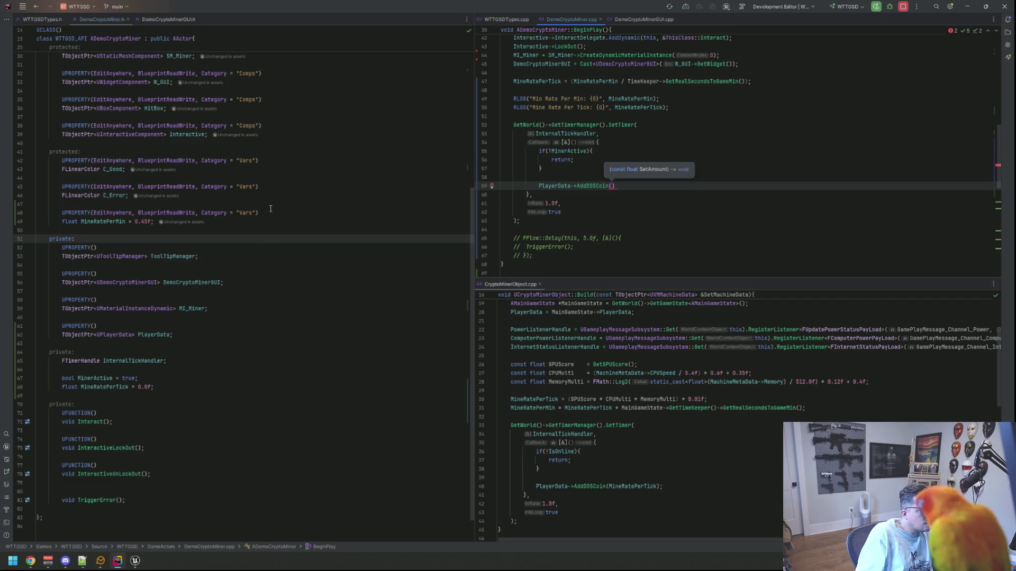
{"action": "left_click", "coordinate": [164, 229]}
{"action": "scroll", "coordinate": [163, 226], "scroll_direction": "up", "scroll_amount": 1}
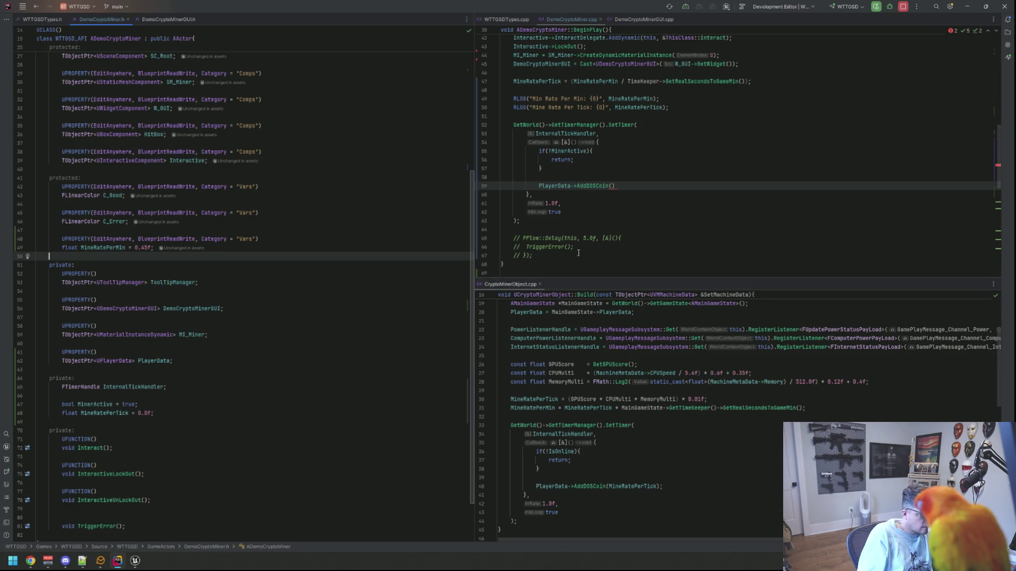
{"action": "left_click", "coordinate": [612, 186]}
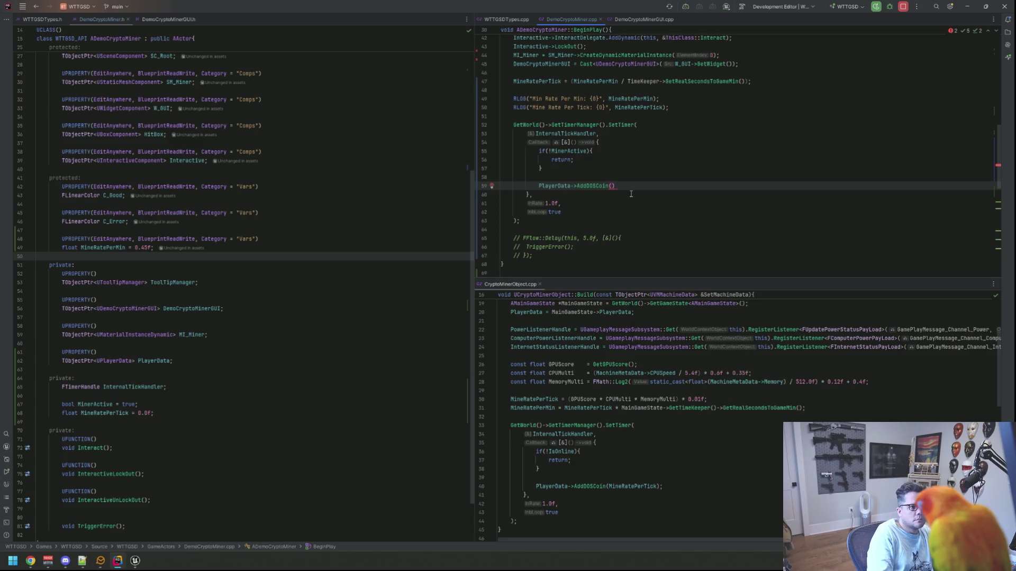
{"action": "type", "text": "Mine"}
{"action": "key", "text": "Return"}
{"action": "type", "text": ";"}
{"action": "key", "text": "Up"}
{"action": "key", "text": "Up"}
Step: Delete the commented-out FFlow::Delay block below the timer setup
{"action": "scroll", "coordinate": [617, 137], "scroll_direction": "up", "scroll_amount": 1}
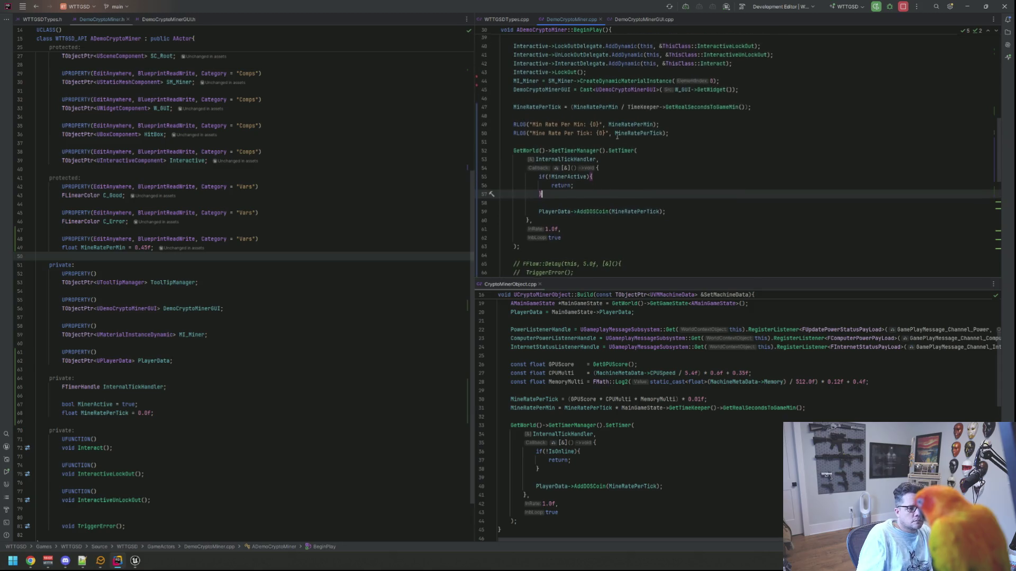
{"action": "scroll", "coordinate": [617, 136], "scroll_direction": "down", "scroll_amount": 2}
{"action": "left_click_drag", "start_coordinate": [533, 230], "coordinate": [509, 210]}
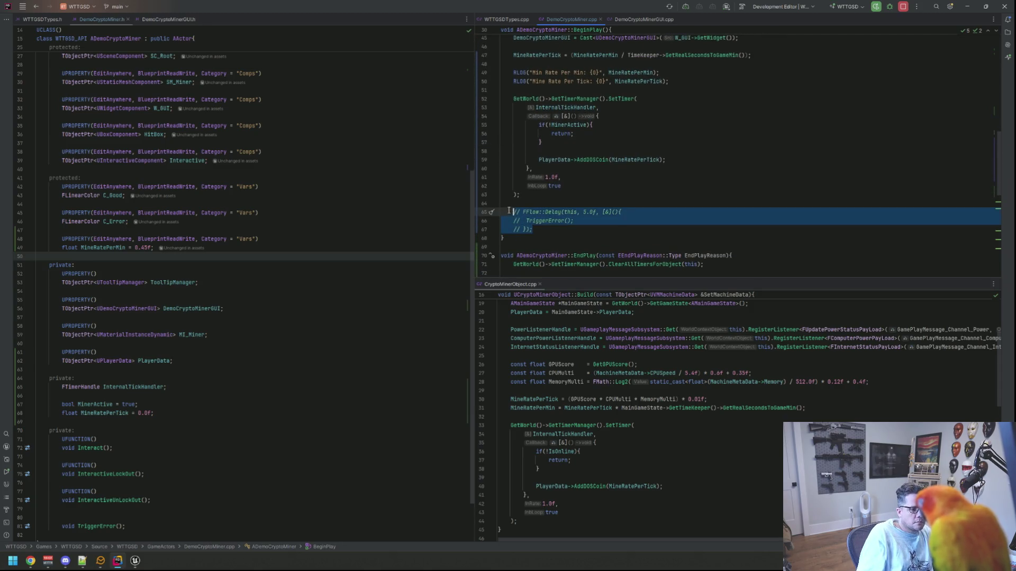
{"action": "key", "text": "BackSpace"}
{"action": "key", "text": "BackSpace"}
{"action": "key", "text": "BackSpace"}
{"action": "key", "text": "Return"}
{"action": "key", "text": "Return"}
{"action": "mouse_move", "coordinate": [135, 560]}
{"action": "left_click", "coordinate": [164, 518]}
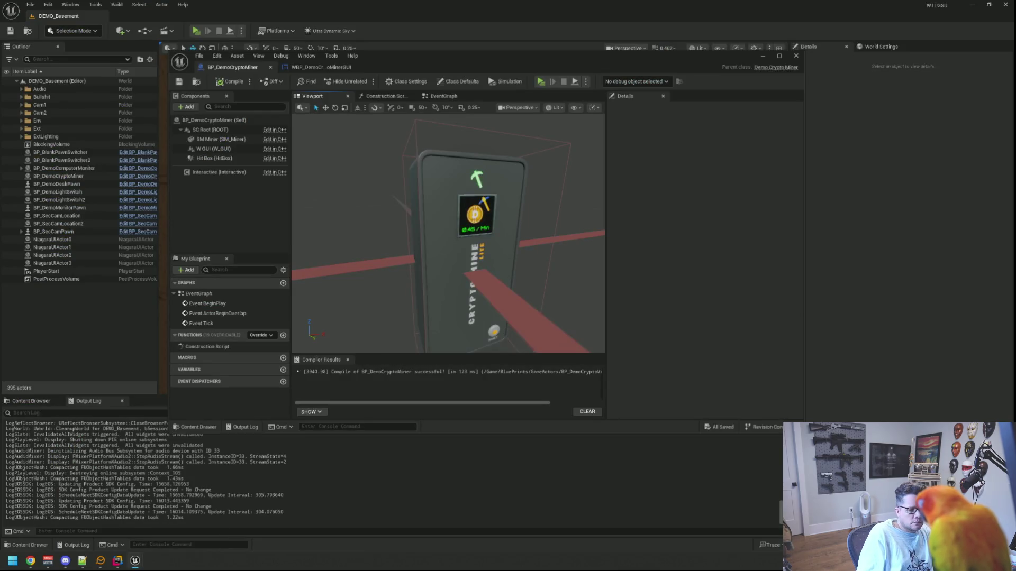
Step: Live Coding recompile with Ctrl+Alt+F11, then run a Standalone play preview of the miner
{"action": "key", "text": "ctrl+alt+F11"}
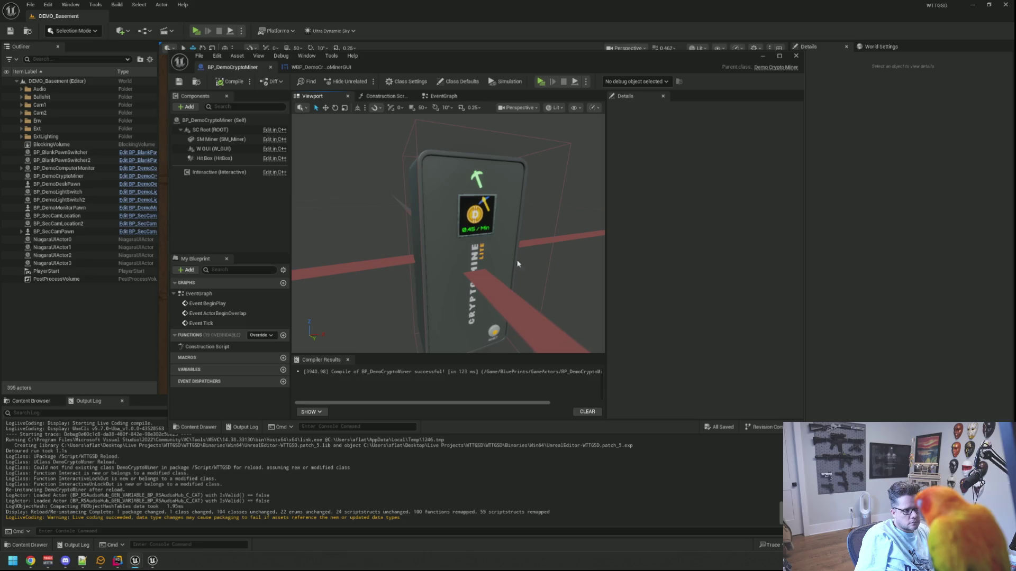
{"action": "left_click", "coordinate": [196, 30]}
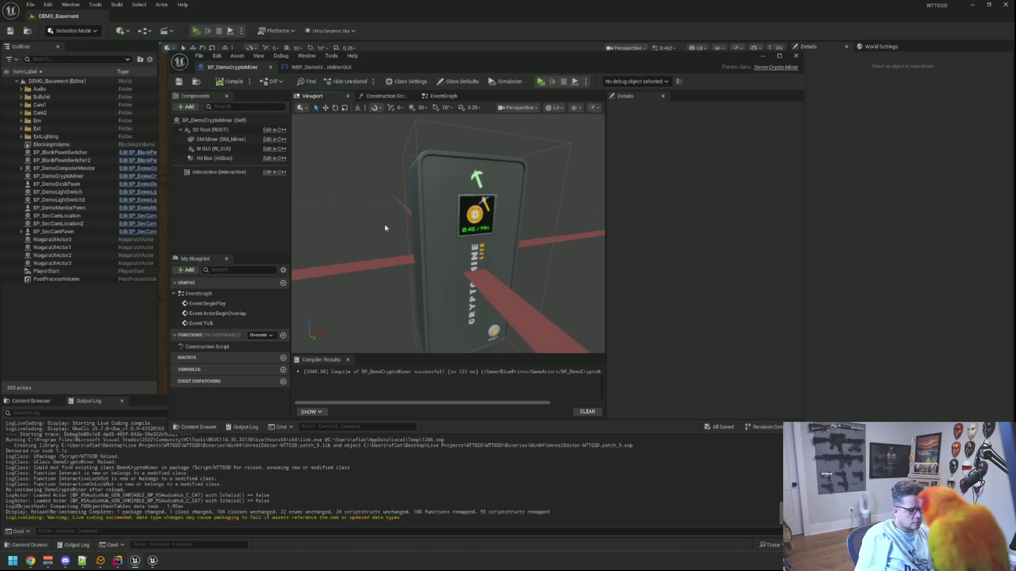
{"action": "left_click", "coordinate": [400, 267]}
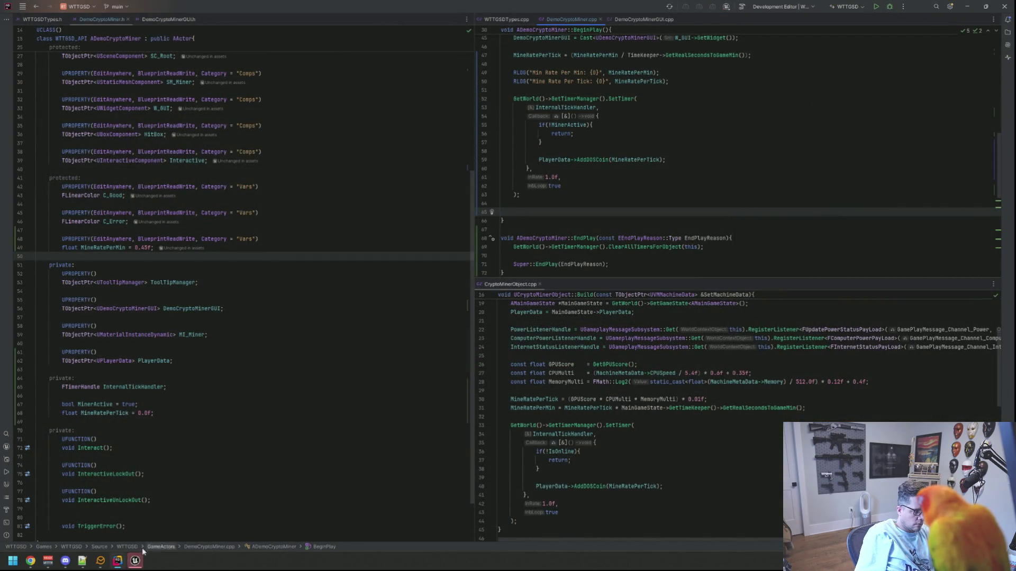
Step: Close the Unreal crash report without sending and return to the AddDOSCoin code in BeginPlay
{"action": "left_click_drag", "start_coordinate": [459, 339], "coordinate": [494, 339]}
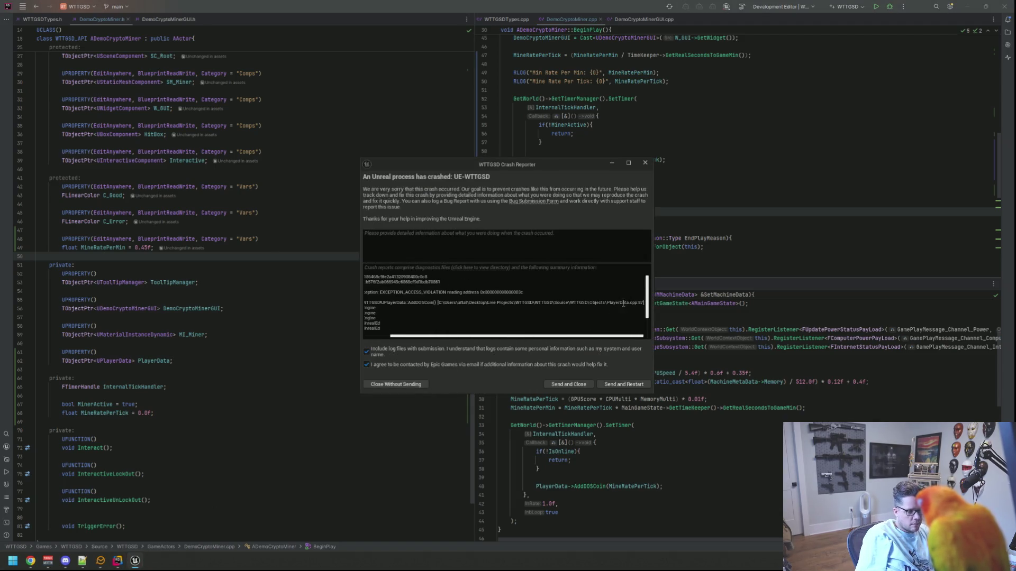
{"action": "left_click", "coordinate": [645, 162]}
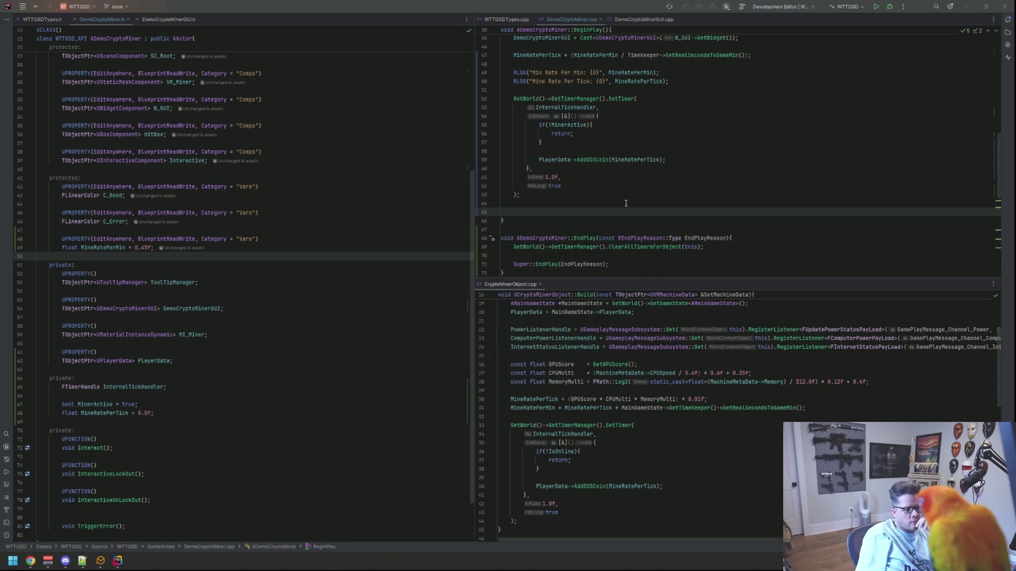
{"action": "scroll", "coordinate": [648, 373], "scroll_direction": "up", "scroll_amount": 3}
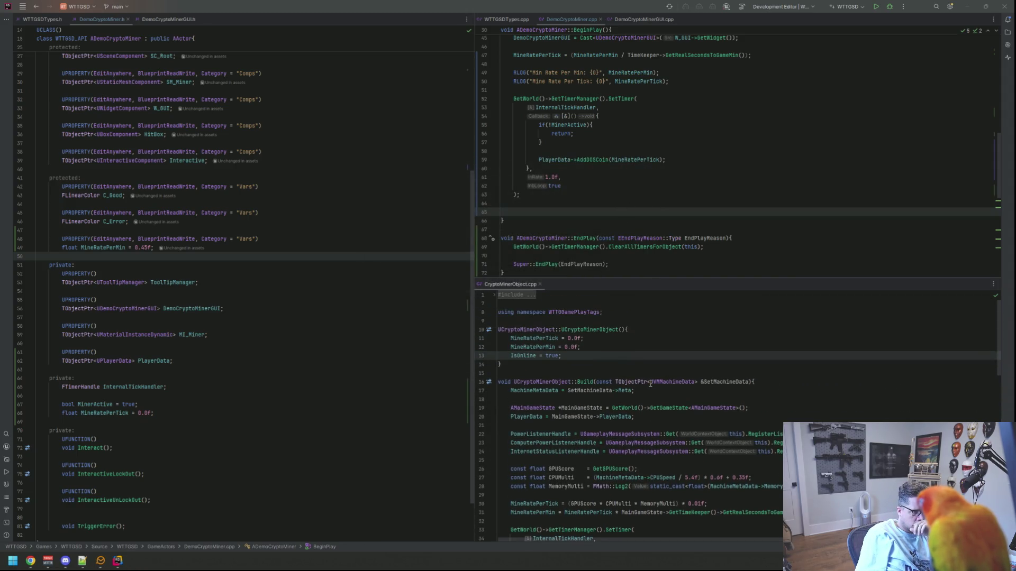
{"action": "scroll", "coordinate": [650, 384], "scroll_direction": "down", "scroll_amount": 3}
{"action": "scroll", "coordinate": [650, 383], "scroll_direction": "up", "scroll_amount": 3}
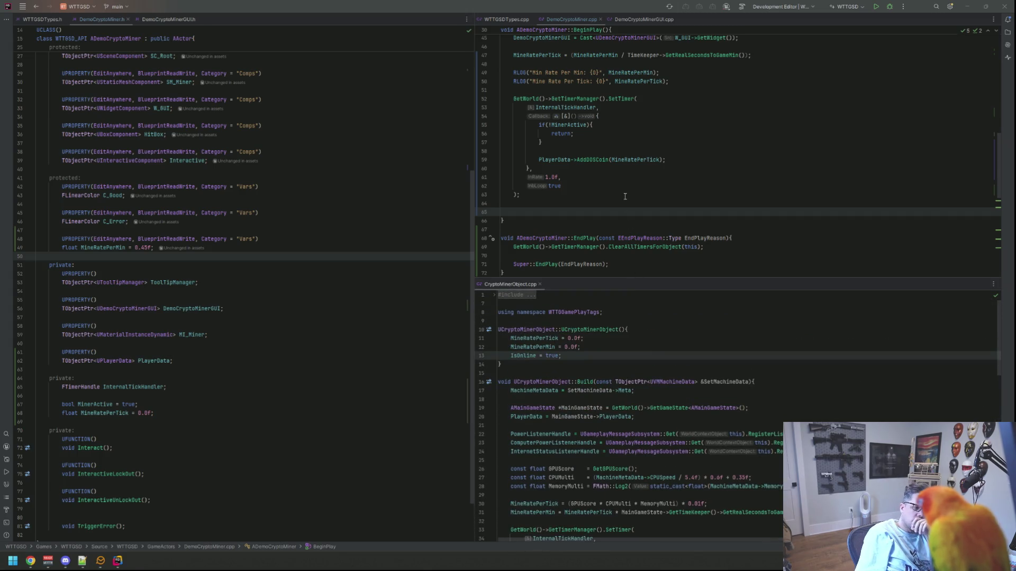
{"action": "scroll", "coordinate": [625, 197], "scroll_direction": "up", "scroll_amount": 9}
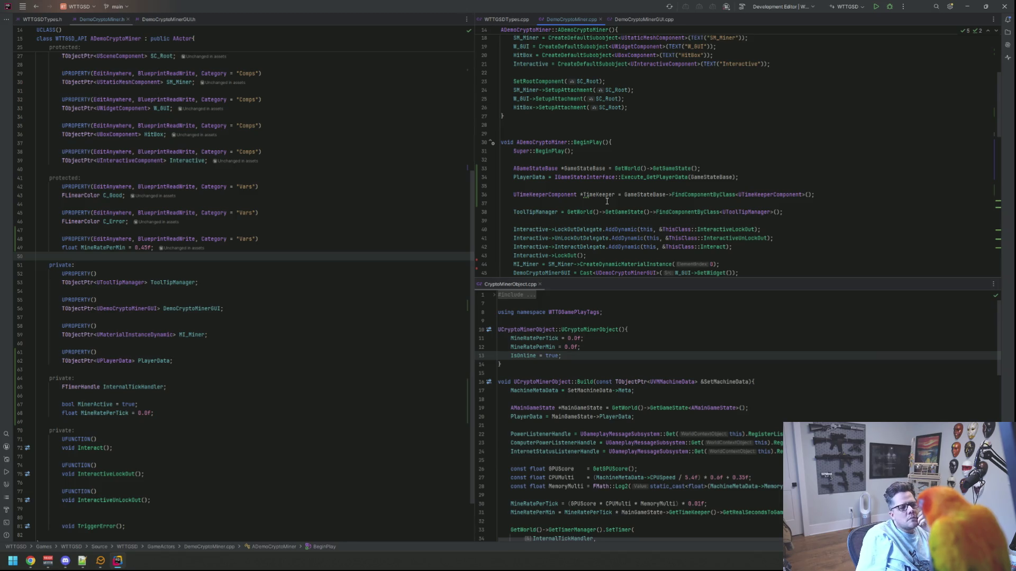
{"action": "scroll", "coordinate": [607, 202], "scroll_direction": "down", "scroll_amount": 7}
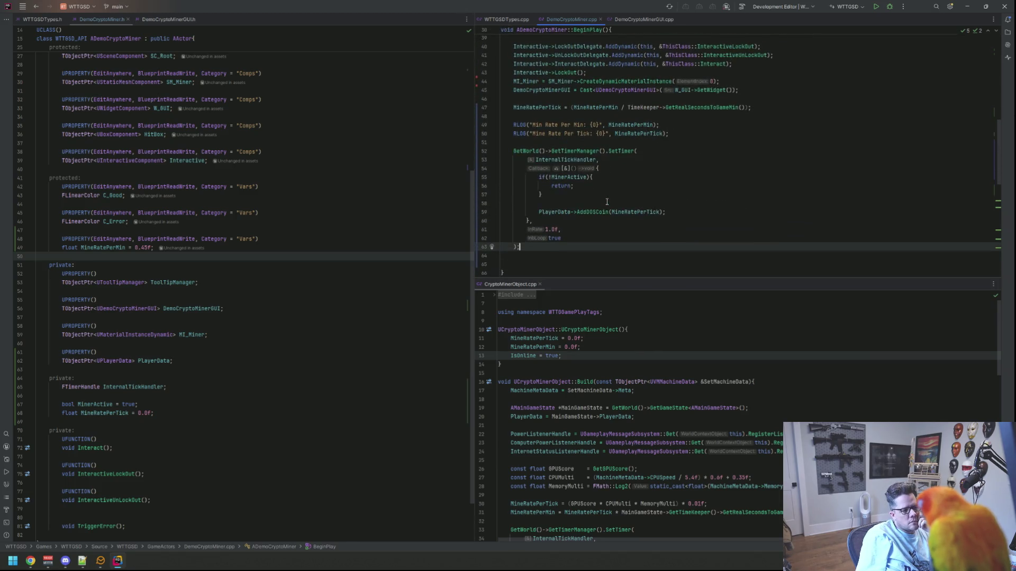
{"action": "left_click", "coordinate": [540, 209]}
{"action": "scroll", "coordinate": [656, 197], "scroll_direction": "up", "scroll_amount": 8}
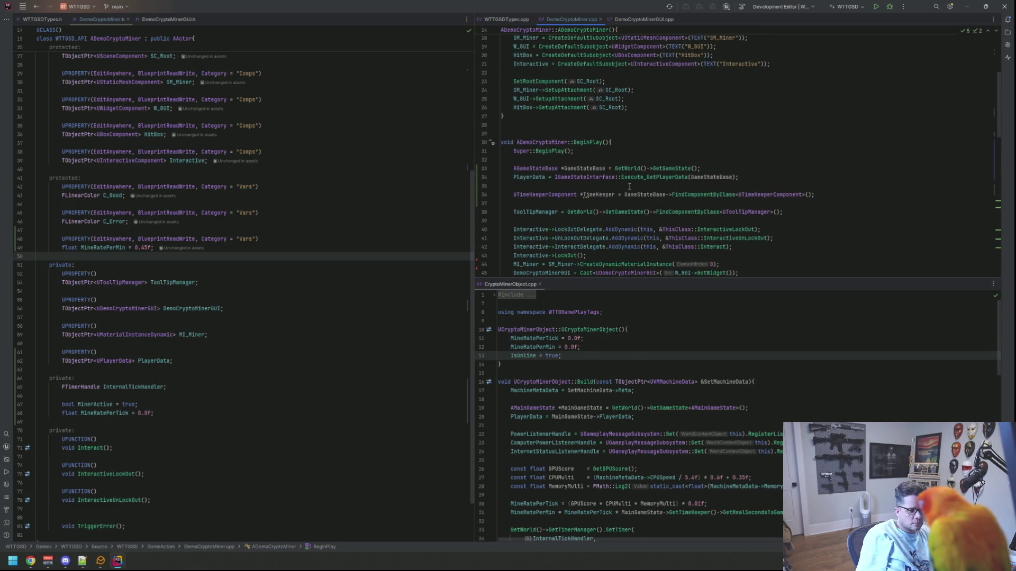
Step: Open a single blank line right after the PlayerData assignment
{"action": "left_click", "coordinate": [677, 188]}
{"action": "key", "text": "Return"}
{"action": "key", "text": "Return"}
{"action": "key", "text": "Up"}
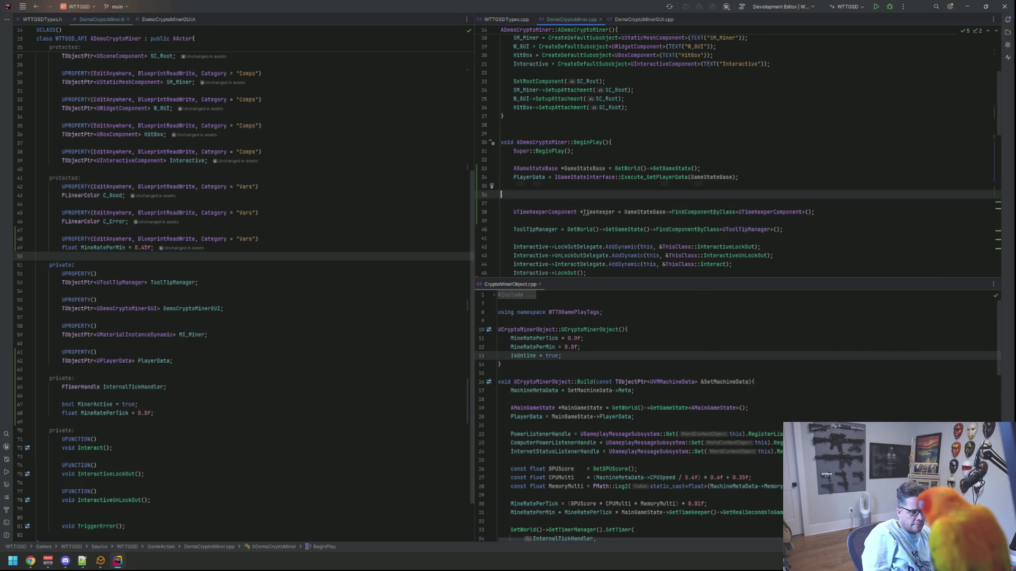
{"action": "key", "text": "Up"}
{"action": "key", "text": "Delete"}
{"action": "key", "text": "Return"}
Step: Add if(IsValid(PlayerData)) { RLOG("Its valid") } on that line
{"action": "type", "text": "in"}
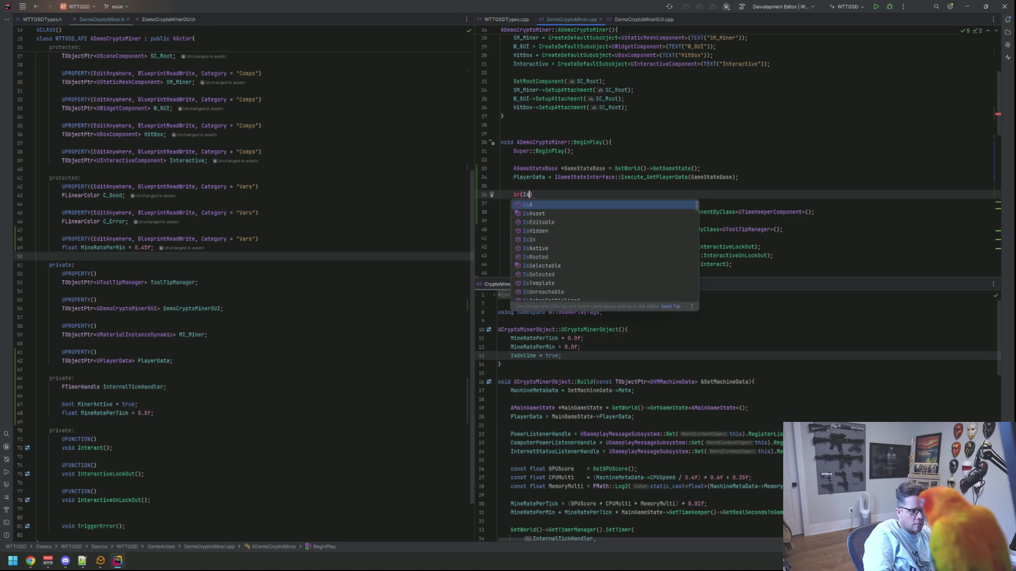
{"action": "key", "text": "BackSpace"}
{"action": "key", "text": "BackSpace"}
{"action": "type", "text": "if(Isav"}
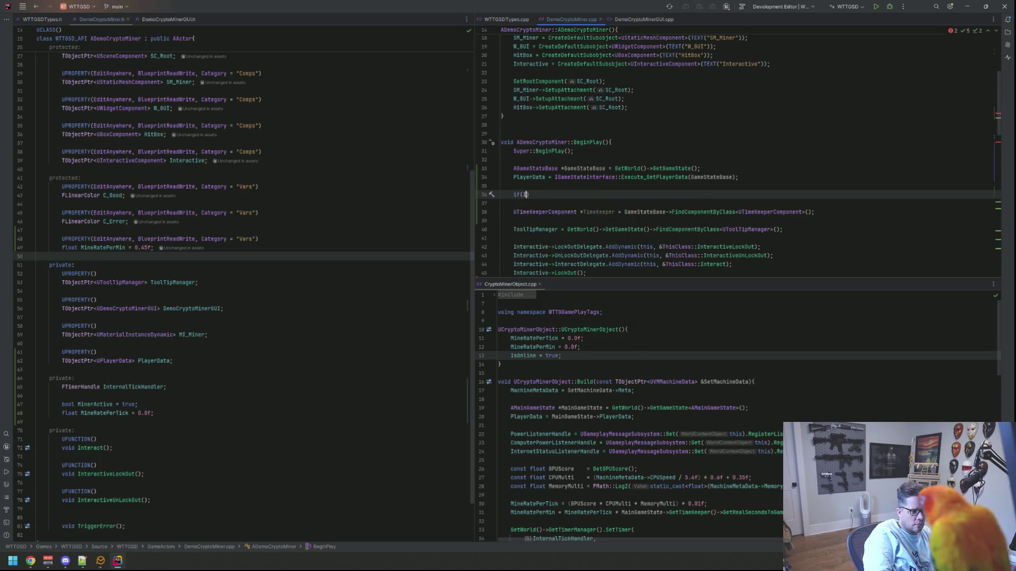
{"action": "key", "text": "BackSpace"}
{"action": "key", "text": "BackSpace"}
{"action": "type", "text": "val"}
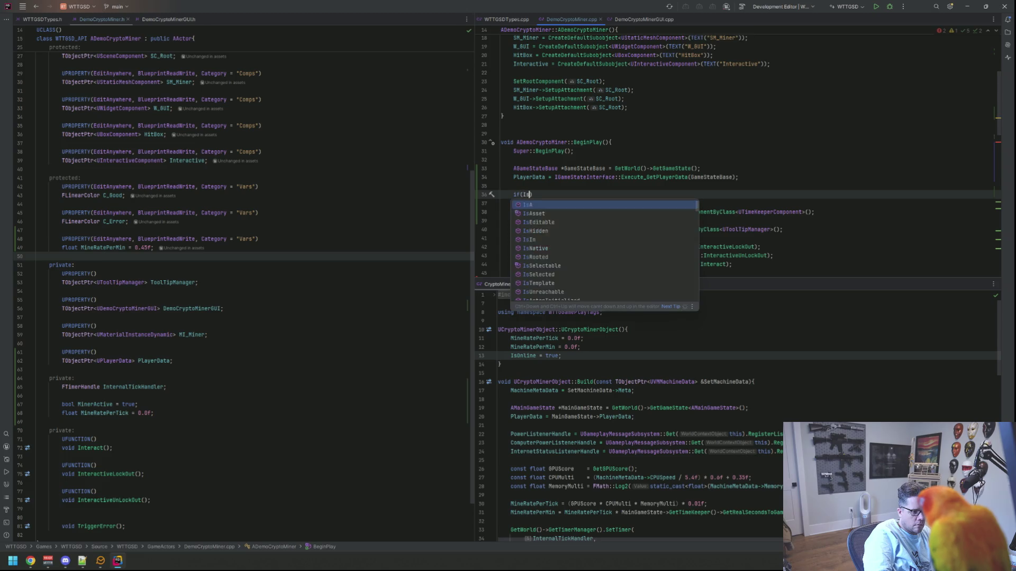
{"action": "type", "text": "id"}
{"action": "key", "text": "Return"}
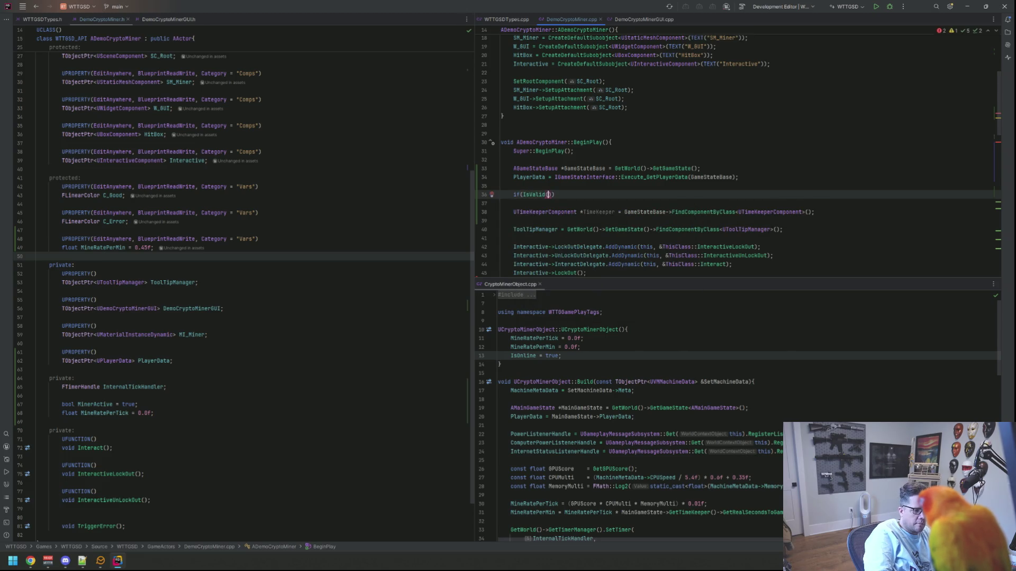
{"action": "type", "text": "PlayerD"}
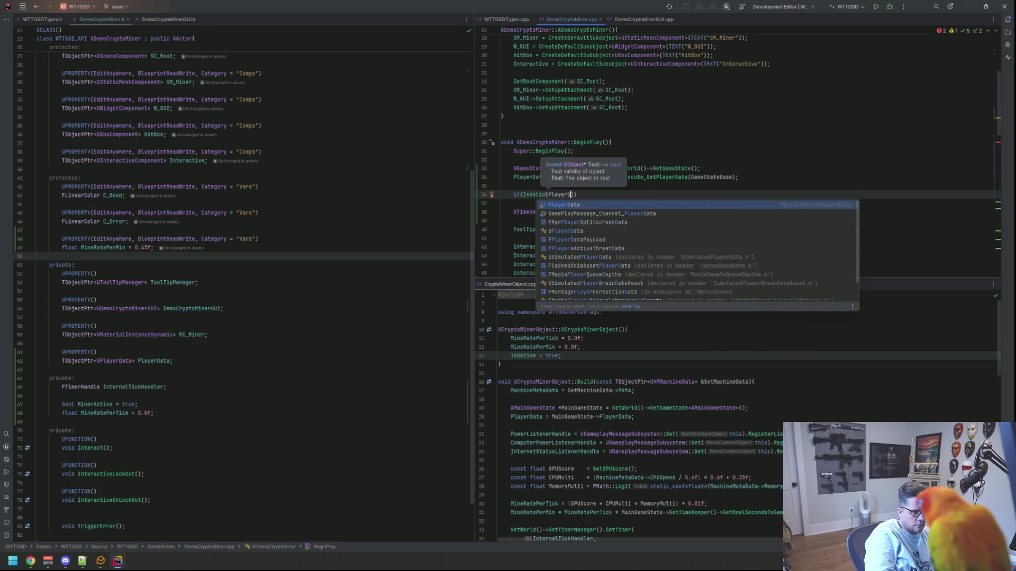
{"action": "key", "text": "Return"}
{"action": "type", "text": "){"}
{"action": "key", "text": "Return"}
{"action": "type", "text": "RL"}
{"action": "key", "text": "Return"}
{"action": "type", "text": "\"Its valid\""}
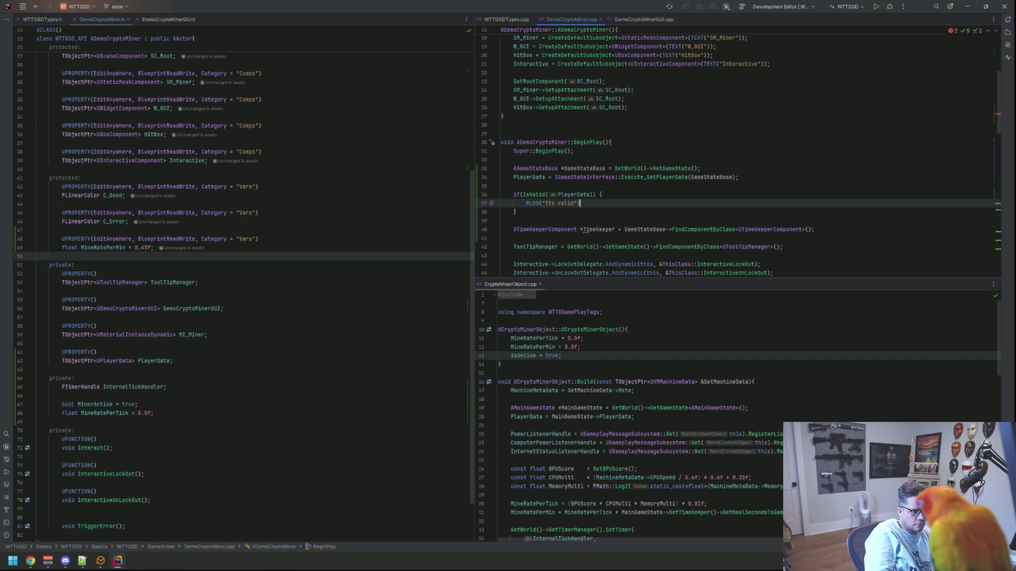
Step: Add an else branch logging "NOT VALID", then build with Ctrl+F5 and launch Unreal Editor
{"action": "key", "text": "Down"}
{"action": "type", "text": "else {"}
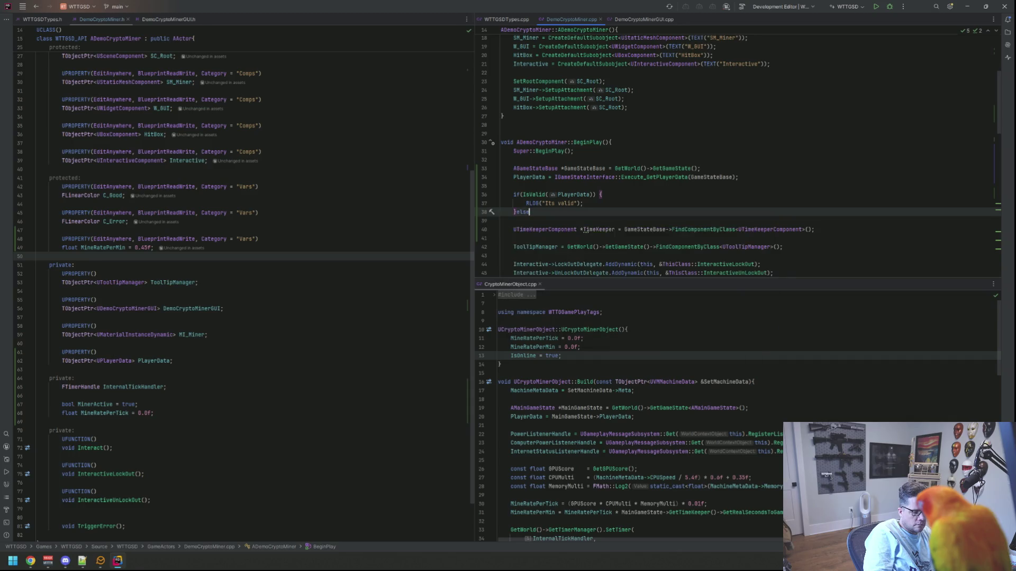
{"action": "key", "text": "Return"}
{"action": "type", "text": "RL"}
{"action": "key", "text": "Return"}
{"action": "type", "text": "\"NOT VALID"}
{"action": "key", "text": "End"}
{"action": "type", "text": ";"}
{"action": "key", "text": "Up"}
{"action": "key", "text": "Up"}
{"action": "key", "text": "End"}
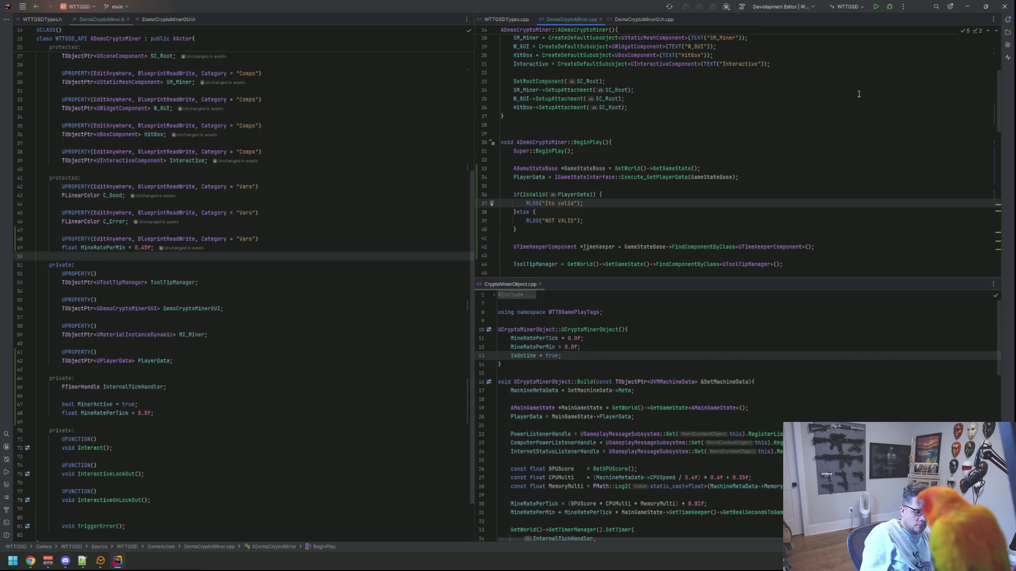
{"action": "key", "text": "ctrl+F5"}
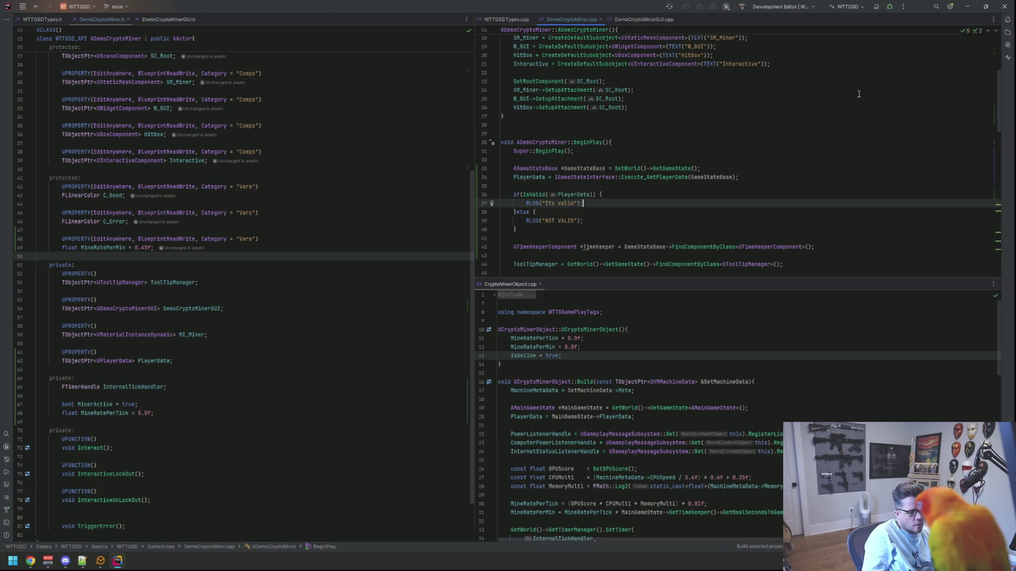
{"action": "key", "text": "shift+F10"}
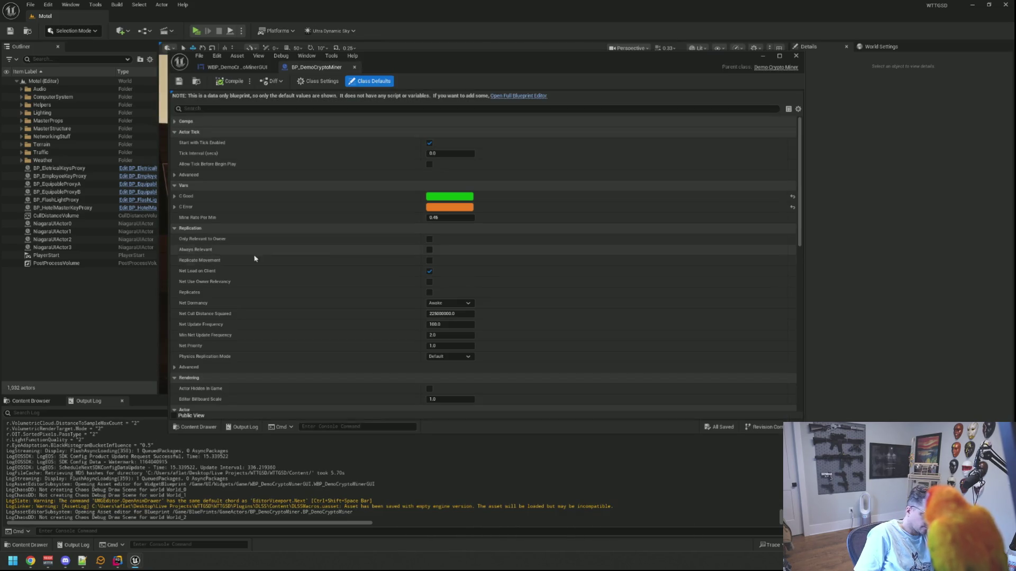
Step: Open BP_DemoCryptoMiner in the full blueprint editor to view its class defaults
{"action": "left_click", "coordinate": [531, 97]}
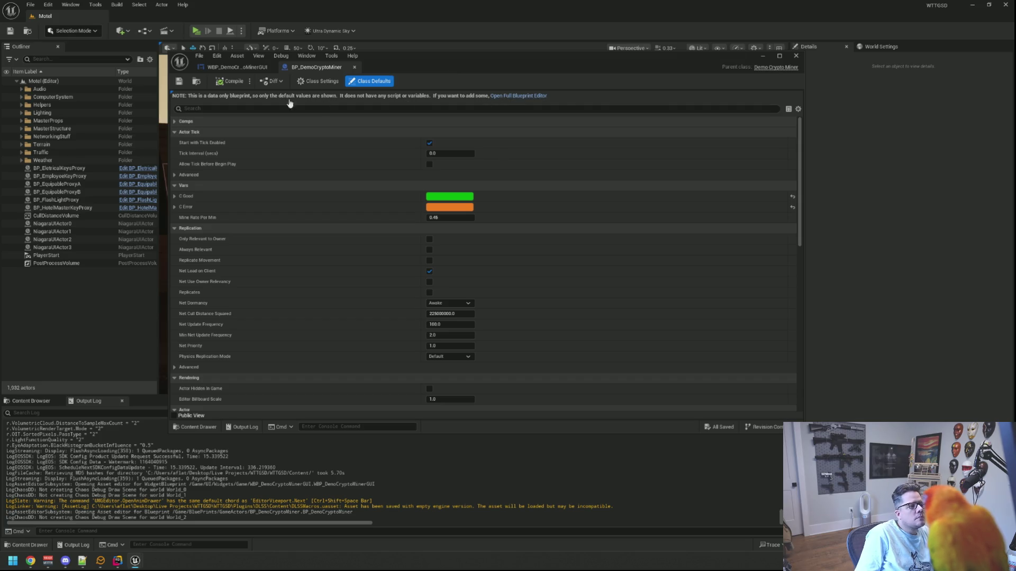
Step: Move the widget editor aside and open the DEMO_Basement level via quick asset search
{"action": "left_click_drag", "start_coordinate": [521, 67], "coordinate": [712, 92]}
{"action": "left_click", "coordinate": [265, 264]}
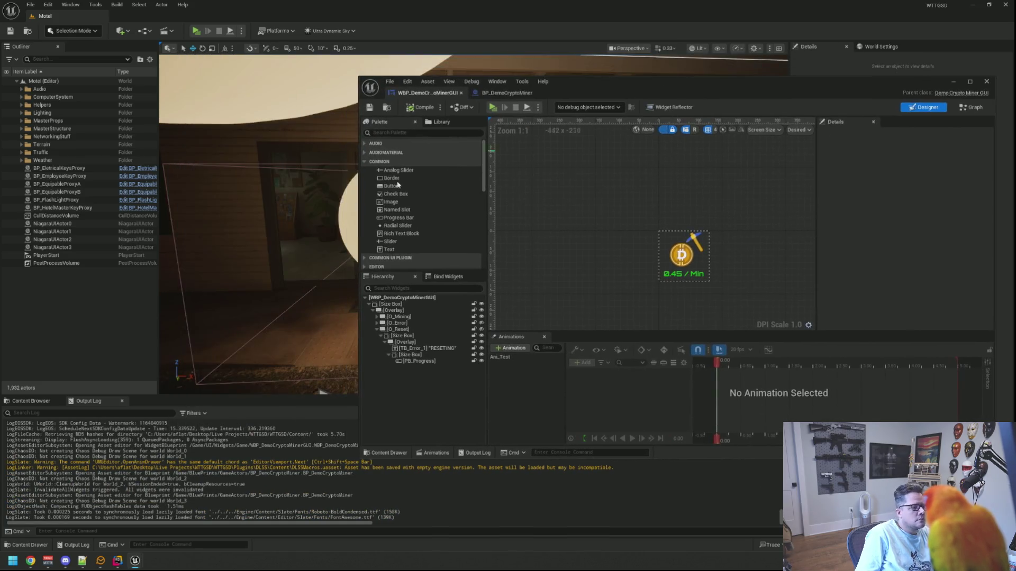
{"action": "scroll", "coordinate": [146, 261], "scroll_direction": "up", "scroll_amount": 5}
{"action": "scroll", "coordinate": [79, 212], "scroll_direction": "up", "scroll_amount": 10}
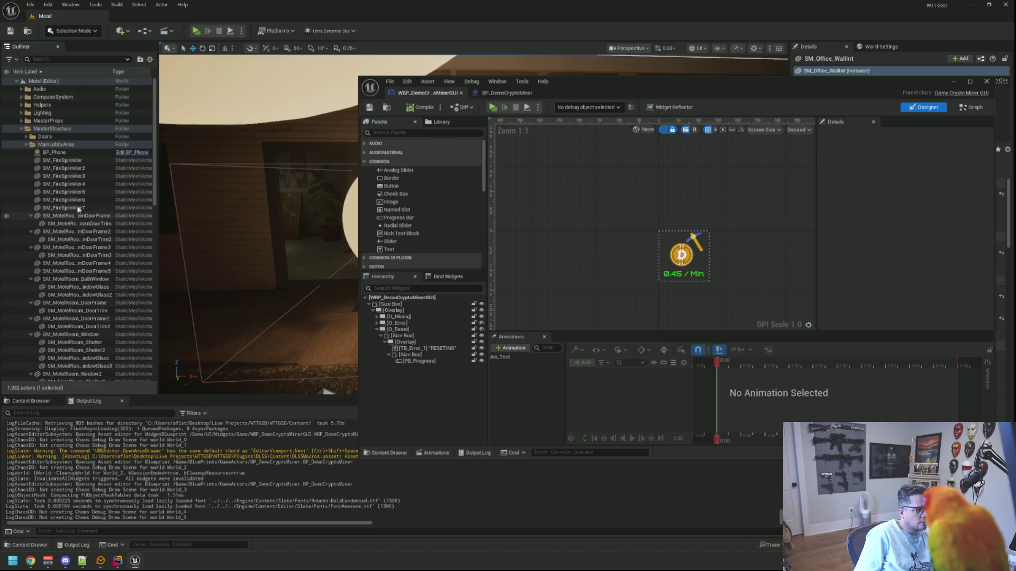
{"action": "left_click", "coordinate": [22, 130]}
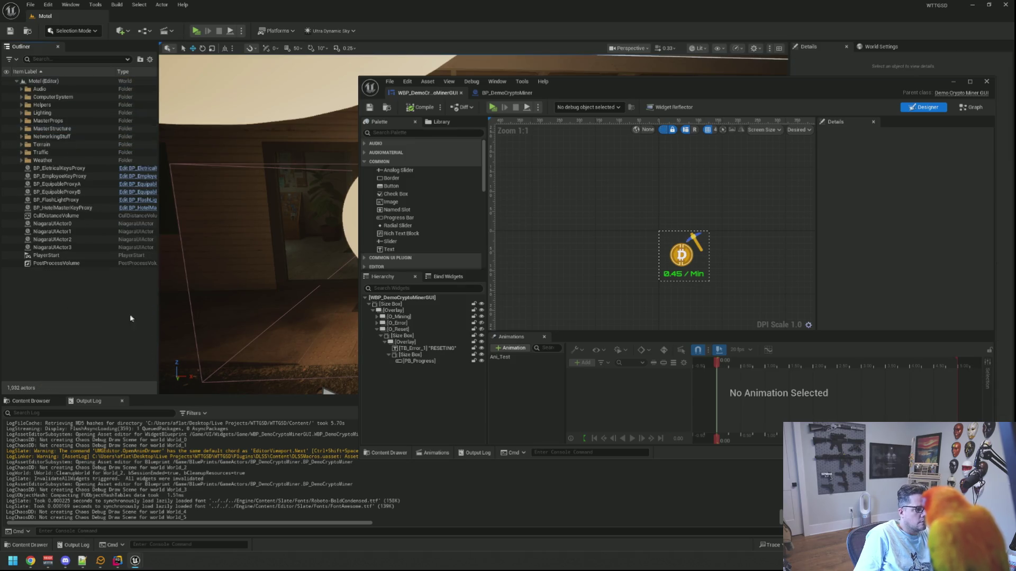
{"action": "left_click_drag", "start_coordinate": [319, 264], "coordinate": [319, 251]}
{"action": "key", "text": "ctrl+p"}
{"action": "type", "text": "DEMO_Base"}
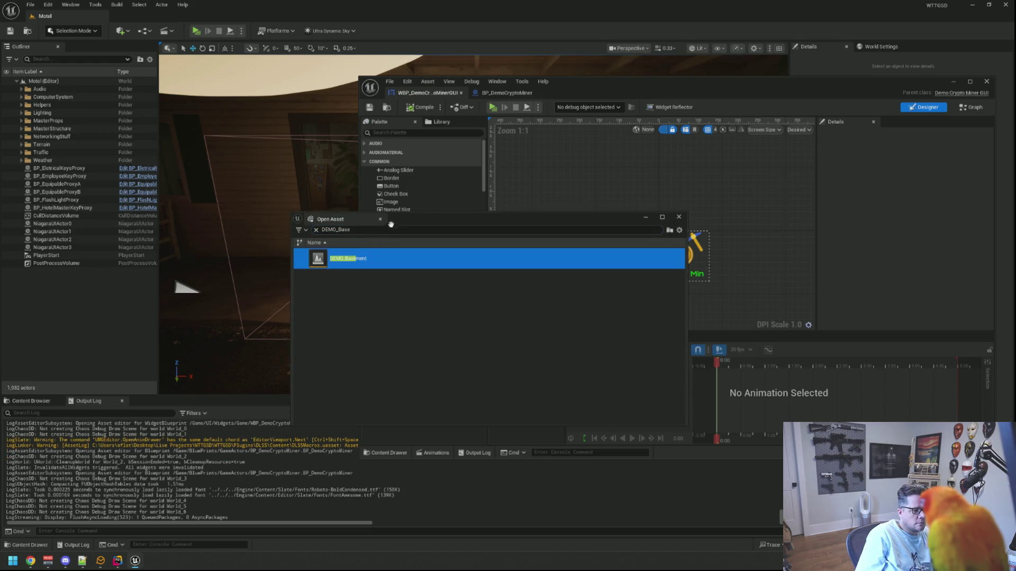
{"action": "key", "text": "Return"}
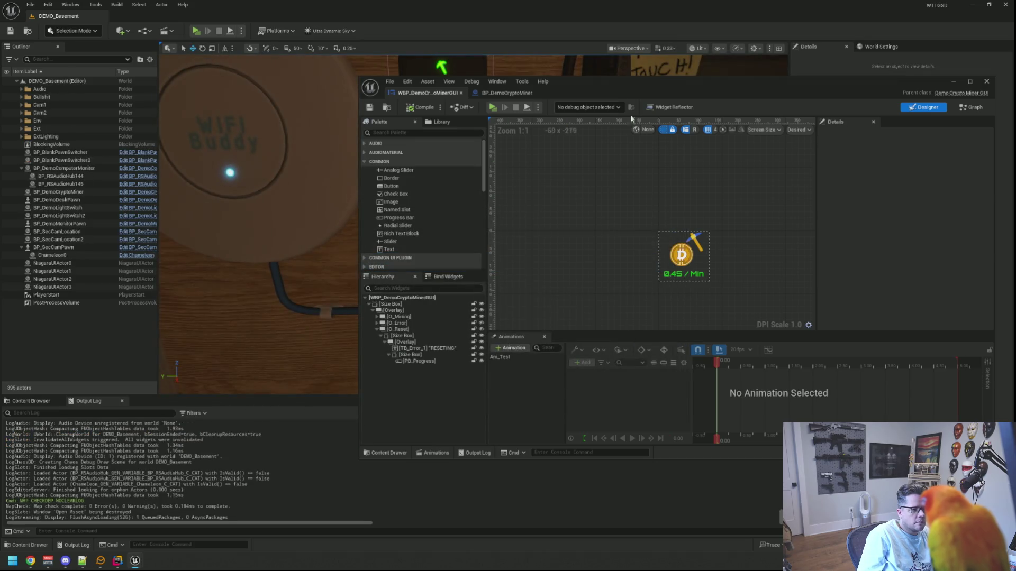
Step: Play-test DEMO_Basement standalone, stop it, and check the Output Log's VALID result
{"action": "mouse_move", "coordinate": [590, 83]}
{"action": "left_mouse_down"}
{"action": "mouse_move", "coordinate": [360, 92]}
{"action": "mouse_move", "coordinate": [368, 85]}
{"action": "left_mouse_up"}
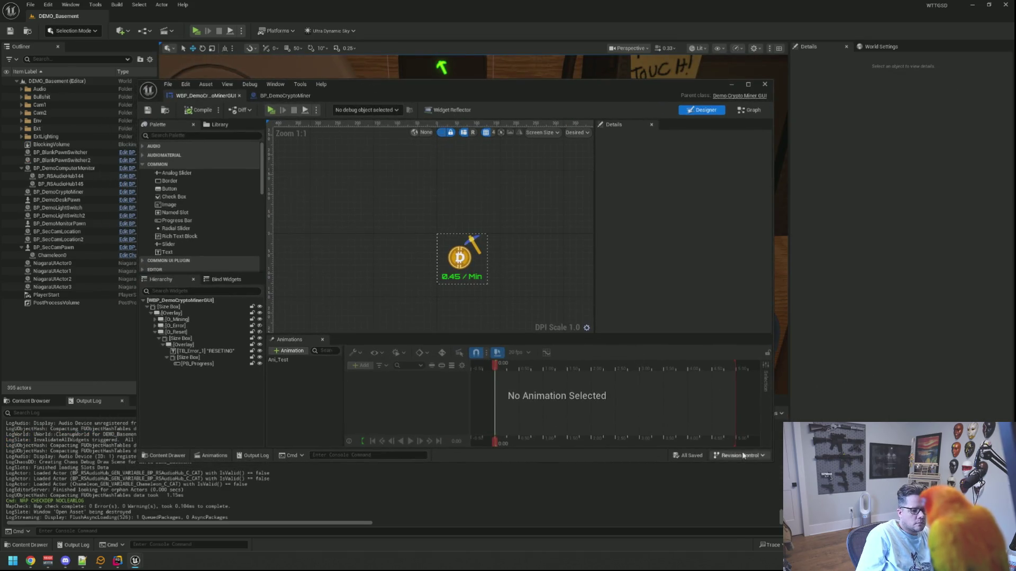
{"action": "left_click", "coordinate": [196, 30]}
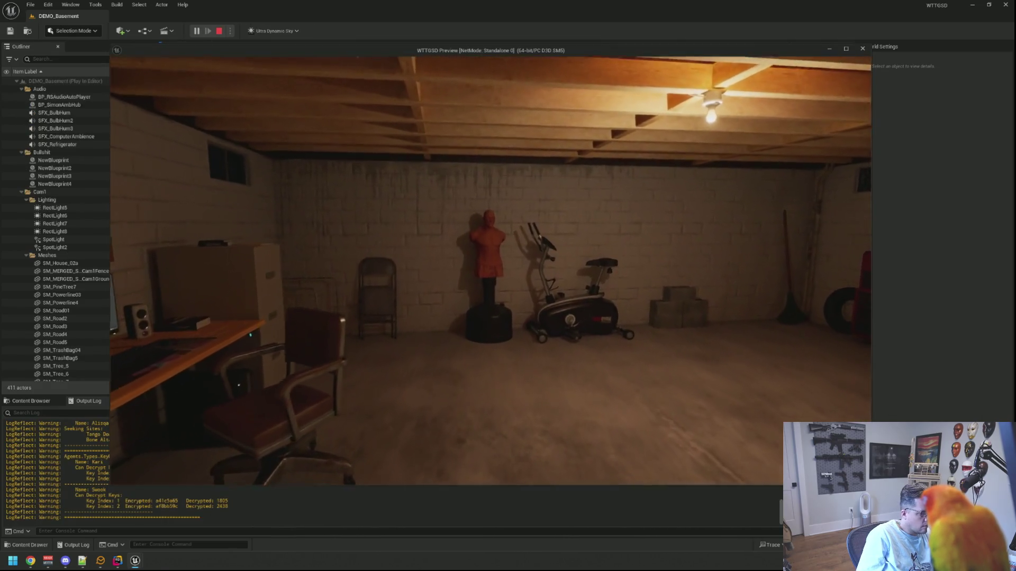
{"action": "key", "text": "Escape"}
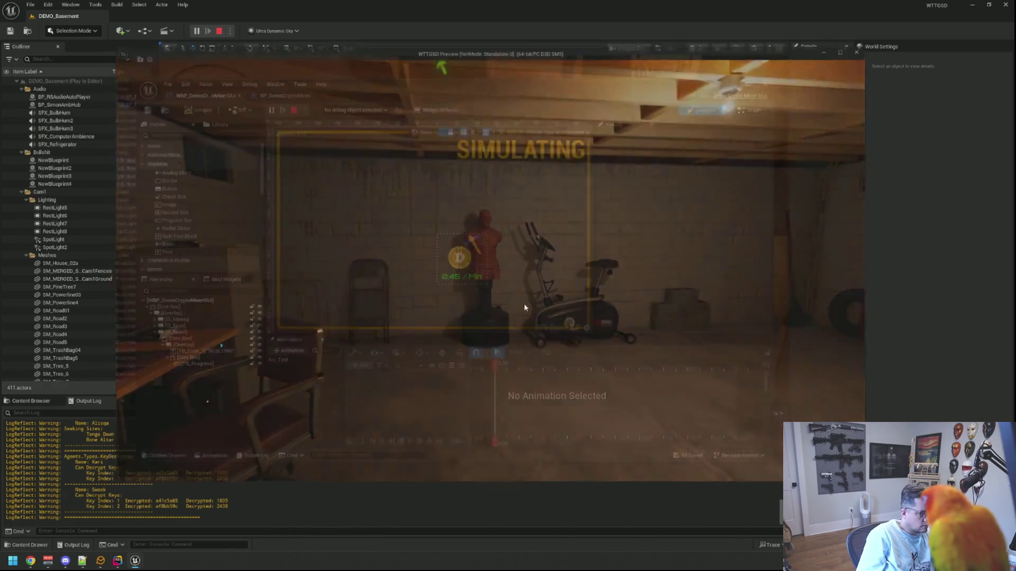
{"action": "scroll", "coordinate": [119, 474], "scroll_direction": "up", "scroll_amount": 10}
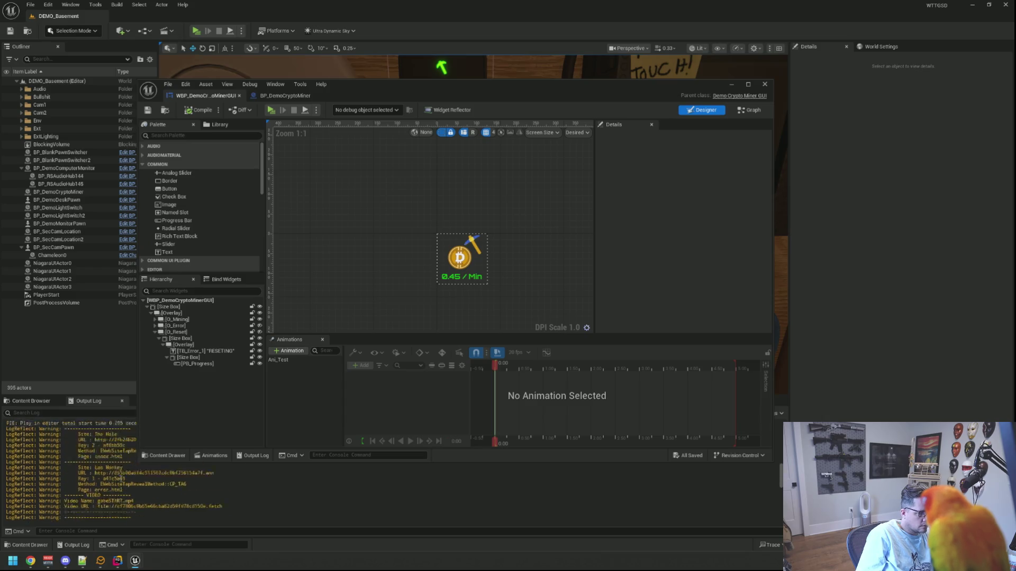
{"action": "double_click", "coordinate": [83, 447]}
{"action": "scroll", "coordinate": [117, 450], "scroll_direction": "up", "scroll_amount": 2}
{"action": "left_click", "coordinate": [135, 485]}
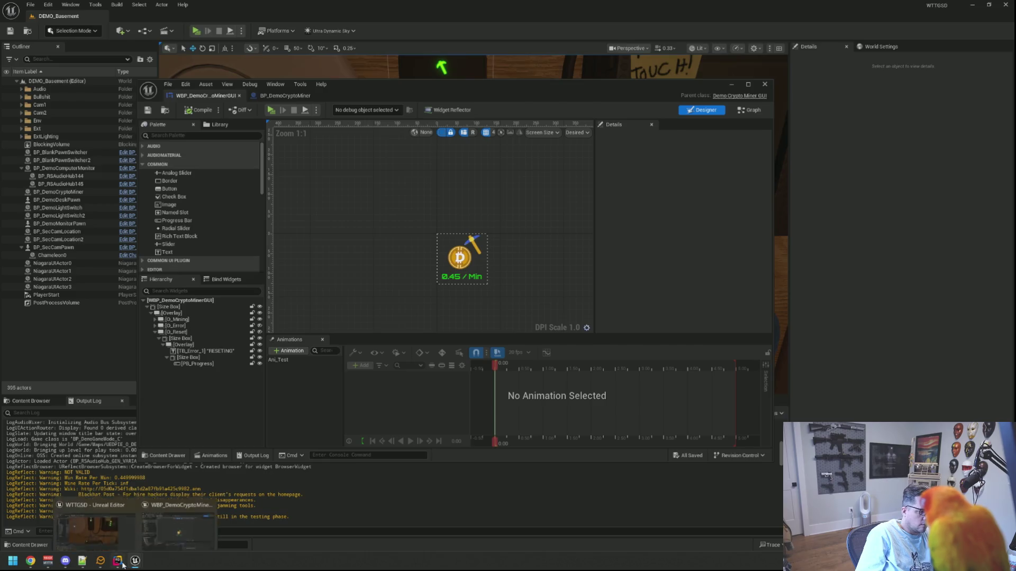
{"action": "left_click", "coordinate": [117, 561]}
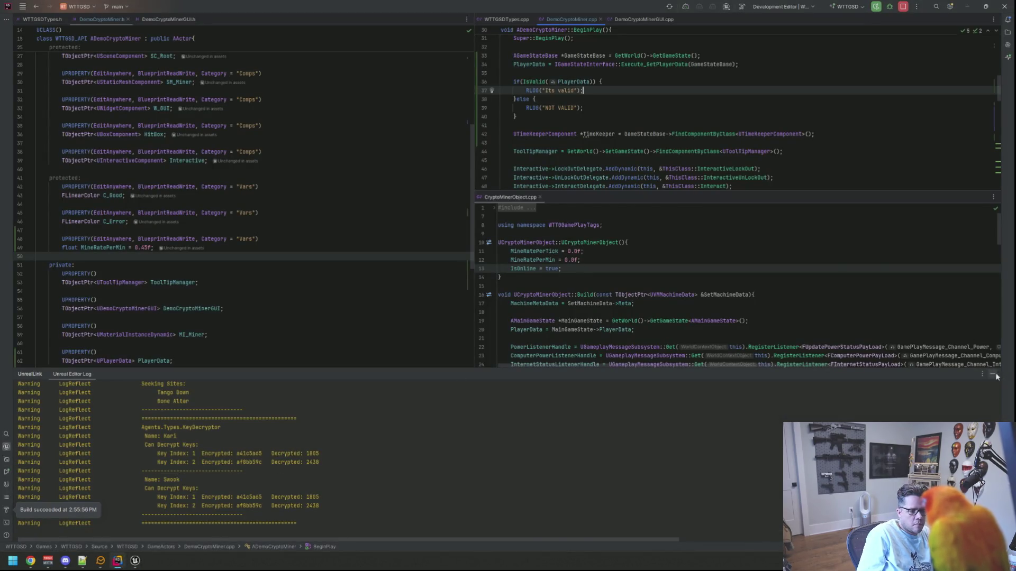
Step: Hide the log panel and close the CryptoMinerObject.cpp split and DemoCryptoMinerGUI.cpp
{"action": "left_click_drag", "start_coordinate": [994, 369], "coordinate": [994, 539]}
{"action": "left_click", "coordinate": [657, 335]}
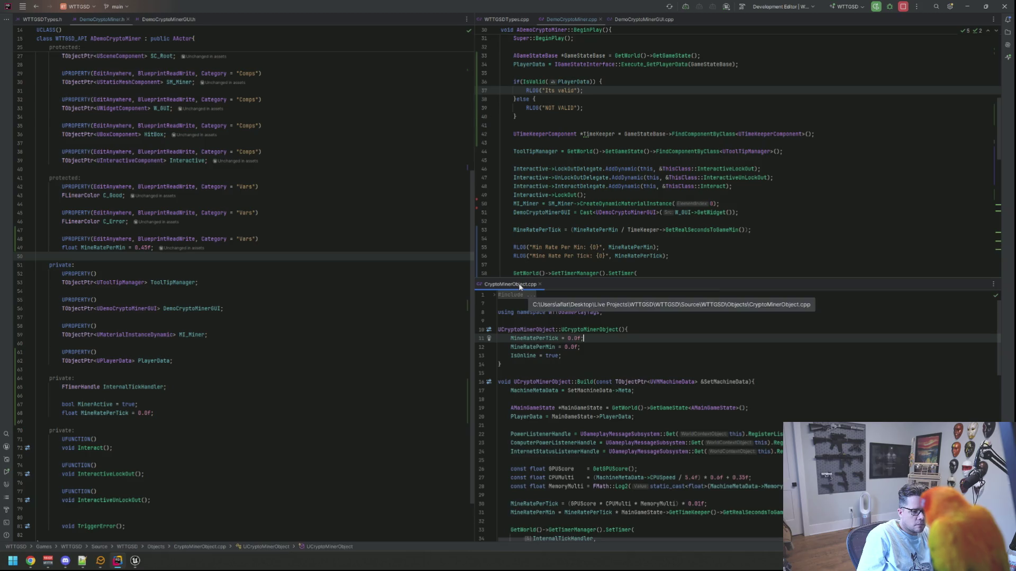
{"action": "left_click", "coordinate": [540, 284]}
{"action": "scroll", "coordinate": [736, 210], "scroll_direction": "up", "scroll_amount": 5}
{"action": "left_click", "coordinate": [736, 210]}
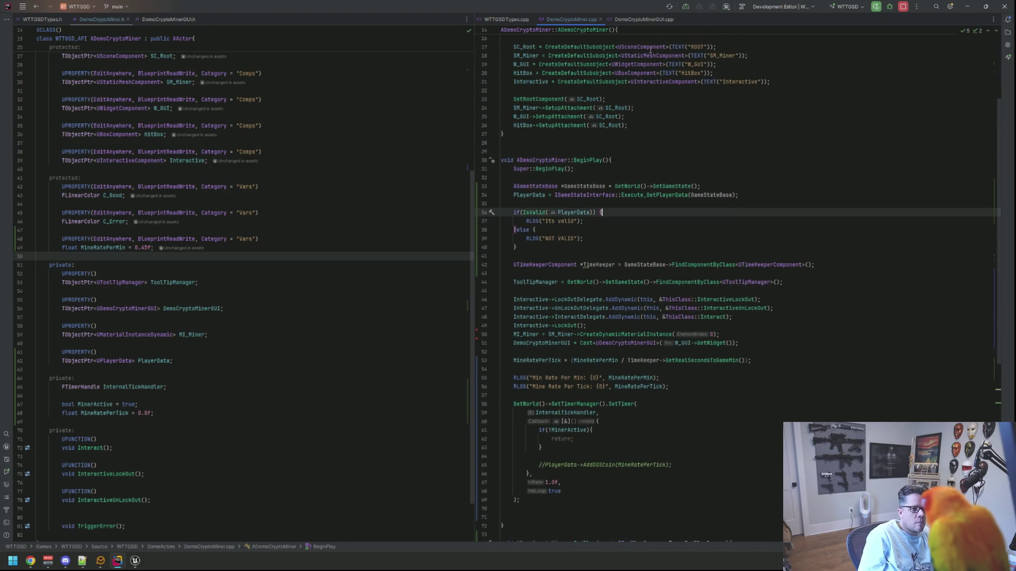
{"action": "left_click", "coordinate": [634, 19]}
{"action": "middle_click", "coordinate": [638, 19]}
Step: Open DemoGameState.cpp and jump from BeginPlay's PlayerData->Init() call to its definition
{"action": "key", "text": "ctrl+t"}
{"action": "type", "text": "De"}
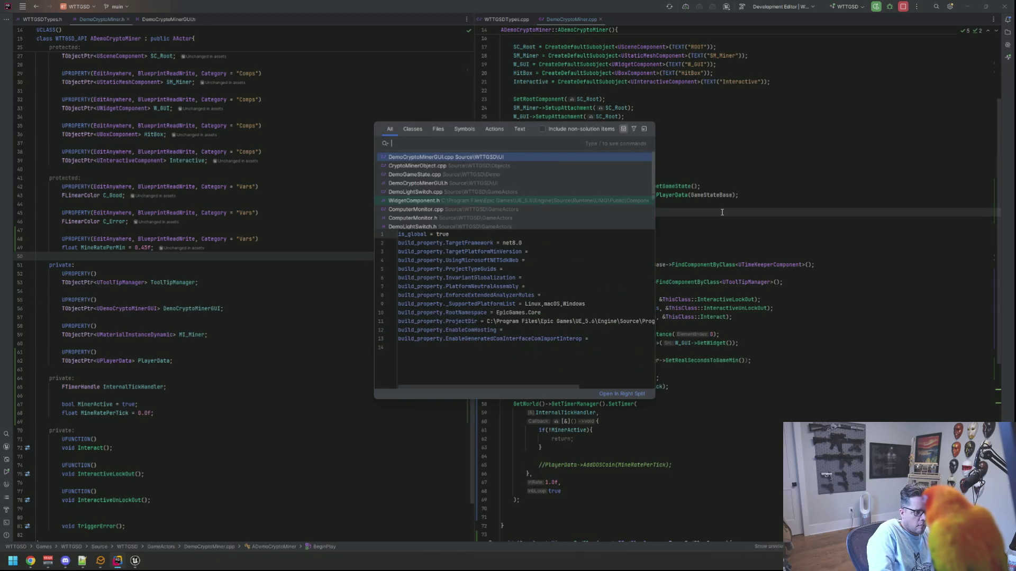
{"action": "type", "text": "mogatest"}
{"action": "key", "text": "Return"}
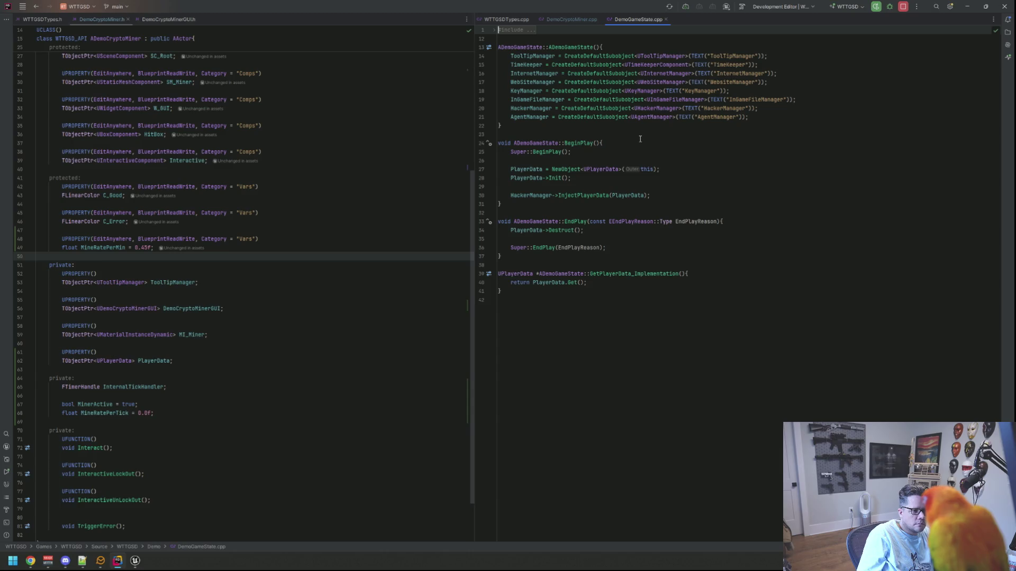
{"action": "left_click", "coordinate": [567, 178]}
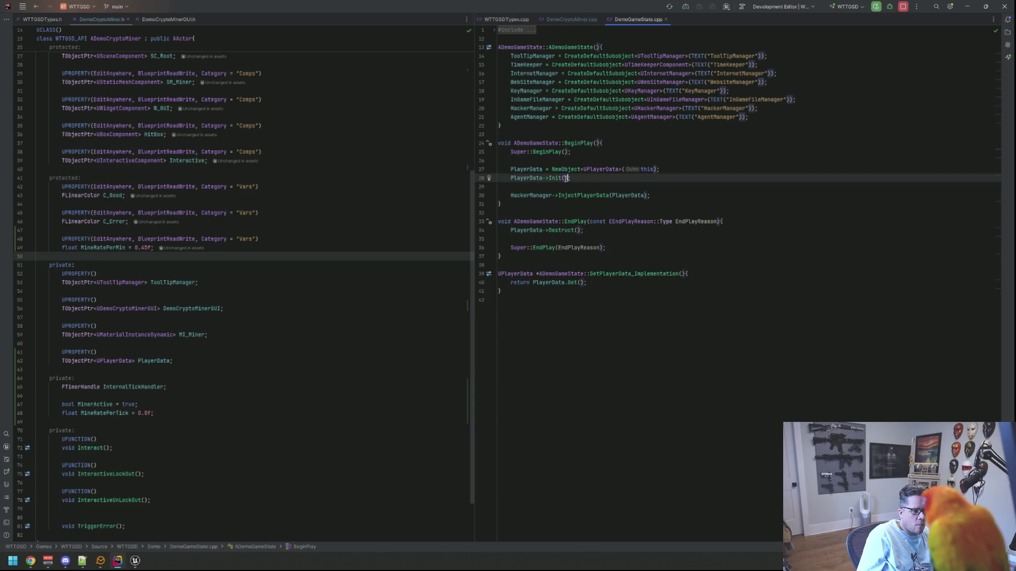
{"action": "left_click", "coordinate": [558, 179]}
{"action": "key", "text": "F12"}
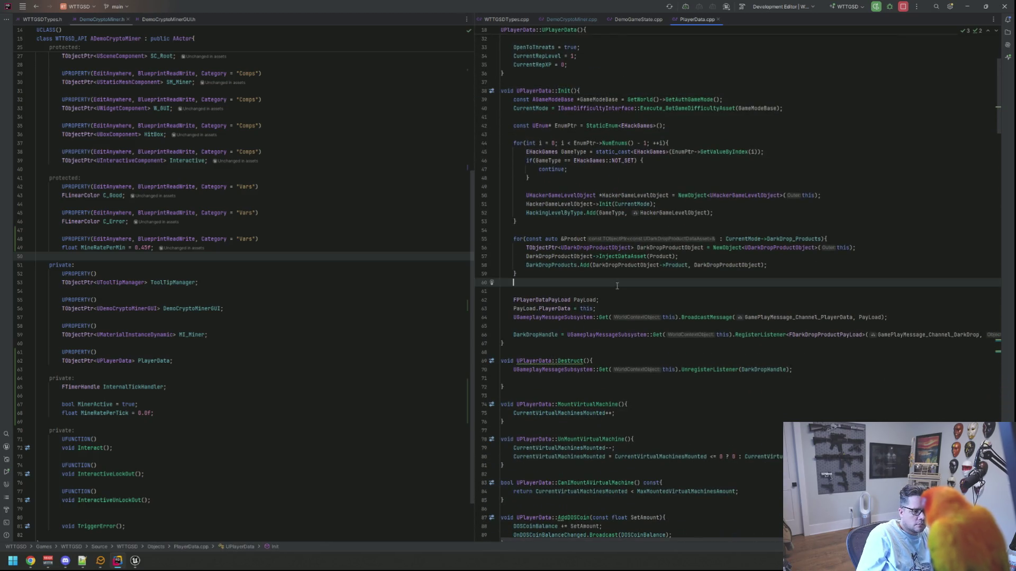
Step: Split PlayerData.cpp into a lower pane and review DemoCryptoMiner.cpp's BeginPlay mine-rate and timer code
{"action": "left_click_drag", "start_coordinate": [704, 20], "coordinate": [723, 483]}
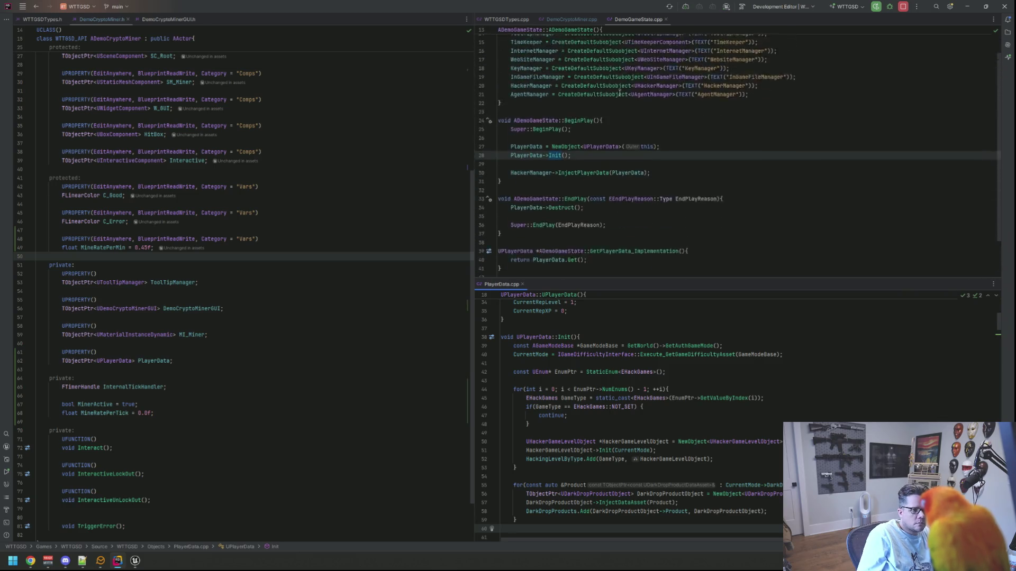
{"action": "left_click", "coordinate": [579, 18]}
{"action": "scroll", "coordinate": [639, 152], "scroll_direction": "down", "scroll_amount": 2}
{"action": "scroll", "coordinate": [639, 151], "scroll_direction": "up", "scroll_amount": 2}
{"action": "scroll", "coordinate": [638, 152], "scroll_direction": "down", "scroll_amount": 5}
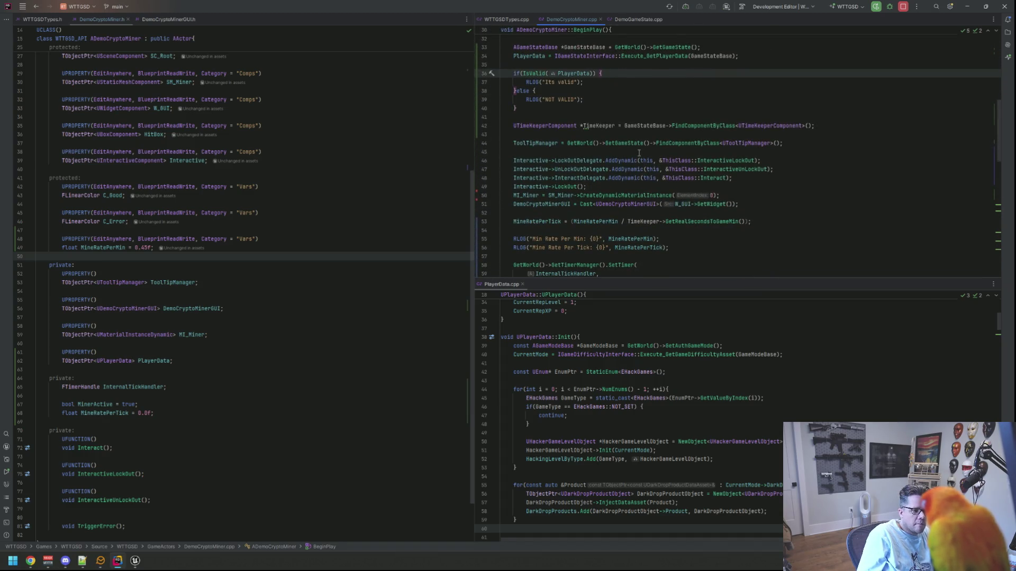
{"action": "scroll", "coordinate": [638, 152], "scroll_direction": "down", "scroll_amount": 3}
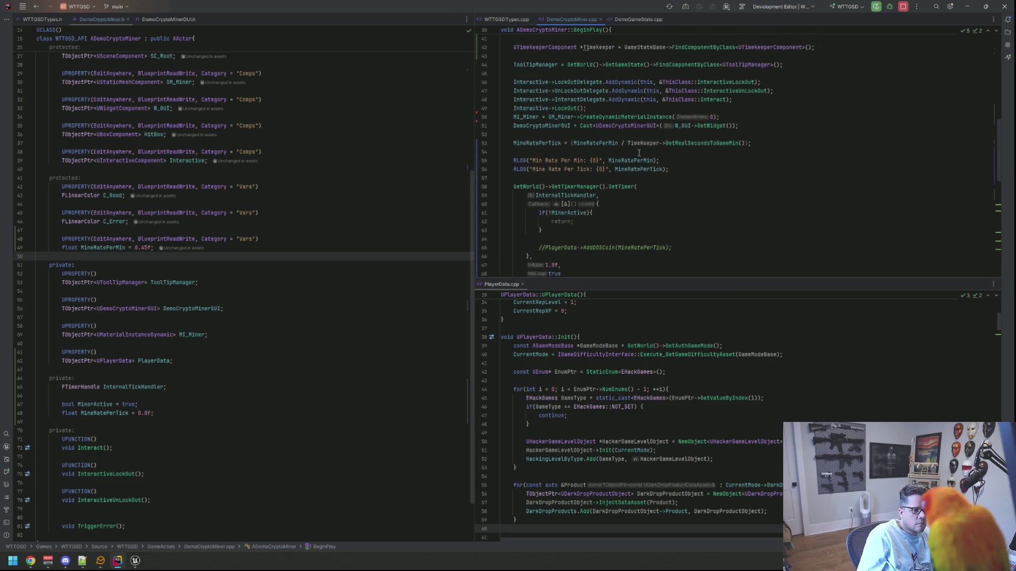
{"action": "left_click", "coordinate": [618, 107]}
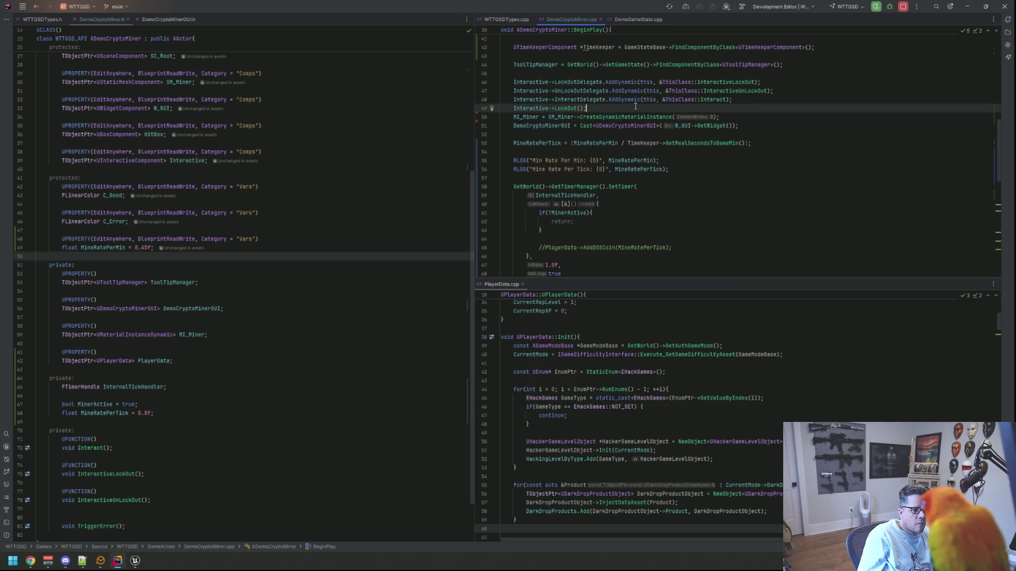
{"action": "left_click", "coordinate": [734, 118]}
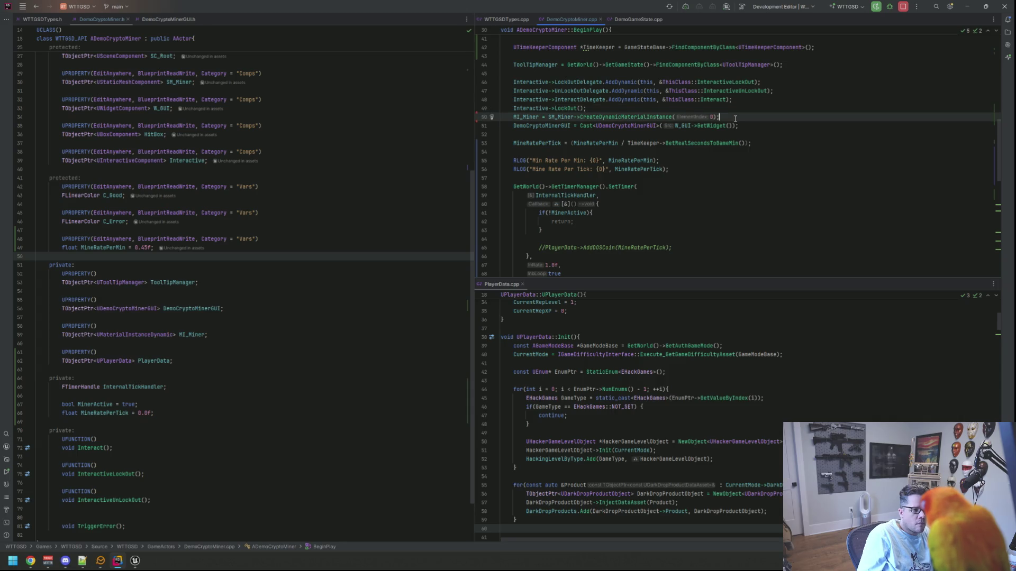
{"action": "left_click", "coordinate": [716, 143]}
{"action": "scroll", "coordinate": [673, 122], "scroll_direction": "down", "scroll_amount": 2}
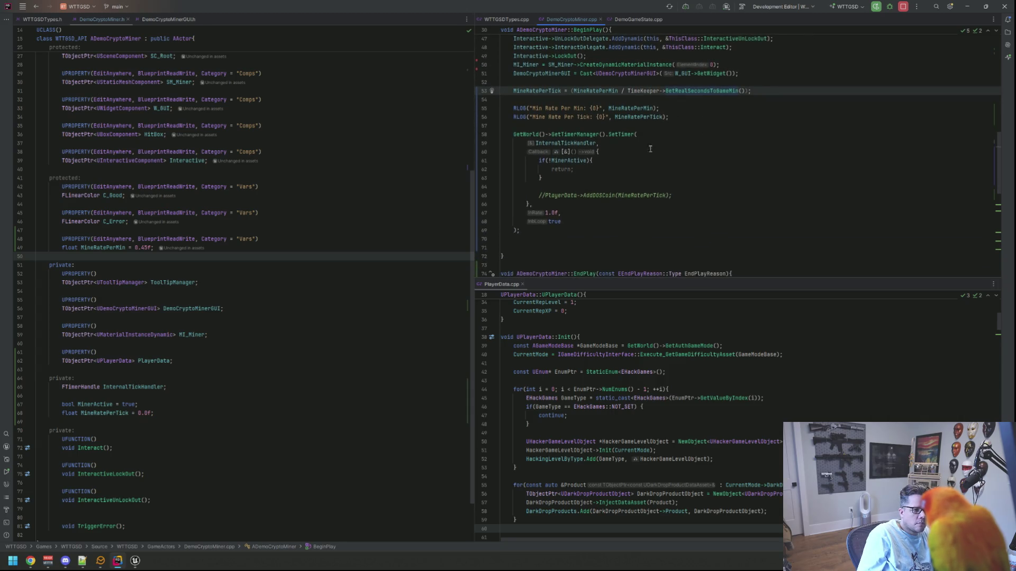
{"action": "mouse_move", "coordinate": [543, 234]}
{"action": "left_mouse_down"}
{"action": "mouse_move", "coordinate": [529, 221]}
{"action": "mouse_move", "coordinate": [503, 91]}
{"action": "mouse_move", "coordinate": [502, 100]}
{"action": "left_mouse_up"}
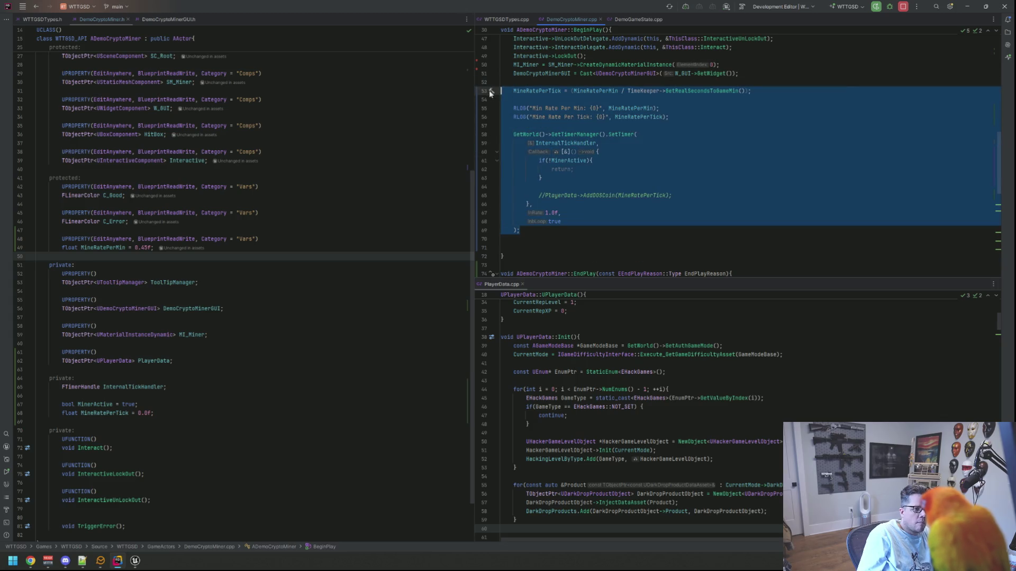
{"action": "left_click", "coordinate": [671, 154]}
Step: Go to DemoCryptoMiner.h and find the private section near the TriggerError declaration
{"action": "left_click", "coordinate": [424, 150]}
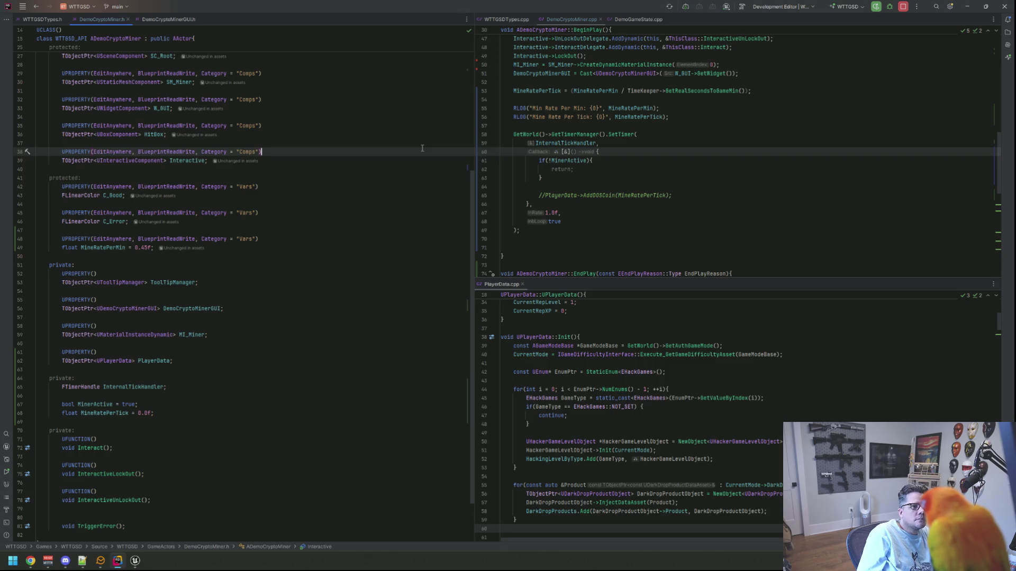
{"action": "scroll", "coordinate": [404, 173], "scroll_direction": "up", "scroll_amount": 2}
{"action": "scroll", "coordinate": [404, 173], "scroll_direction": "down", "scroll_amount": 4}
{"action": "scroll", "coordinate": [539, 194], "scroll_direction": "up", "scroll_amount": 7}
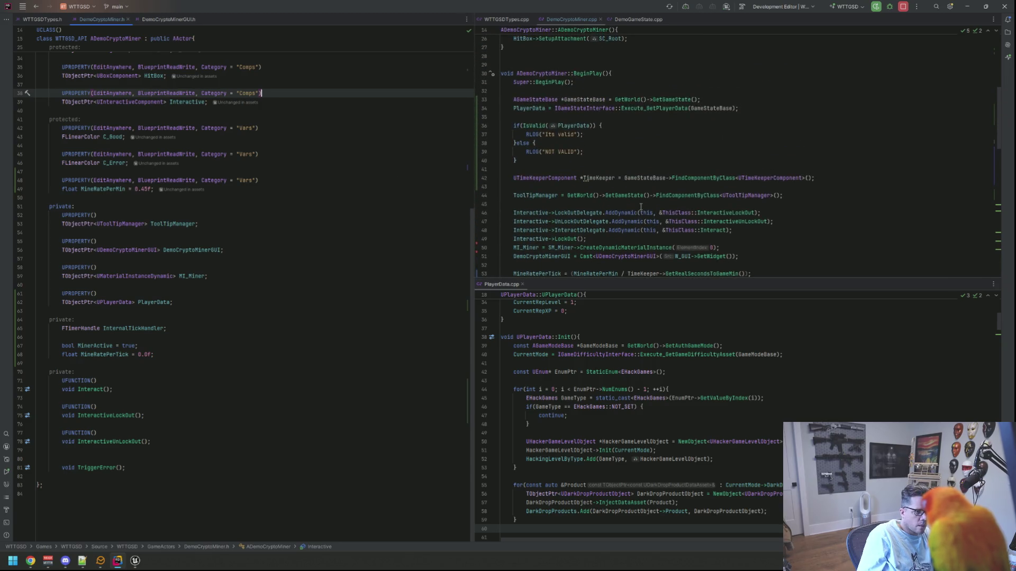
{"action": "left_click", "coordinate": [380, 205]}
{"action": "left_click", "coordinate": [357, 172]}
{"action": "left_click", "coordinate": [231, 459]}
Step: Declare private void HandlePlayerDataPayLoad(FGameplayTag Tag, const FPlayerDataPayLoad &PayLoad) above TriggerError, adding its include
{"action": "key", "text": "Return"}
{"action": "key", "text": "Return"}
{"action": "key", "text": "Up"}
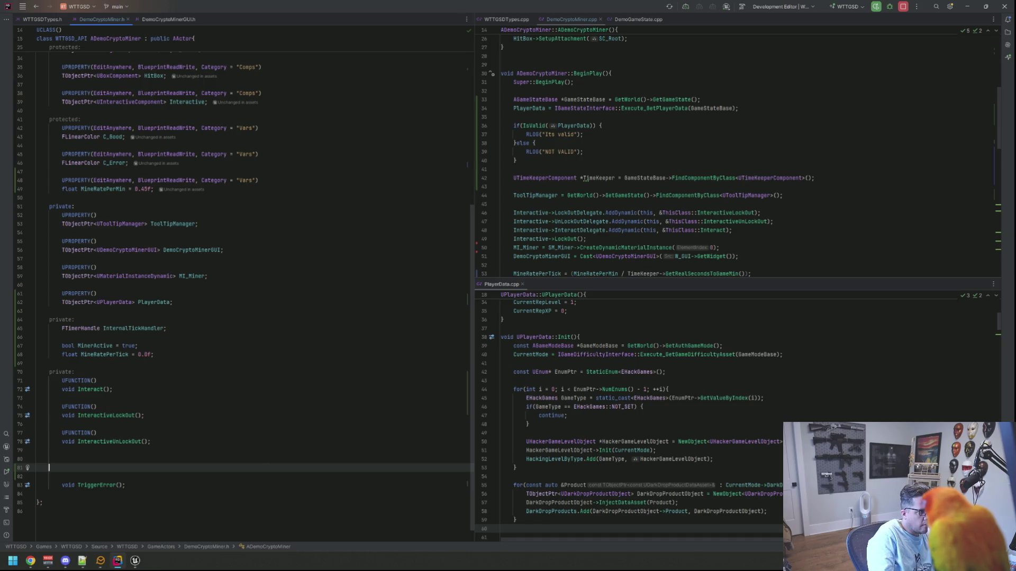
{"action": "type", "text": "pri"}
{"action": "key", "text": "Return"}
{"action": "key", "text": "Return"}
{"action": "type", "text": "void H an"}
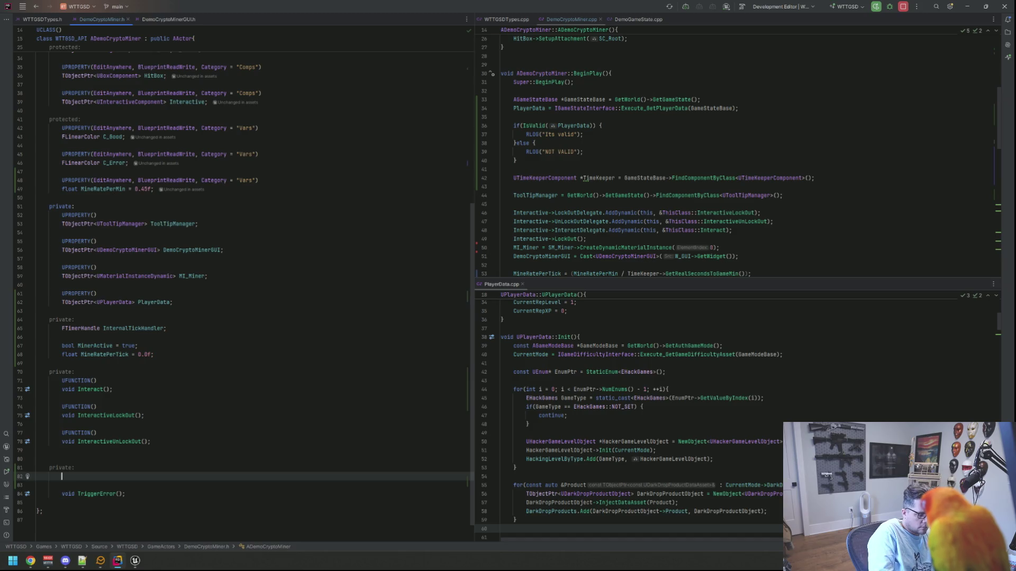
{"action": "key", "text": "BackSpace"}
{"action": "key", "text": "BackSpace"}
{"action": "key", "text": "BackSpace"}
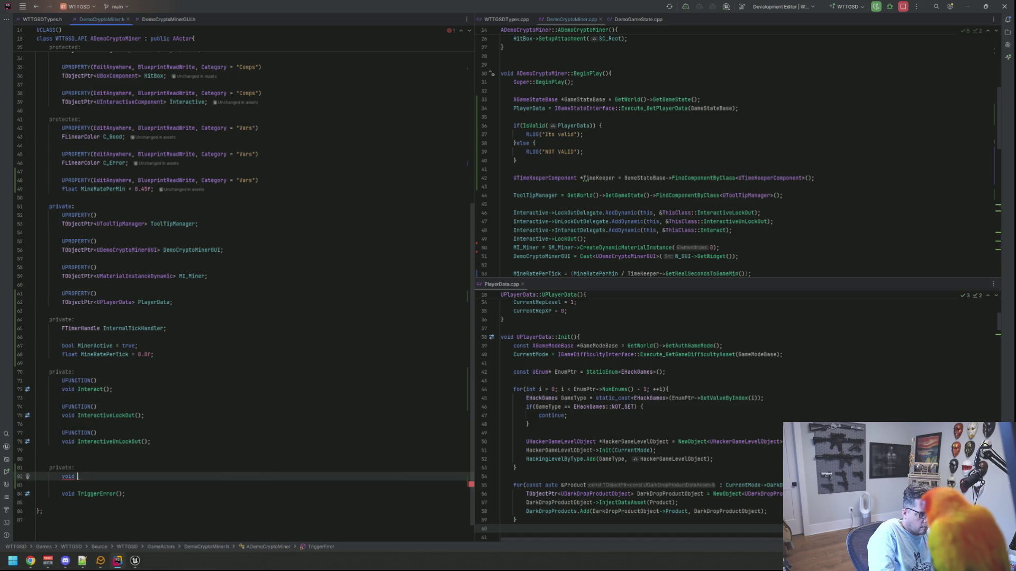
{"action": "type", "text": "andlePlayerDataPay"}
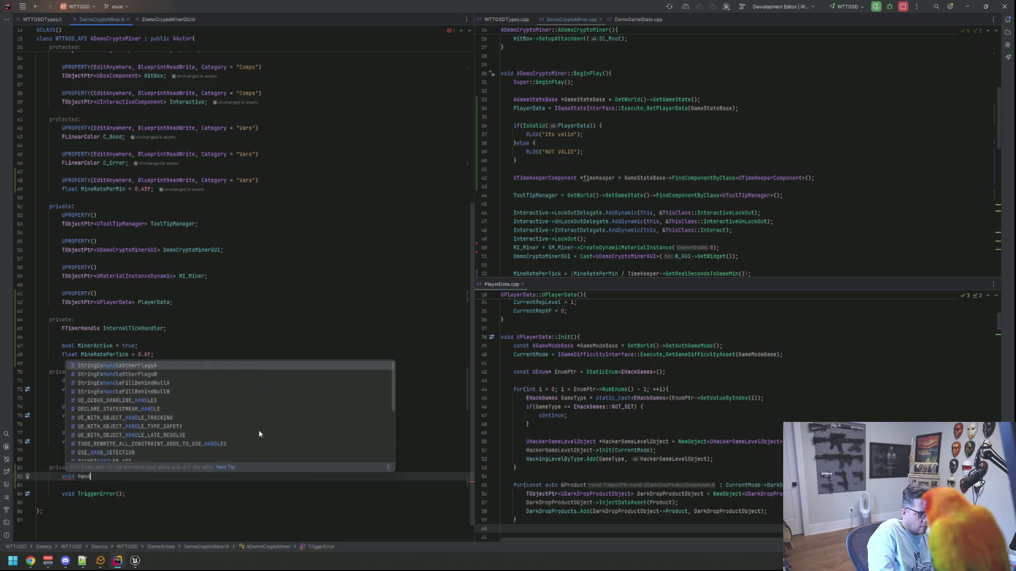
{"action": "type", "text": "Load("}
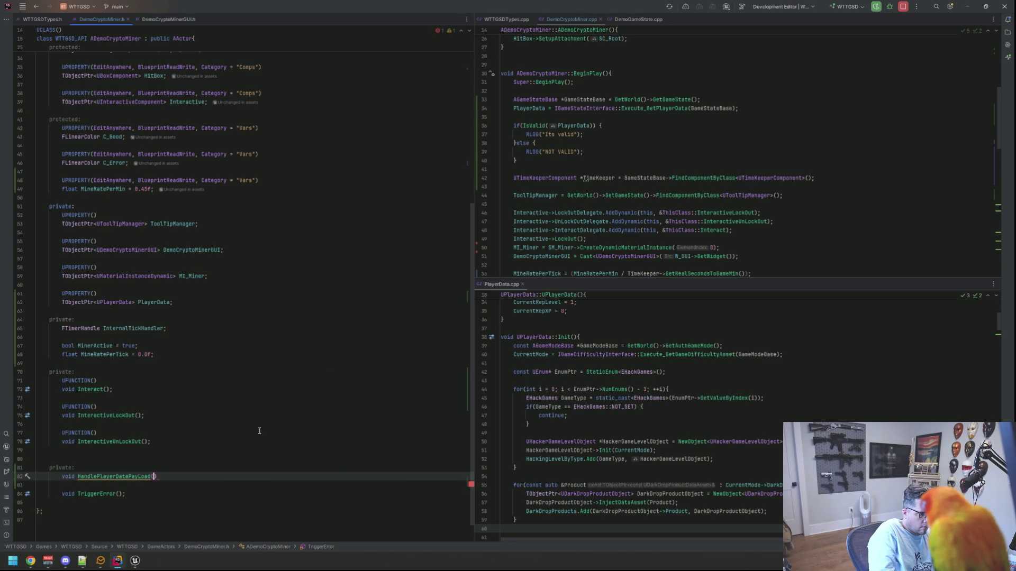
{"action": "type", "text": "FGameplaytag"}
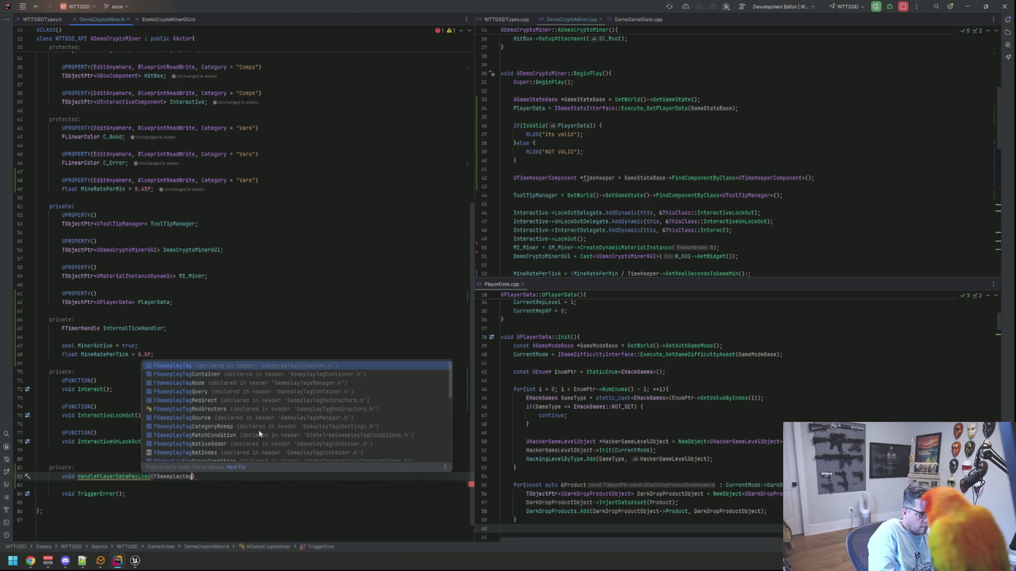
{"action": "key", "text": "Return"}
{"action": "type", "text": "Tag, C"}
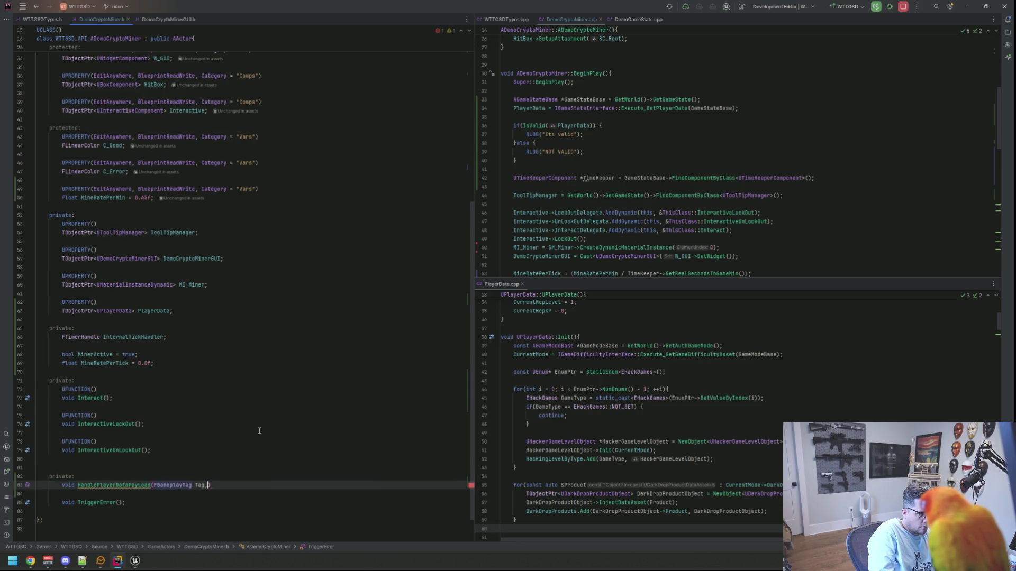
{"action": "type", "text": "onst F"}
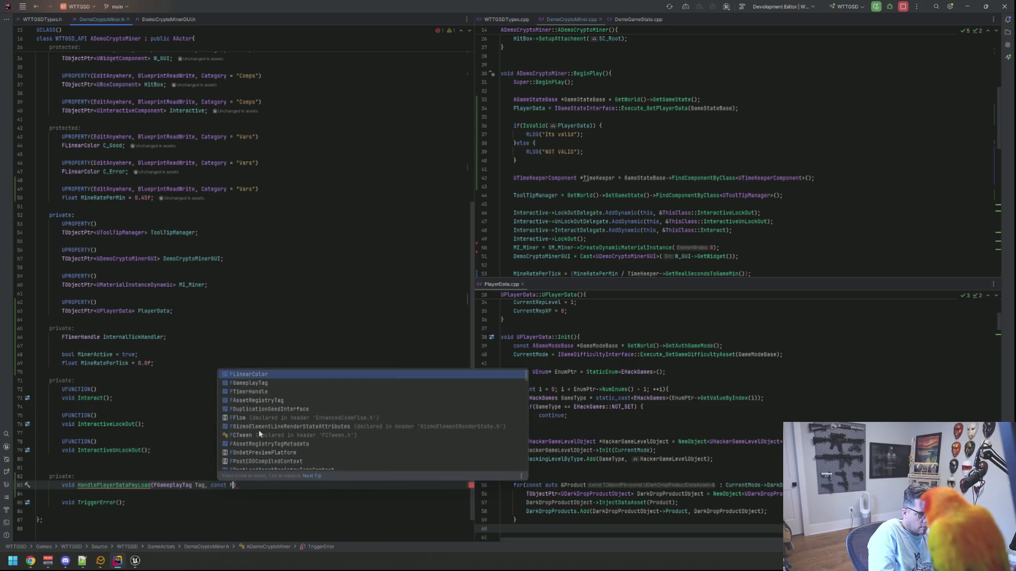
{"action": "type", "text": "Player"}
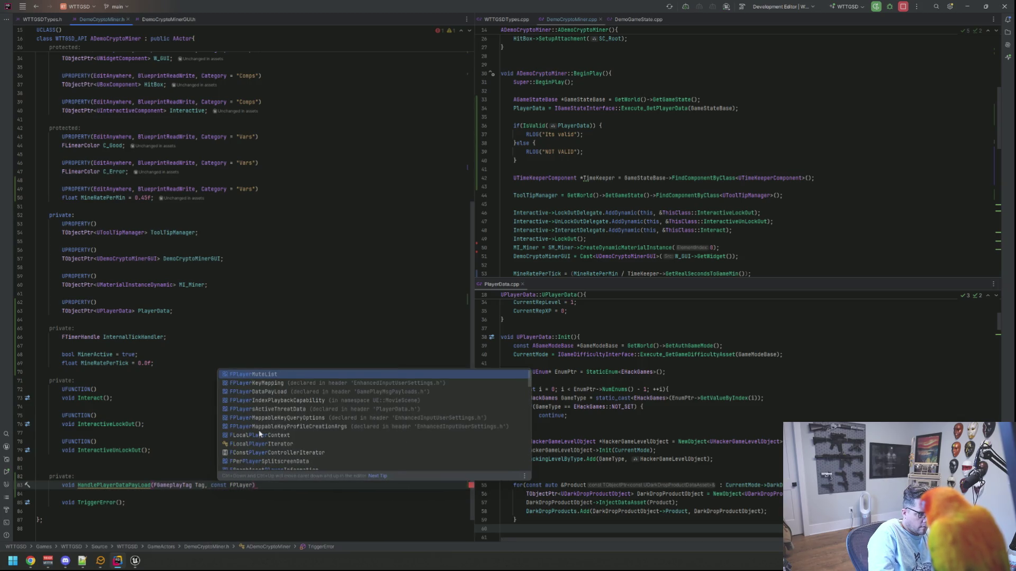
{"action": "type", "text": "Data"}
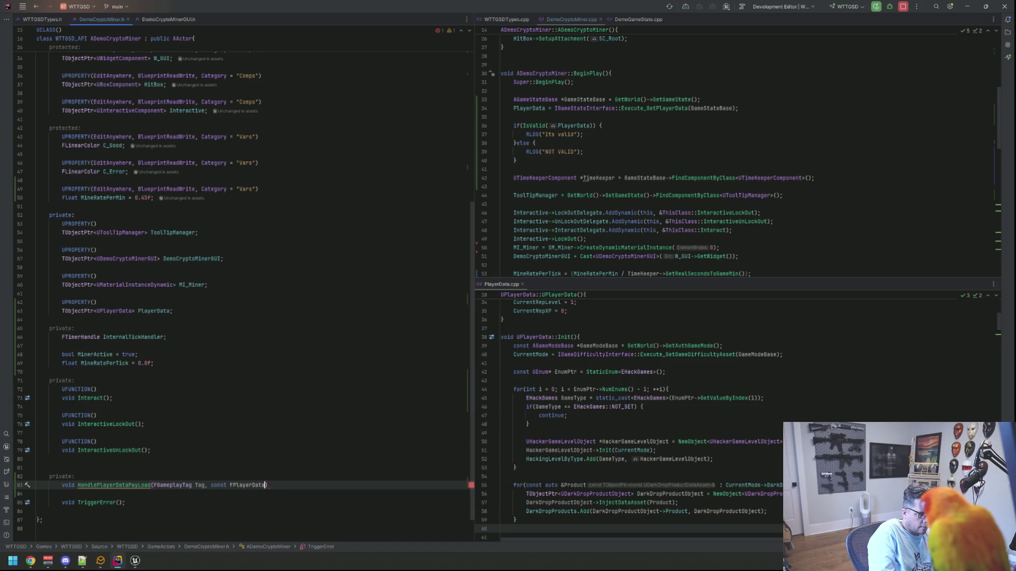
{"action": "type", "text": "pyPa"}
{"action": "key", "text": "alt+Return"}
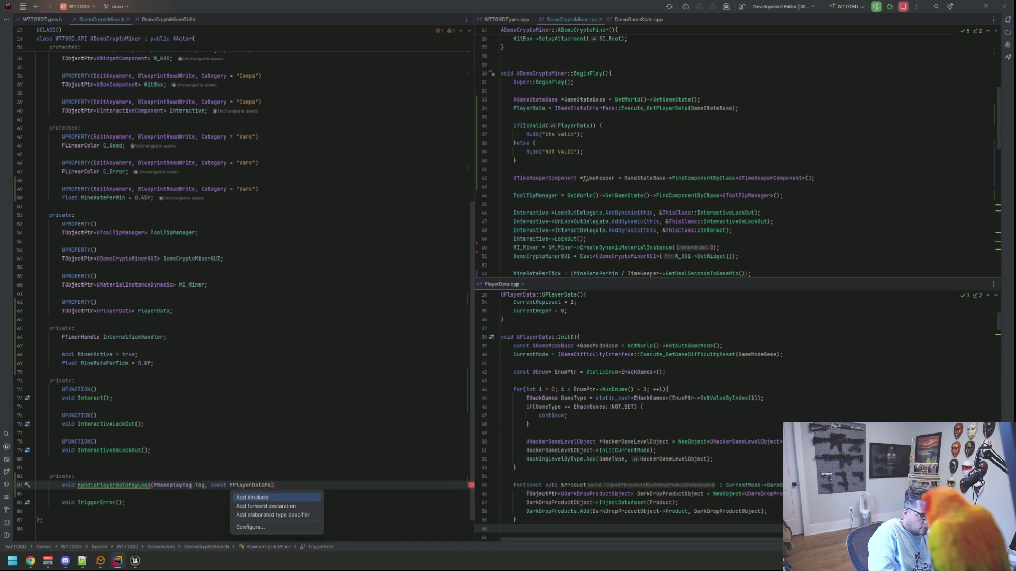
{"action": "key", "text": "Down"}
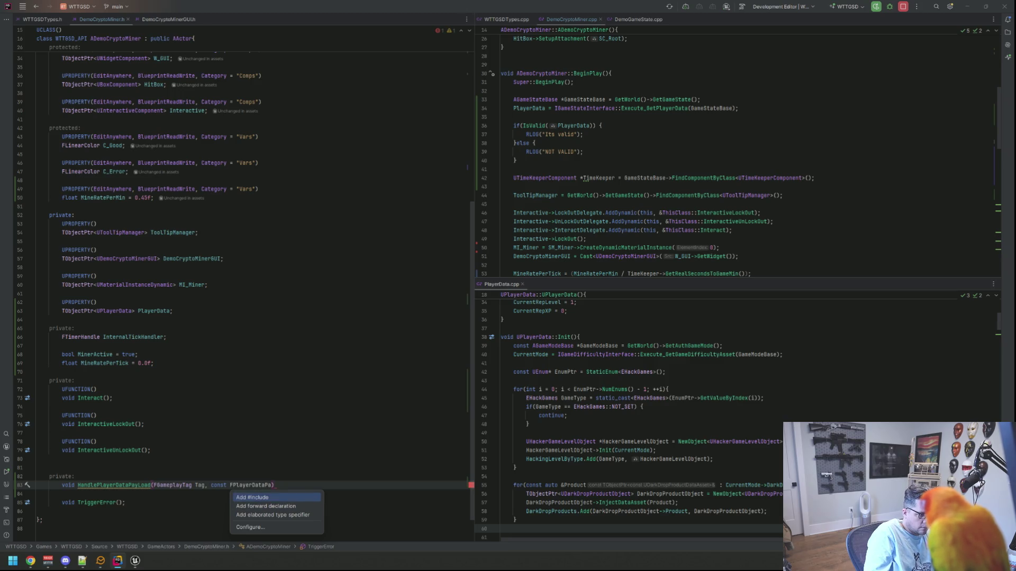
{"action": "key", "text": "Escape"}
{"action": "type", "text": "yLoad &"}
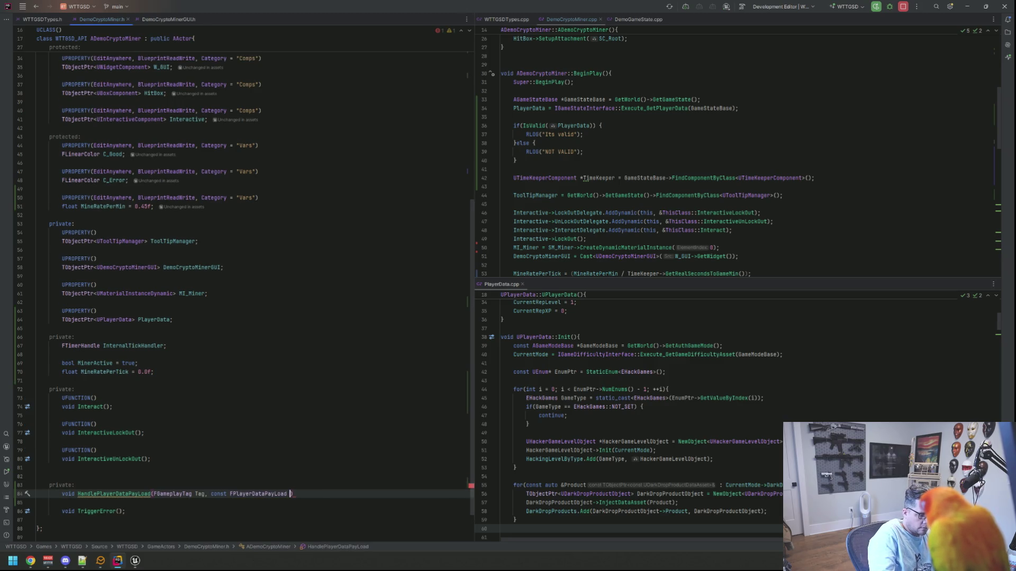
{"action": "type", "text": "PayLoa"}
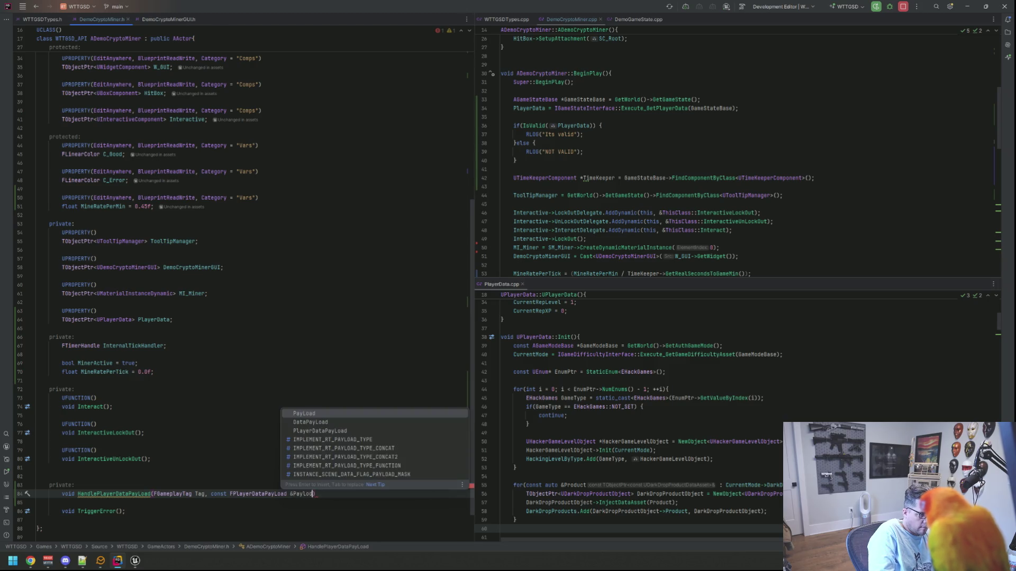
{"action": "type", "text": "d);"}
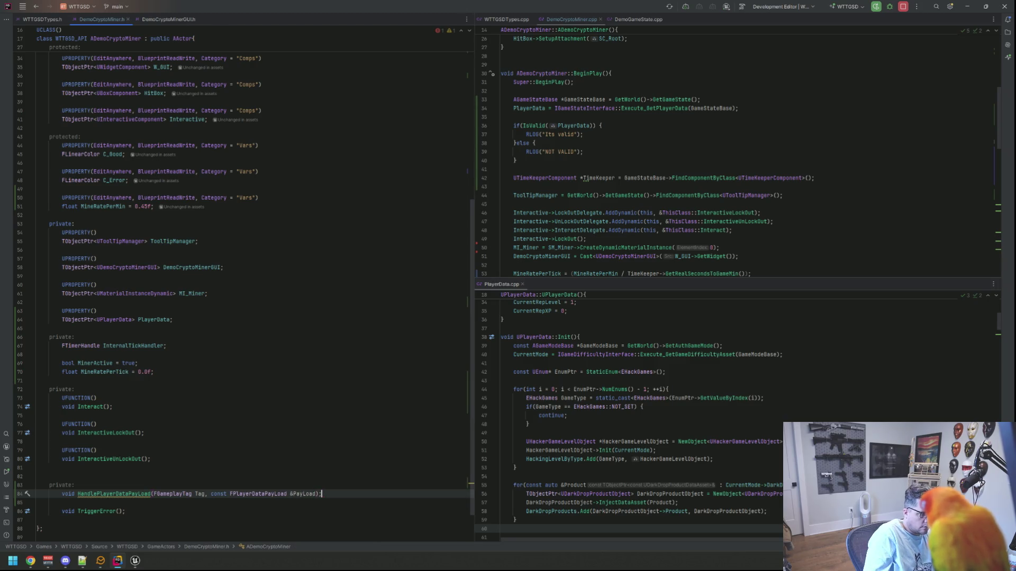
Step: Generate HandlePlayerDataPayLoad's empty definition in DemoCryptoMiner.cpp
{"action": "key", "text": "alt+Return"}
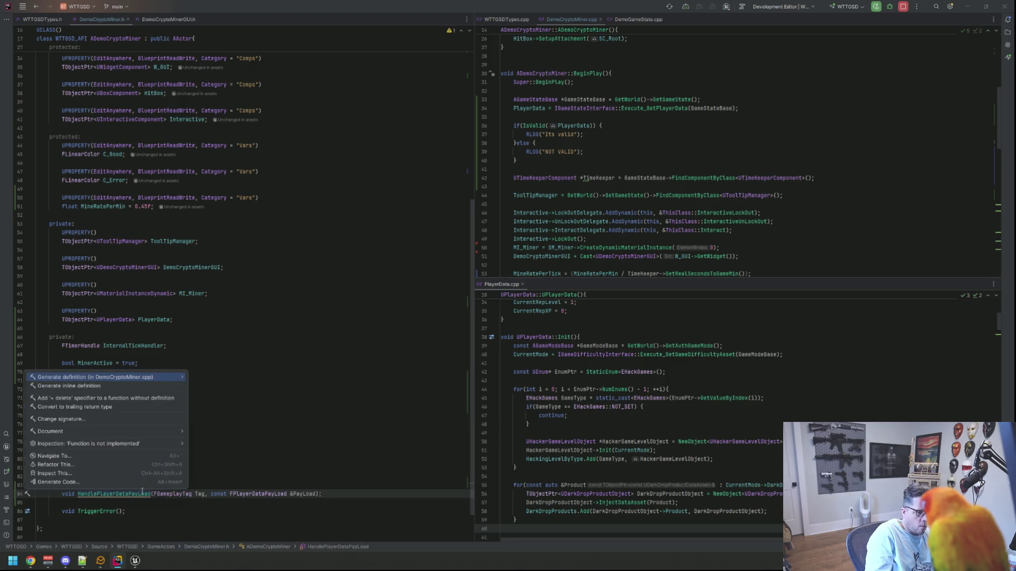
{"action": "key", "text": "Return"}
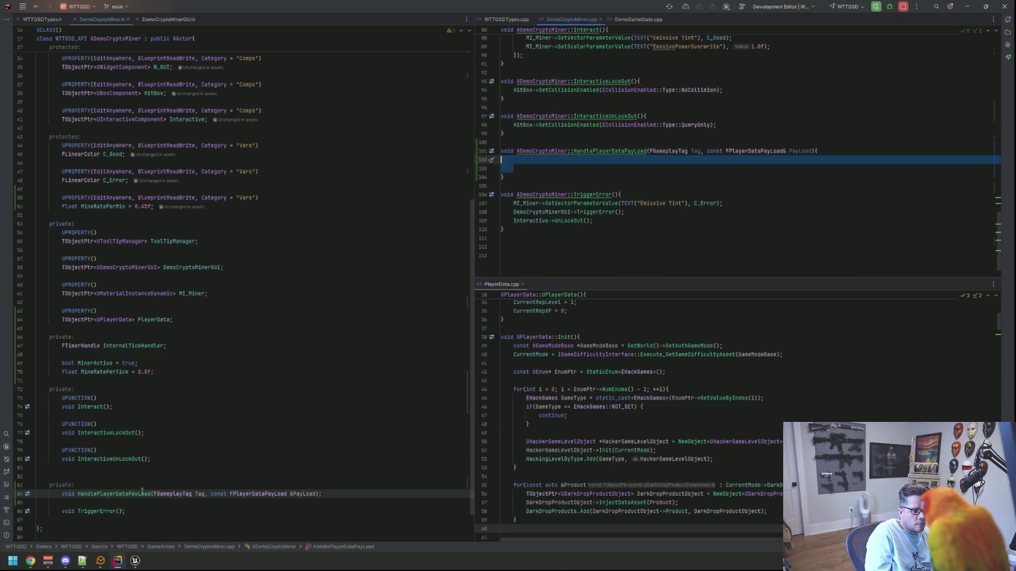
{"action": "scroll", "coordinate": [554, 247], "scroll_direction": "up", "scroll_amount": 15}
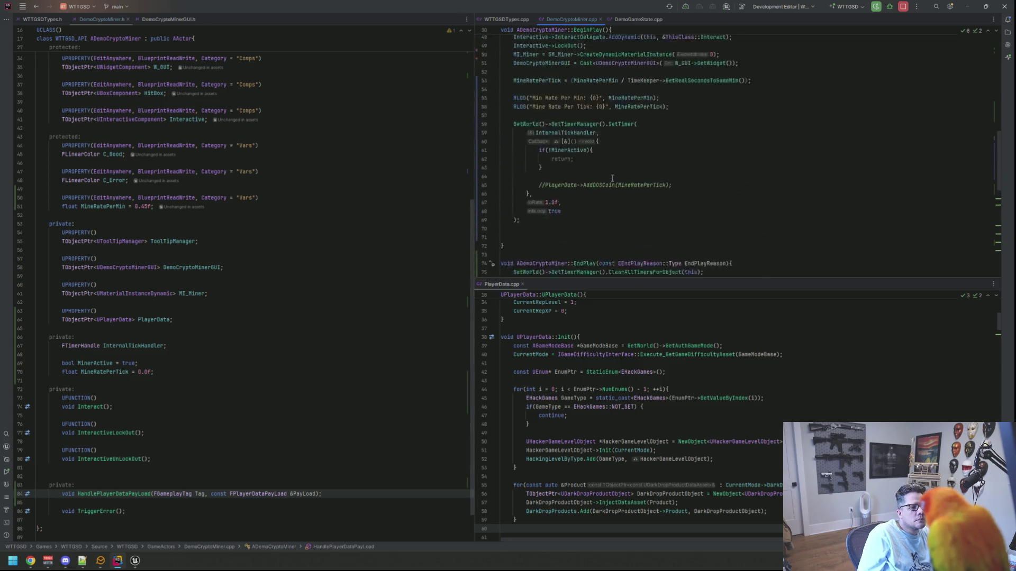
{"action": "mouse_move", "coordinate": [535, 268]}
{"action": "left_mouse_down"}
{"action": "mouse_move", "coordinate": [481, 141]}
{"action": "mouse_move", "coordinate": [514, 133]}
{"action": "left_mouse_up"}
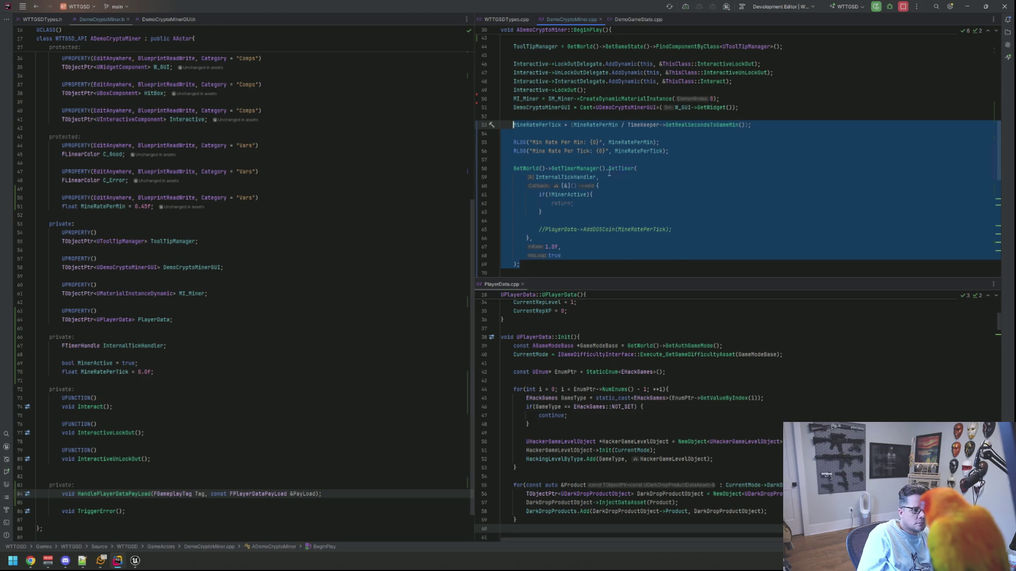
Step: Move the mine-rate and mining timer code from BeginPlay into HandlePlayerDataPayLoad
{"action": "key", "text": "ctrl+x"}
{"action": "scroll", "coordinate": [603, 190], "scroll_direction": "down", "scroll_amount": 10}
{"action": "left_click", "coordinate": [617, 151]}
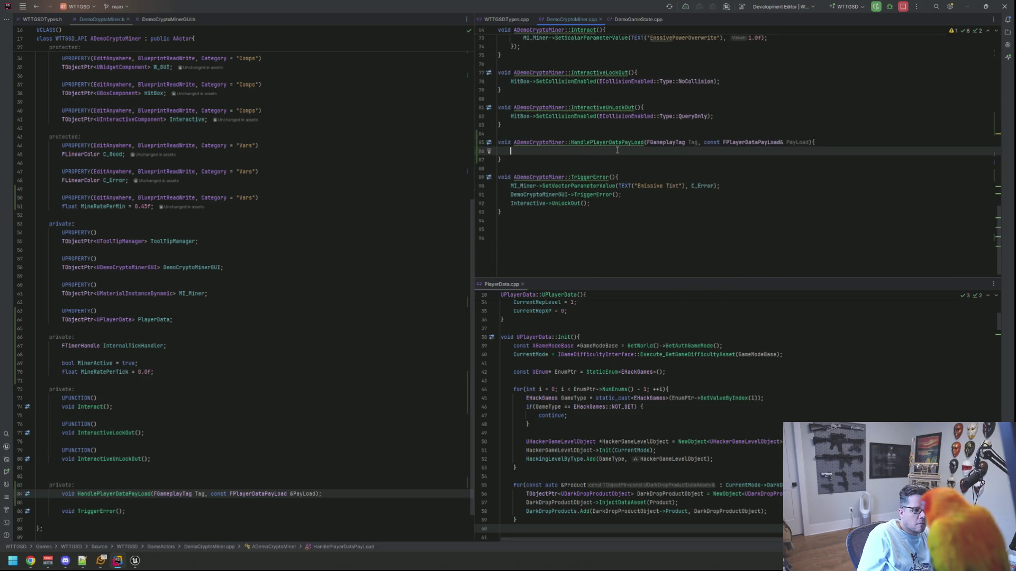
{"action": "key", "text": "Return"}
{"action": "key", "text": "Return"}
{"action": "key", "text": "ctrl+v"}
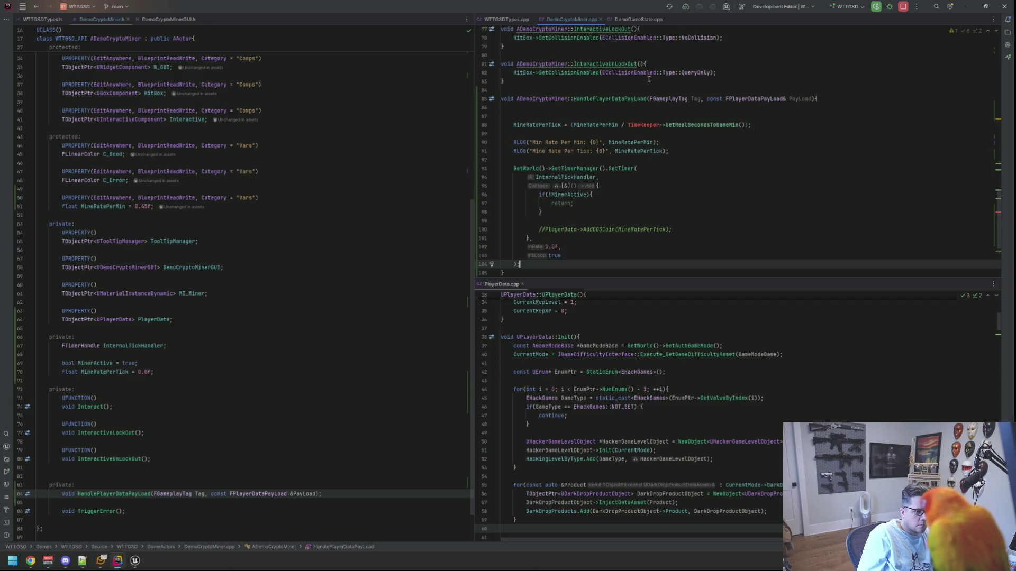
Step: Move the GameStateBase and PlayerData lookup lines into HandlePlayerDataPayLoad
{"action": "scroll", "coordinate": [643, 137], "scroll_direction": "up", "scroll_amount": 20}
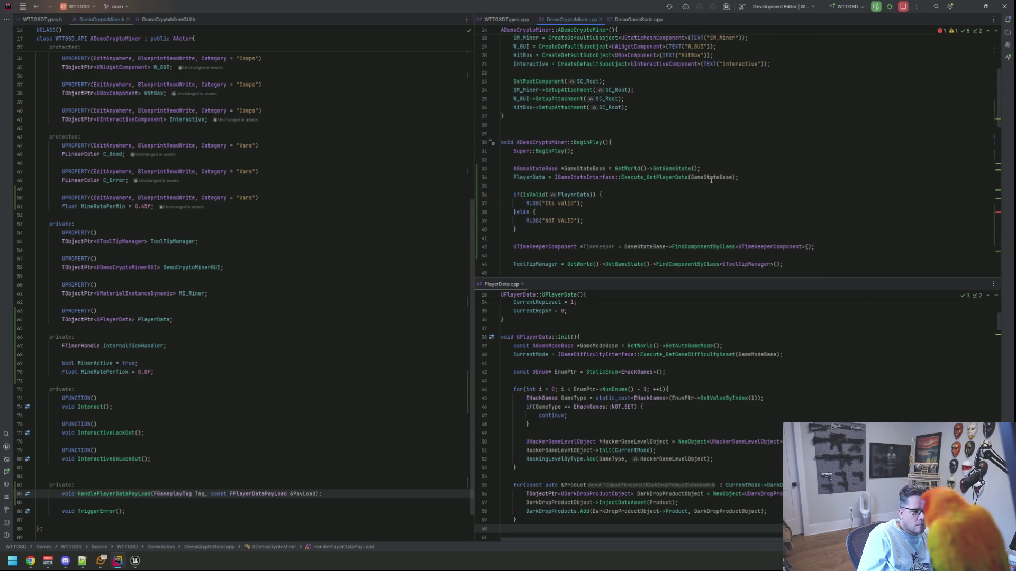
{"action": "left_click_drag", "start_coordinate": [742, 175], "coordinate": [496, 171]}
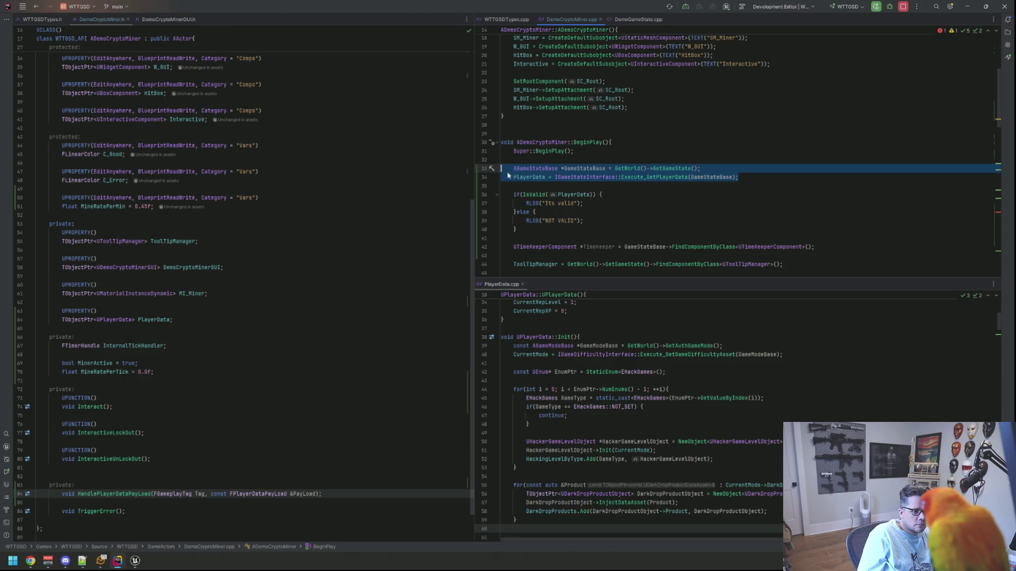
{"action": "key", "text": "BackSpace"}
{"action": "scroll", "coordinate": [597, 181], "scroll_direction": "down", "scroll_amount": 15}
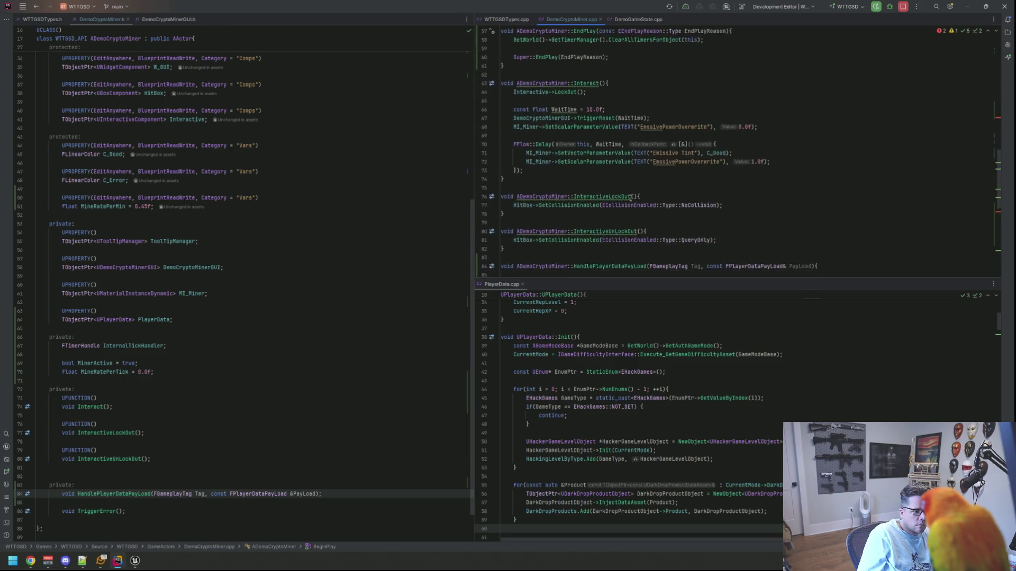
{"action": "left_click", "coordinate": [629, 151]}
{"action": "key", "text": "ctrl+v"}
Step: Cut the TimeKeeper declaration line out of BeginPlay
{"action": "scroll", "coordinate": [629, 144], "scroll_direction": "up", "scroll_amount": 10}
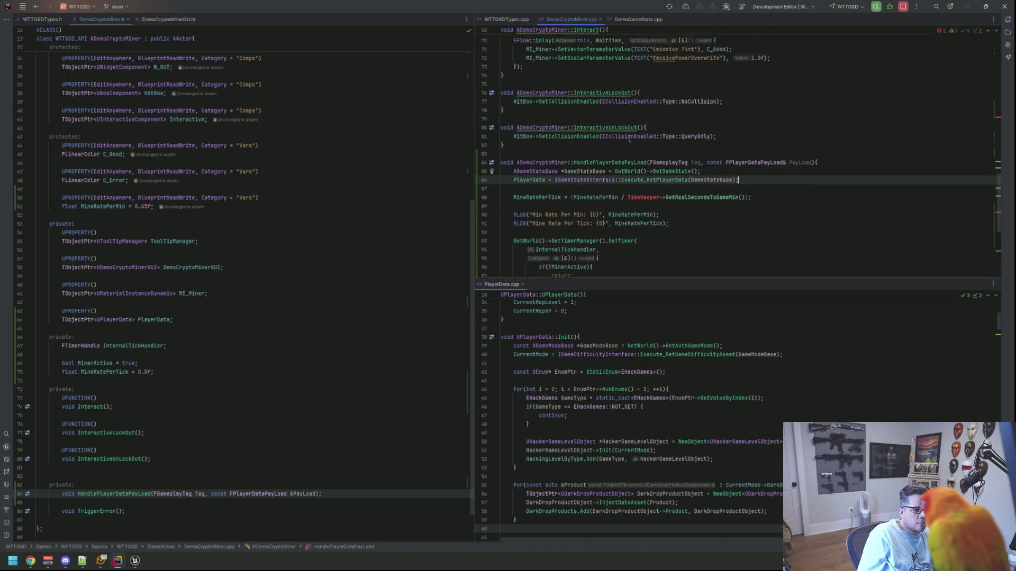
{"action": "scroll", "coordinate": [749, 201], "scroll_direction": "up", "scroll_amount": 4}
{"action": "left_click_drag", "start_coordinate": [813, 211], "coordinate": [519, 211]}
{"action": "key", "text": "ctrl+x"}
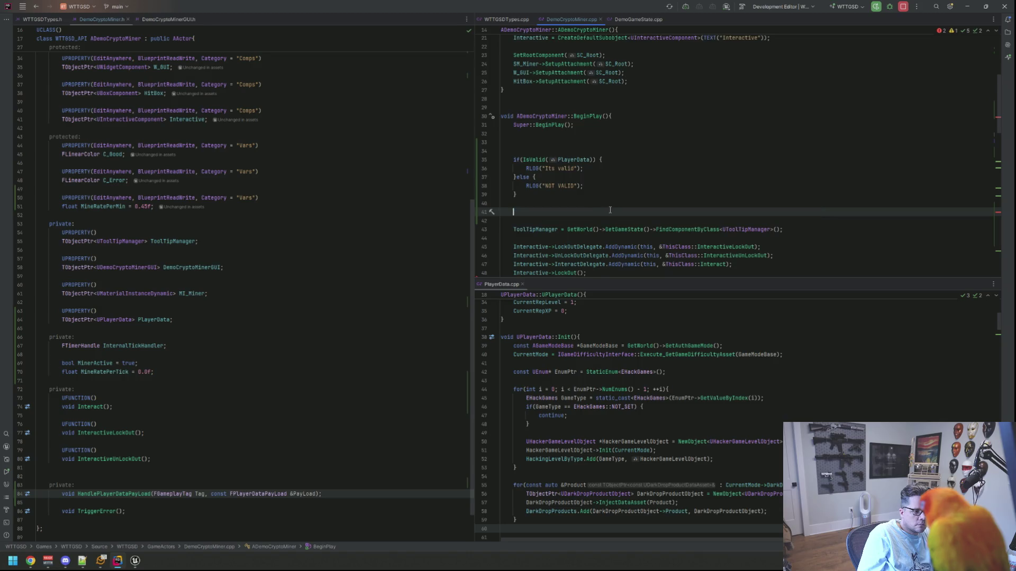
{"action": "scroll", "coordinate": [610, 167], "scroll_direction": "down", "scroll_amount": 15}
{"action": "left_click", "coordinate": [611, 159]}
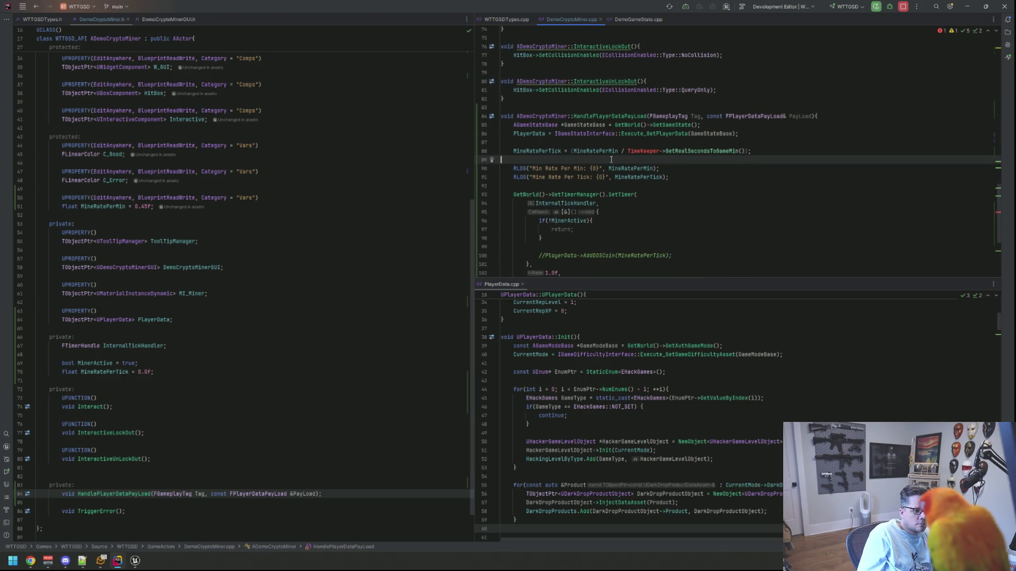
Step: Paste the TimeKeeper declaration into the handler and drop the old PlayerData lookup line
{"action": "left_click", "coordinate": [642, 145]}
{"action": "key", "text": "ctrl+v"}
{"action": "key", "text": "Return"}
{"action": "key", "text": "Return"}
{"action": "left_click_drag", "start_coordinate": [741, 134], "coordinate": [482, 127]}
{"action": "key", "text": "ctrl+slash"}
{"action": "left_click", "coordinate": [760, 133]}
{"action": "key", "text": "Return"}
{"action": "key", "text": "Return"}
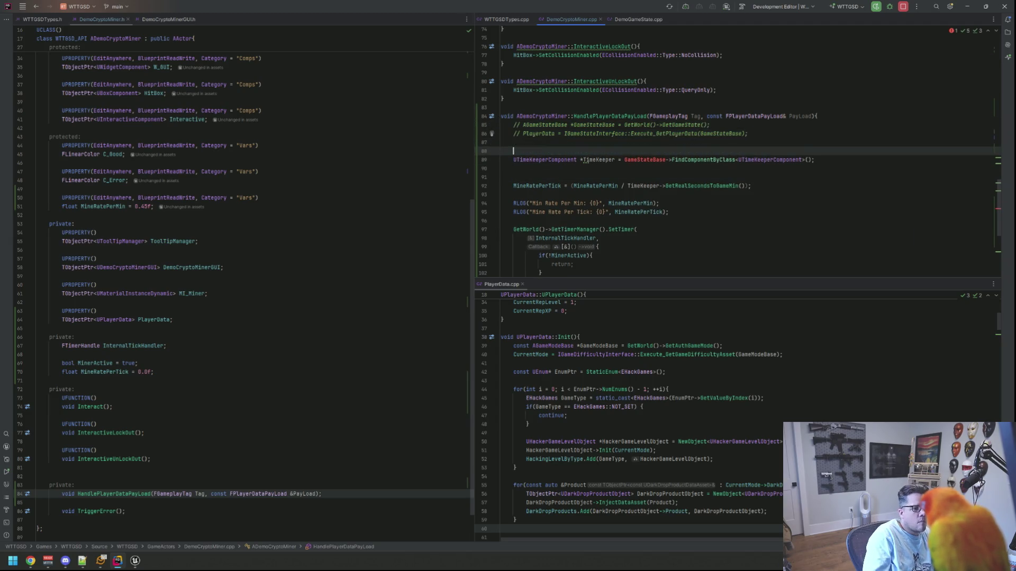
{"action": "key", "text": "Up"}
{"action": "key", "text": "Up"}
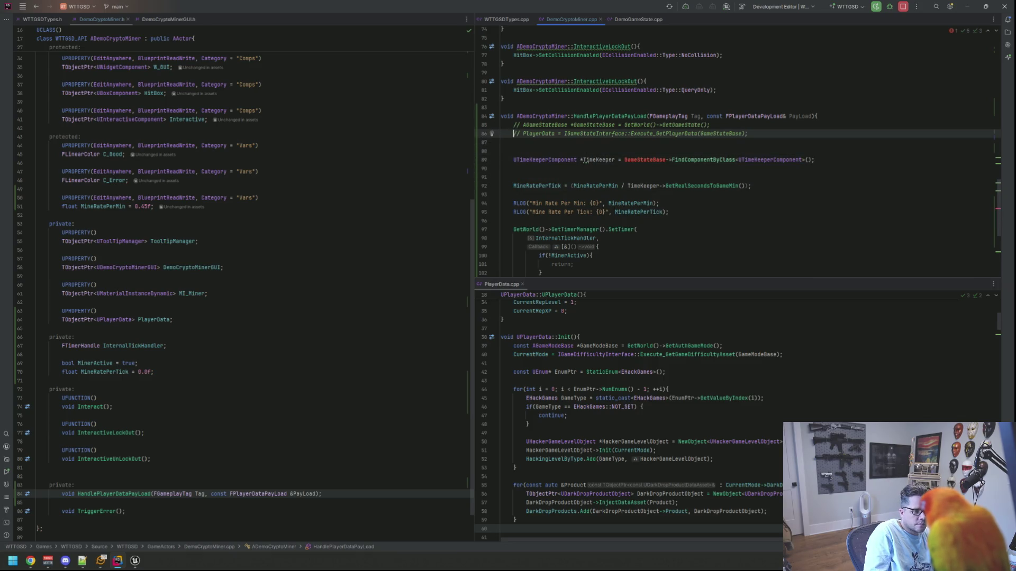
{"action": "key", "text": "shift+Home"}
{"action": "key", "text": "BackSpace"}
{"action": "key", "text": "Up"}
{"action": "key", "text": "Delete"}
{"action": "key", "text": "Delete"}
{"action": "key", "text": "Delete"}
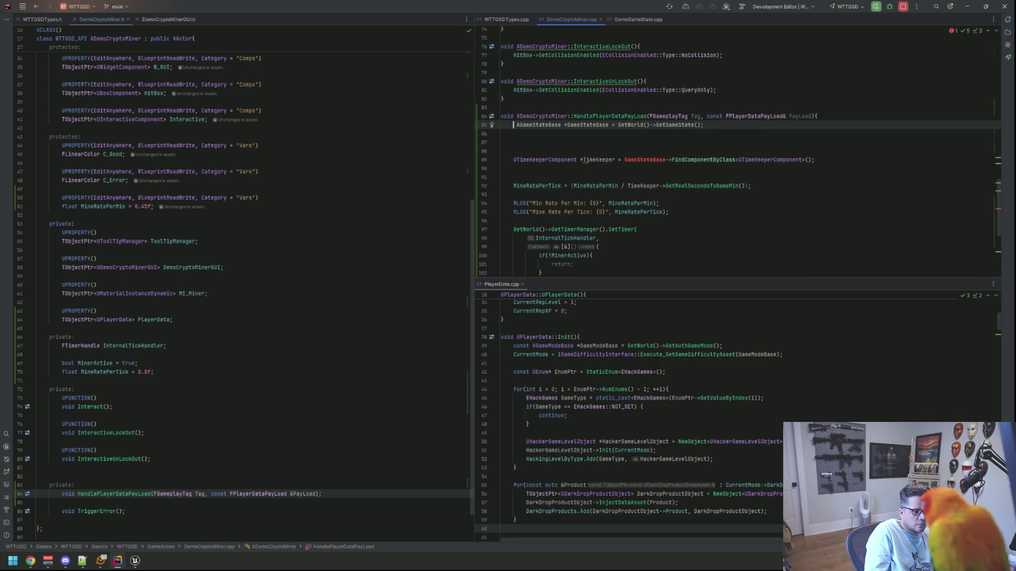
Step: Make the GameStateBase and TimeKeeper locals const and remove the blank lines
{"action": "type", "text": "const"}
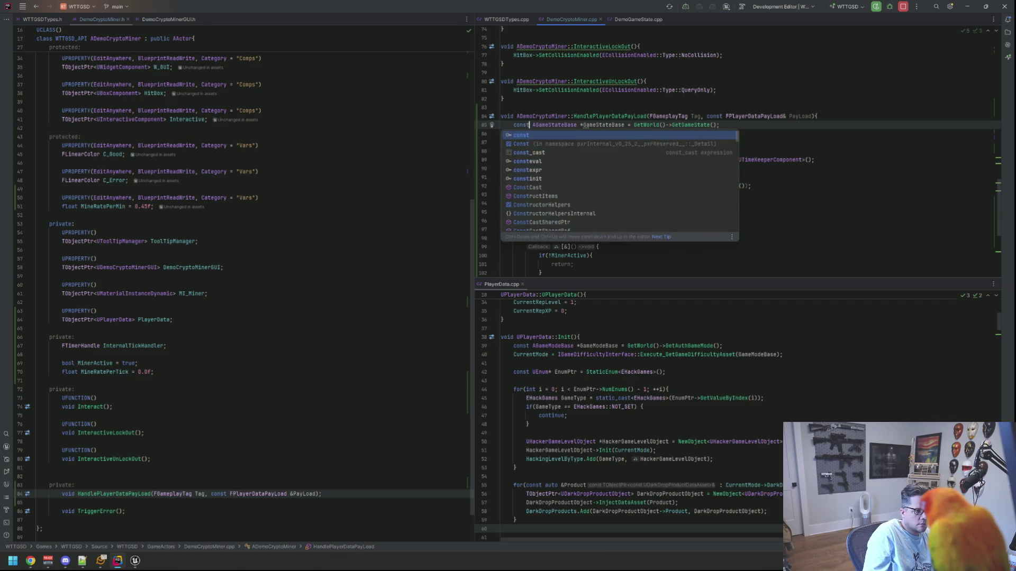
{"action": "key", "text": "Down"}
{"action": "key", "text": "Down"}
{"action": "key", "text": "Down"}
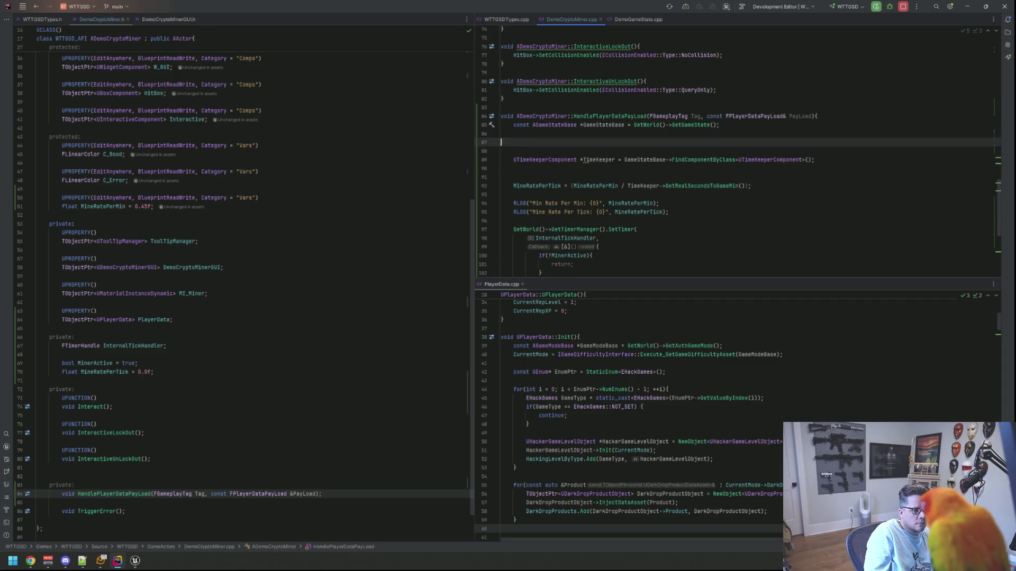
{"action": "key", "text": "Up"}
{"action": "key", "text": "Up"}
{"action": "type", "text": "const"}
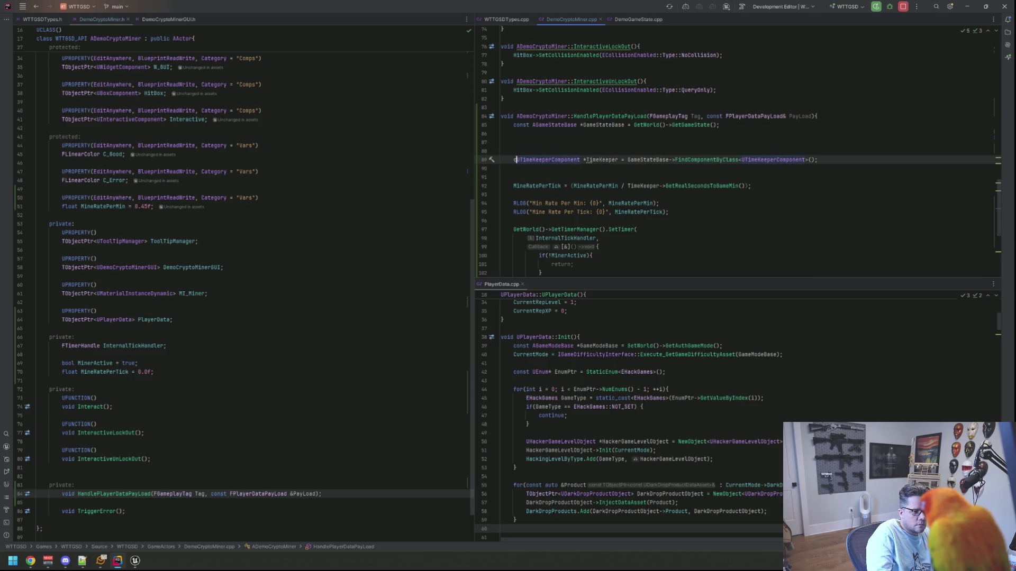
{"action": "key", "text": "Up"}
{"action": "key", "text": "BackSpace"}
{"action": "key", "text": "BackSpace"}
{"action": "key", "text": "BackSpace"}
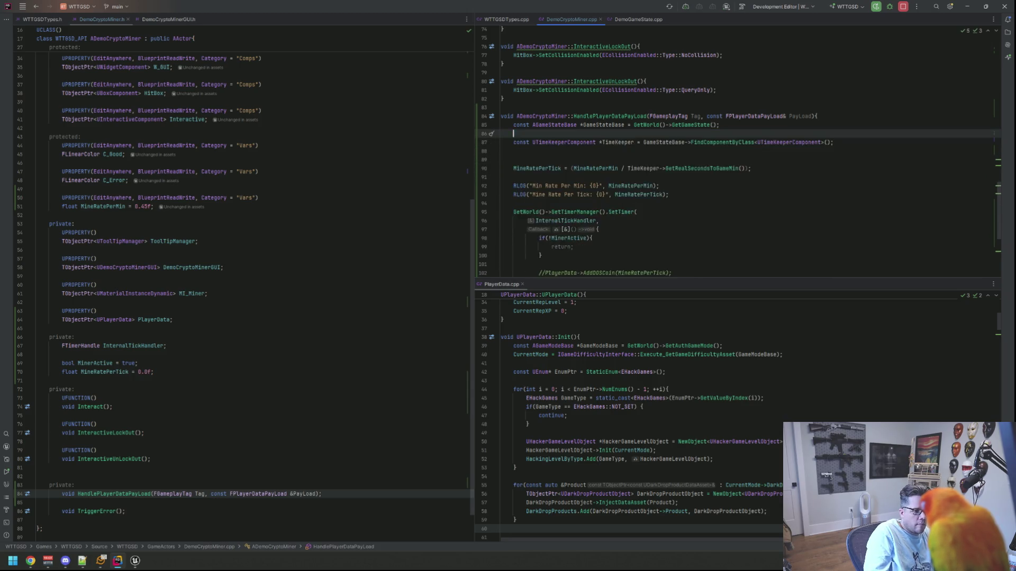
Step: Add PlayerData = PayLoad.PlayerData; after the TimeKeeper line and tidy spacing before MineRatePerTick
{"action": "left_click", "coordinate": [817, 115]}
{"action": "key", "text": "Down"}
{"action": "key", "text": "Down"}
{"action": "key", "text": "End"}
{"action": "key", "text": "Return"}
{"action": "type", "text": "layerData = Pay"}
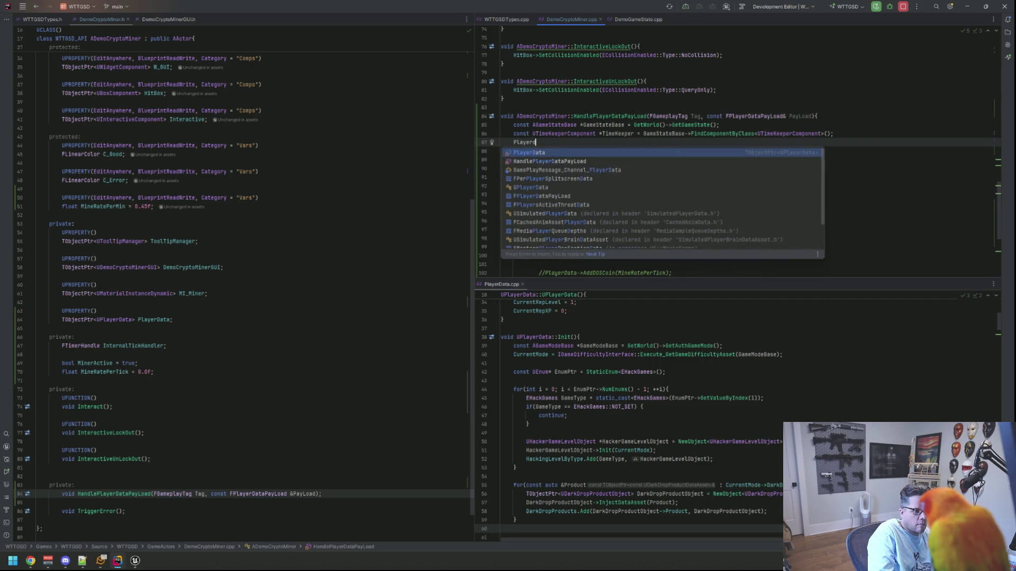
{"action": "key", "text": "Return"}
{"action": "type", "text": "."}
{"action": "key", "text": "Return"}
{"action": "type", "text": ";"}
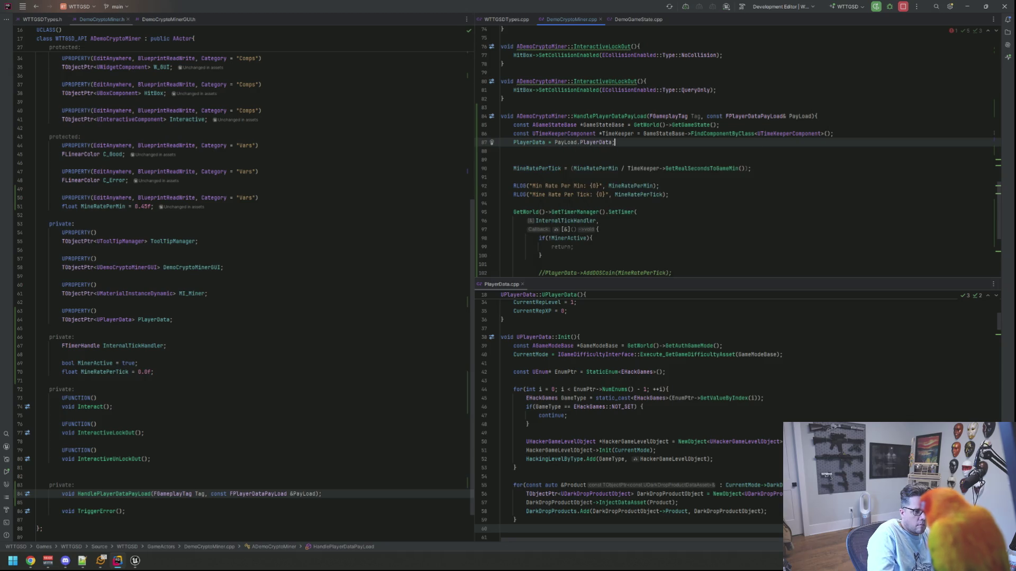
{"action": "key", "text": "Down"}
{"action": "key", "text": "Down"}
{"action": "key", "text": "Down"}
{"action": "key", "text": "Up"}
{"action": "key", "text": "Up"}
{"action": "key", "text": "Delete"}
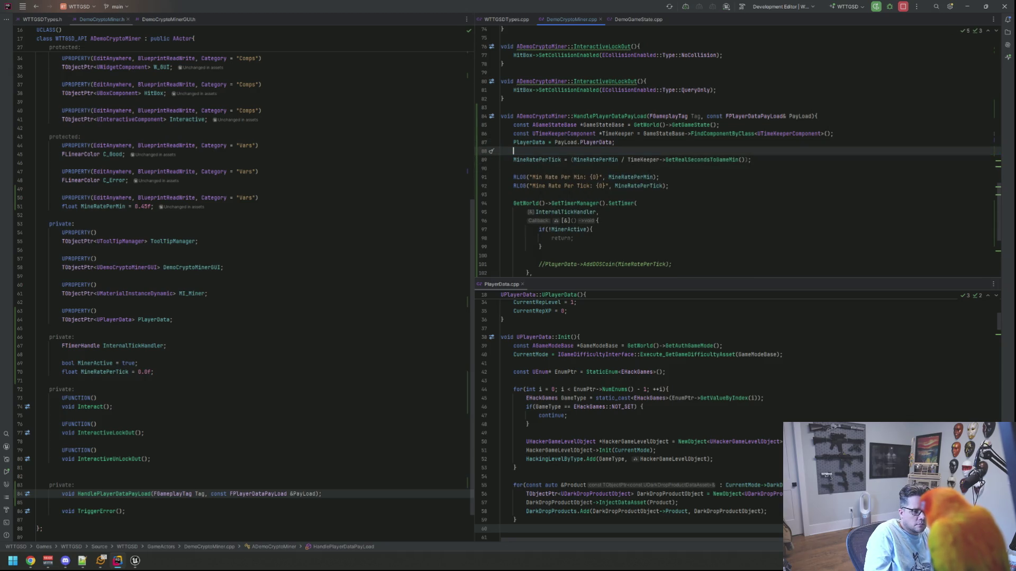
{"action": "key", "text": "Delete"}
Step: Uncomment the AddDOSCoin call in the timer and delete the trailing empty lines
{"action": "key", "text": "Down"}
{"action": "key", "text": "Down"}
{"action": "key", "text": "Down"}
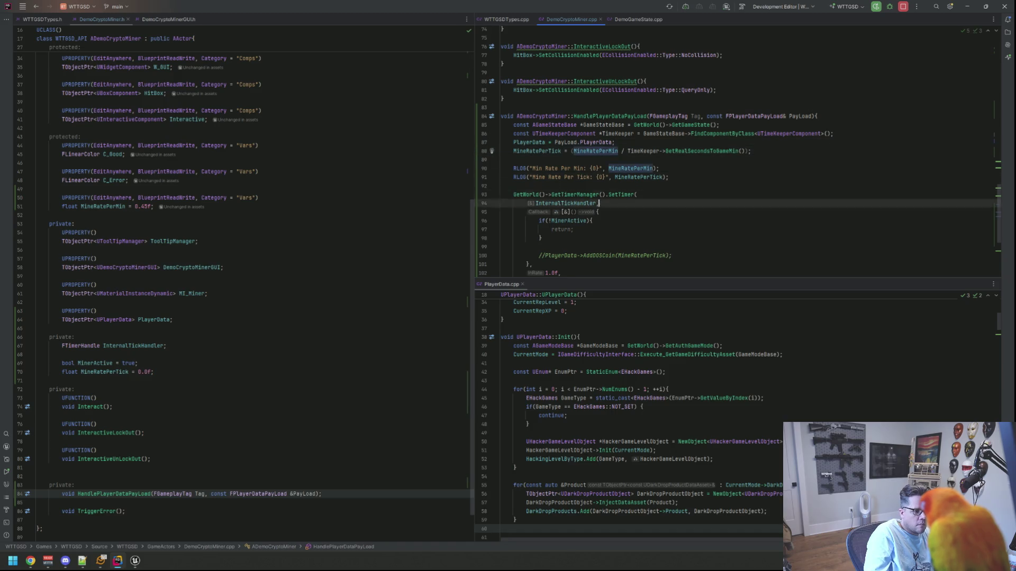
{"action": "key", "text": "Up"}
{"action": "key", "text": "Up"}
{"action": "key", "text": "Up"}
{"action": "key", "text": "End"}
{"action": "key", "text": "ctrl+slash"}
{"action": "key", "text": "Down"}
{"action": "key", "text": "Down"}
{"action": "key", "text": "Down"}
{"action": "key", "text": "BackSpace"}
{"action": "key", "text": "BackSpace"}
{"action": "key", "text": "BackSpace"}
{"action": "key", "text": "Up"}
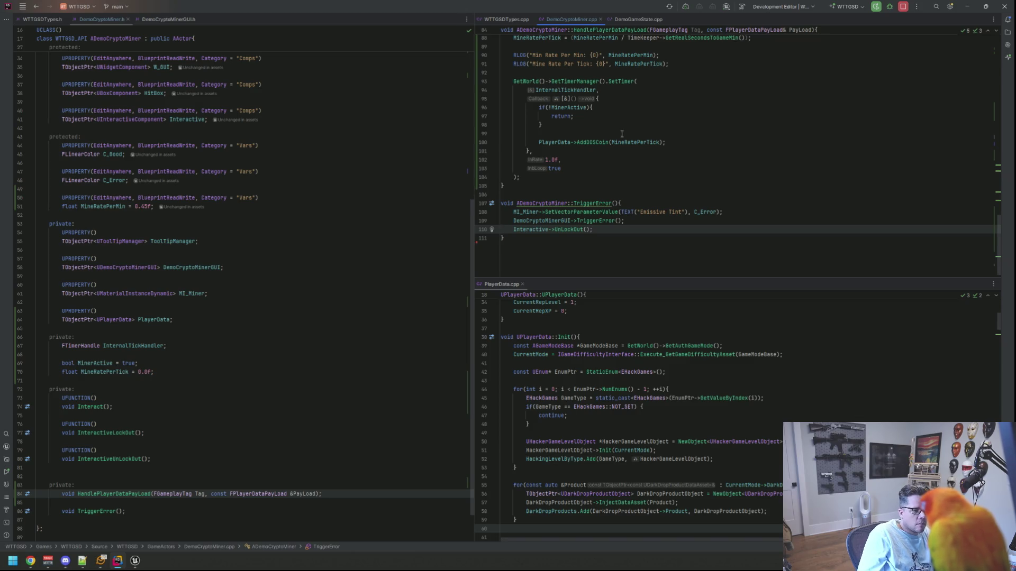
{"action": "scroll", "coordinate": [616, 145], "scroll_direction": "up", "scroll_amount": 20}
Step: Start typing a 'using namespace' line below DemoCryptoMiner.cpp's #include list
{"action": "left_click", "coordinate": [586, 133]}
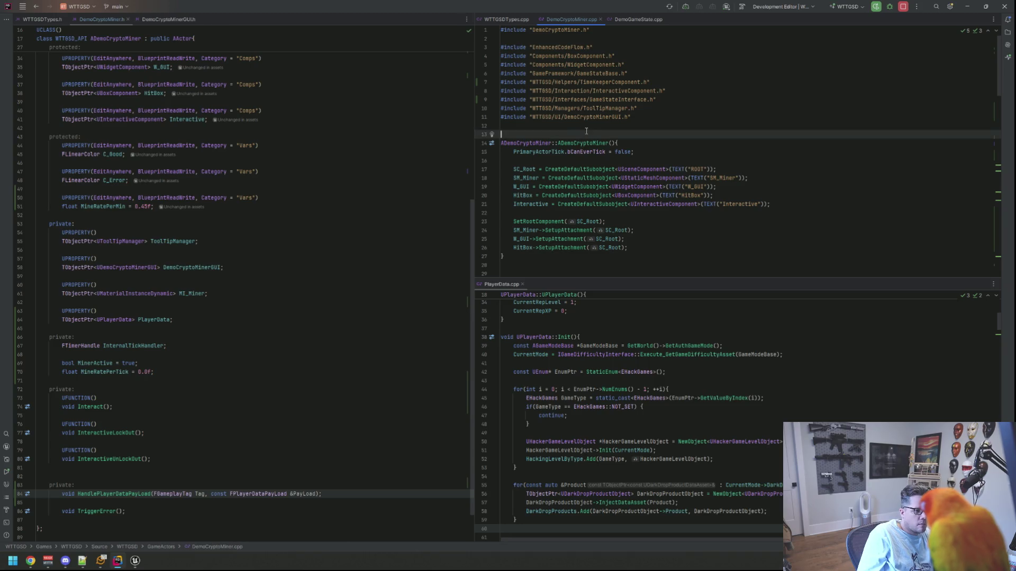
{"action": "key", "text": "Return"}
{"action": "type", "text": "using na"}
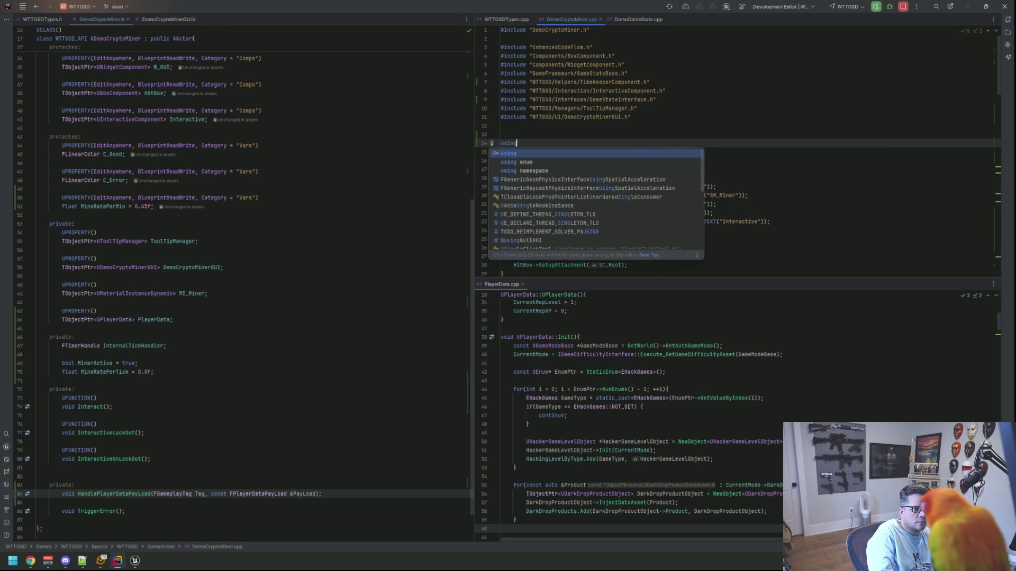
{"action": "key", "text": "Return"}
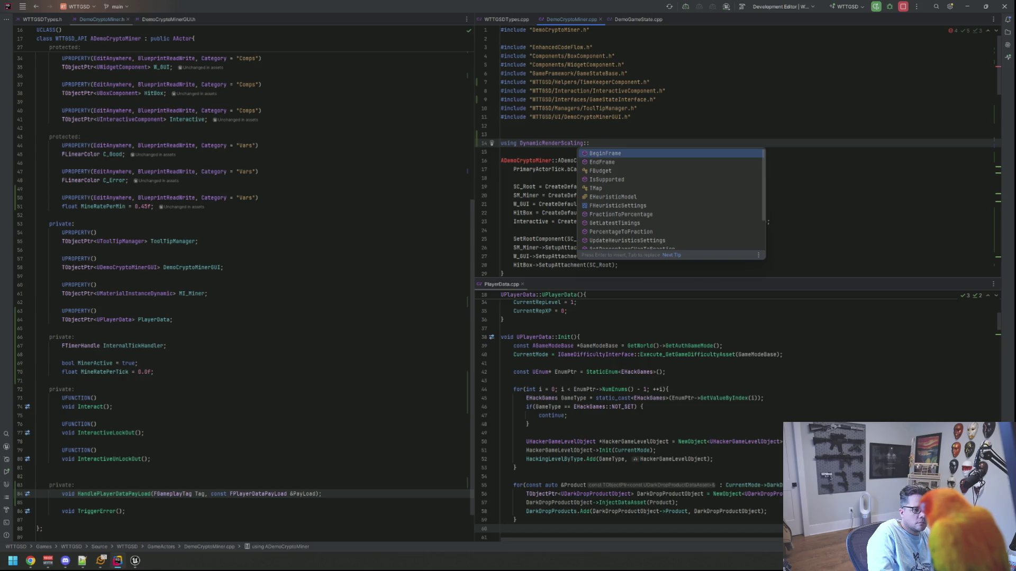
{"action": "key", "text": "ctrl+z"}
{"action": "type", "text": "me"}
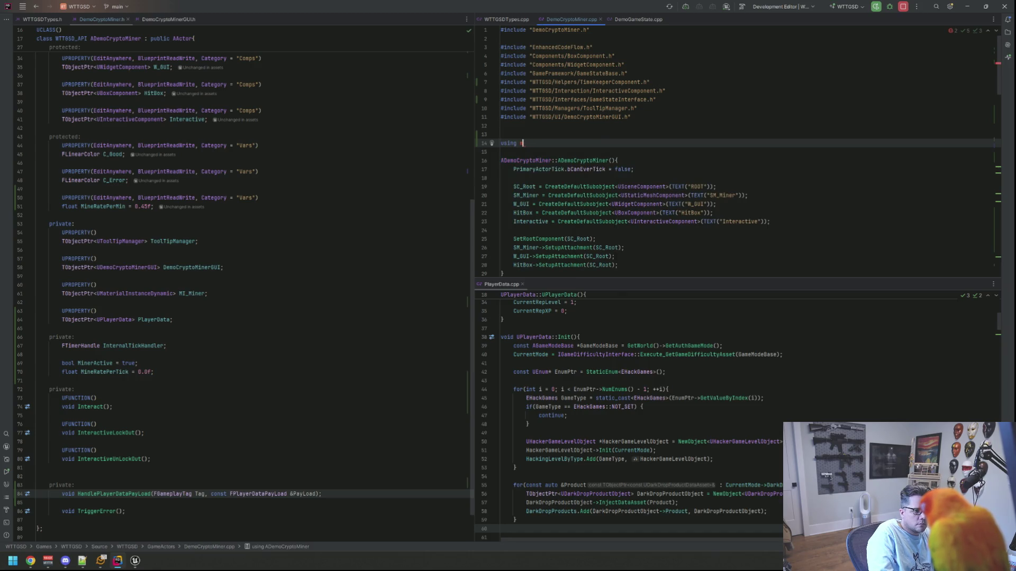
{"action": "type", "text": "amssp"}
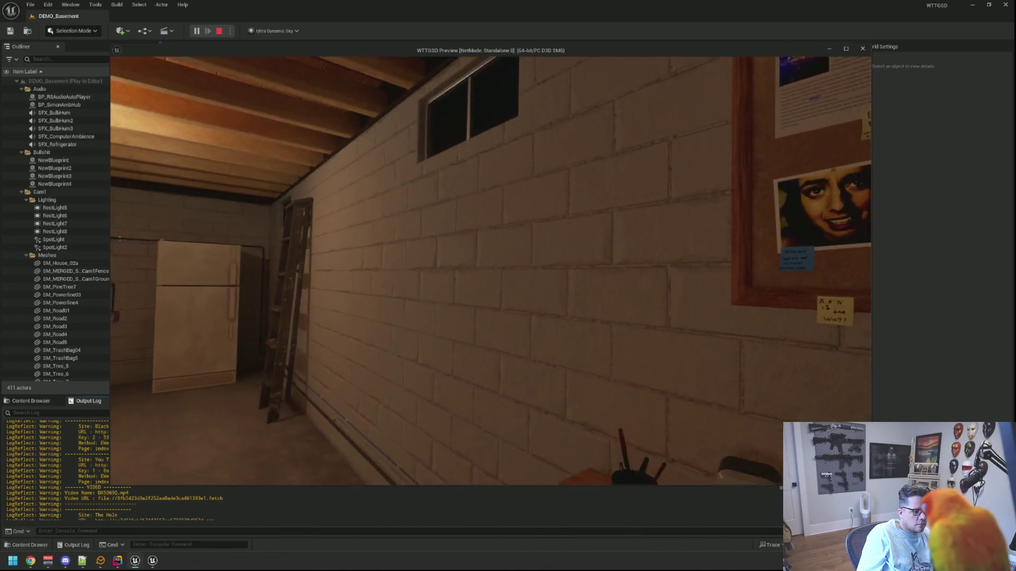
Step: Sit at the in-game desk computer, get back up, and stop the play session
{"action": "left_click", "coordinate": [490, 270]}
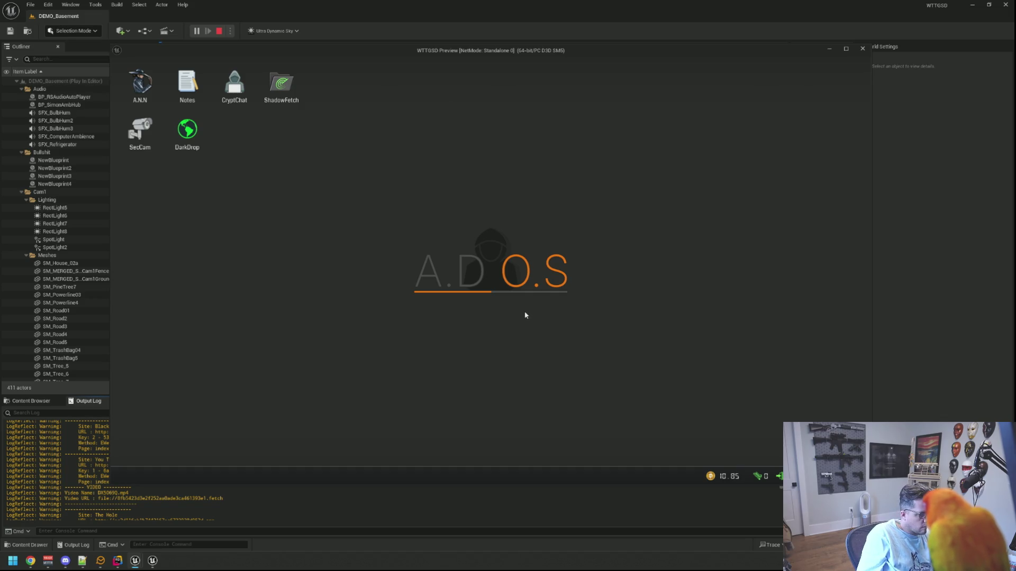
{"action": "right_click", "coordinate": [525, 315]}
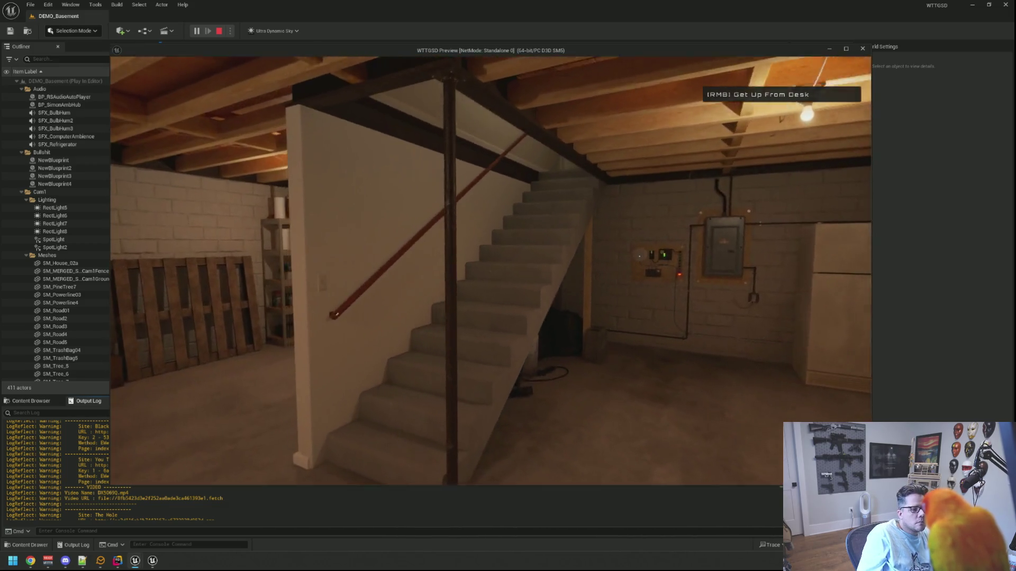
{"action": "right_click", "coordinate": [491, 270]}
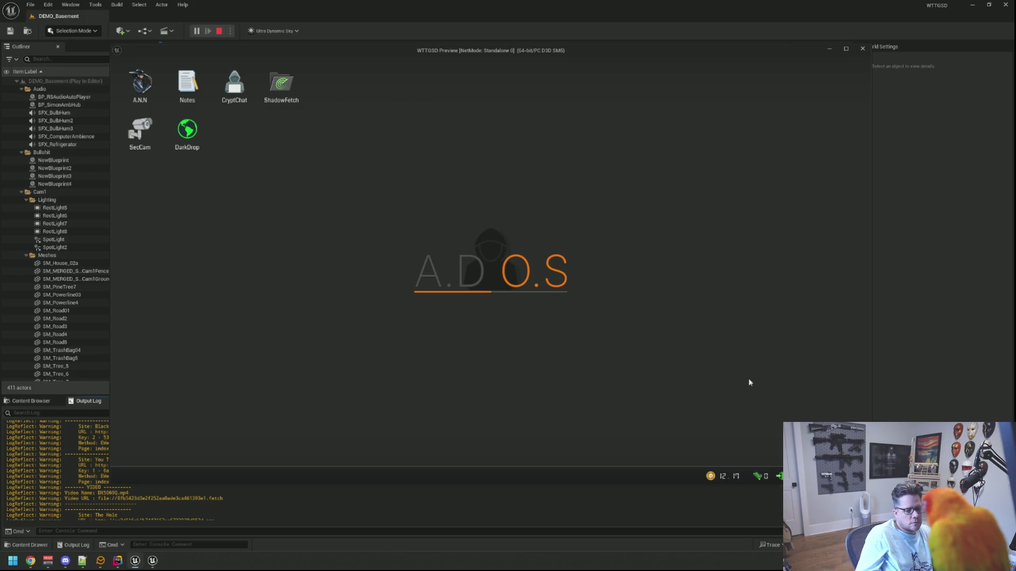
{"action": "key", "text": "Escape"}
Step: Pan the WBP_DemoCryptoMinerGUI designer canvas and resize its window wider and shorter
{"action": "left_click_drag", "start_coordinate": [528, 263], "coordinate": [532, 233]}
{"action": "mouse_move", "coordinate": [771, 461]}
{"action": "left_mouse_down"}
{"action": "mouse_move", "coordinate": [810, 365]}
{"action": "mouse_move", "coordinate": [837, 378]}
{"action": "left_mouse_up"}
{"action": "mouse_move", "coordinate": [558, 236]}
{"action": "left_mouse_down"}
{"action": "mouse_move", "coordinate": [557, 218]}
{"action": "mouse_move", "coordinate": [529, 206]}
{"action": "mouse_move", "coordinate": [558, 211]}
{"action": "mouse_move", "coordinate": [558, 223]}
{"action": "mouse_move", "coordinate": [550, 210]}
{"action": "left_mouse_up"}
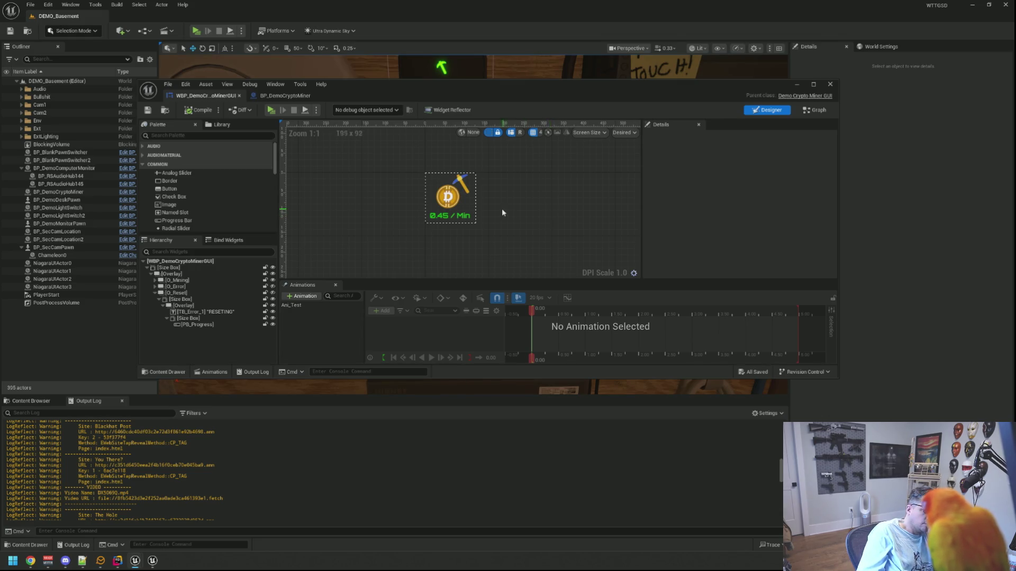
{"action": "scroll", "coordinate": [516, 195], "scroll_direction": "down", "scroll_amount": 1}
{"action": "left_click_drag", "start_coordinate": [518, 199], "coordinate": [517, 194]}
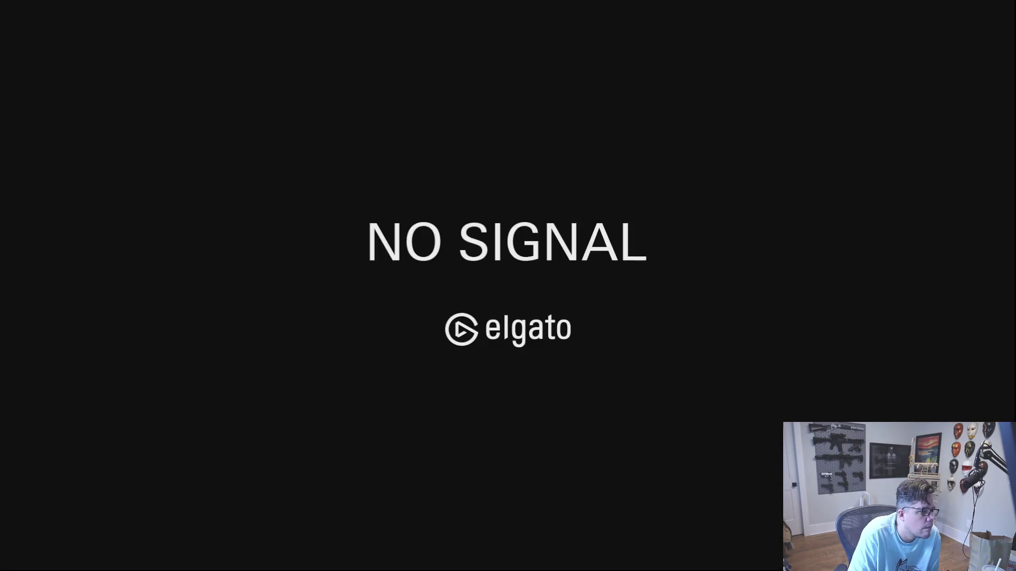
Step: Switch the YouTube video 'I Built a $20,000 Military Router for $106.23' to theater mode
{"action": "key", "text": "t"}
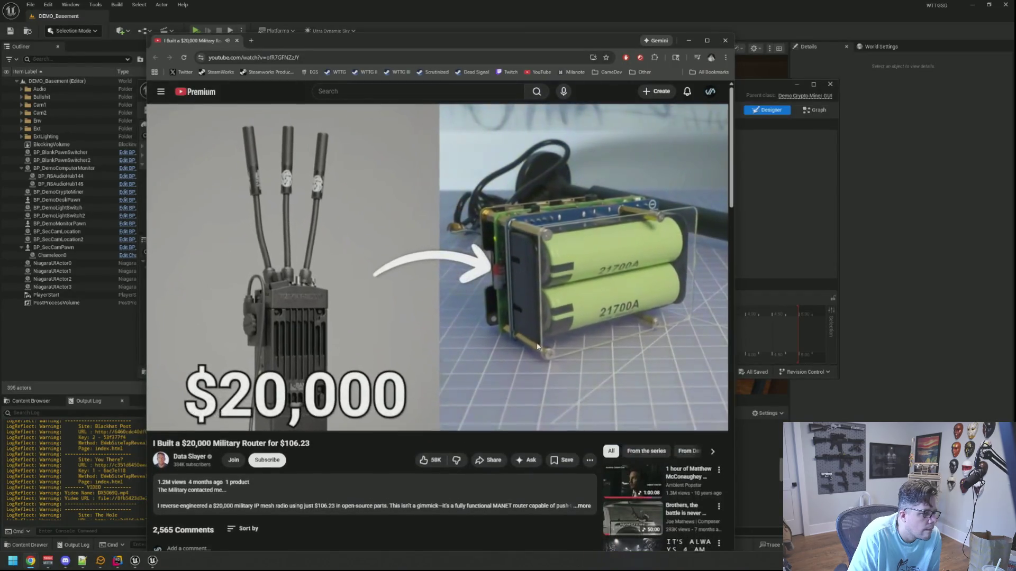
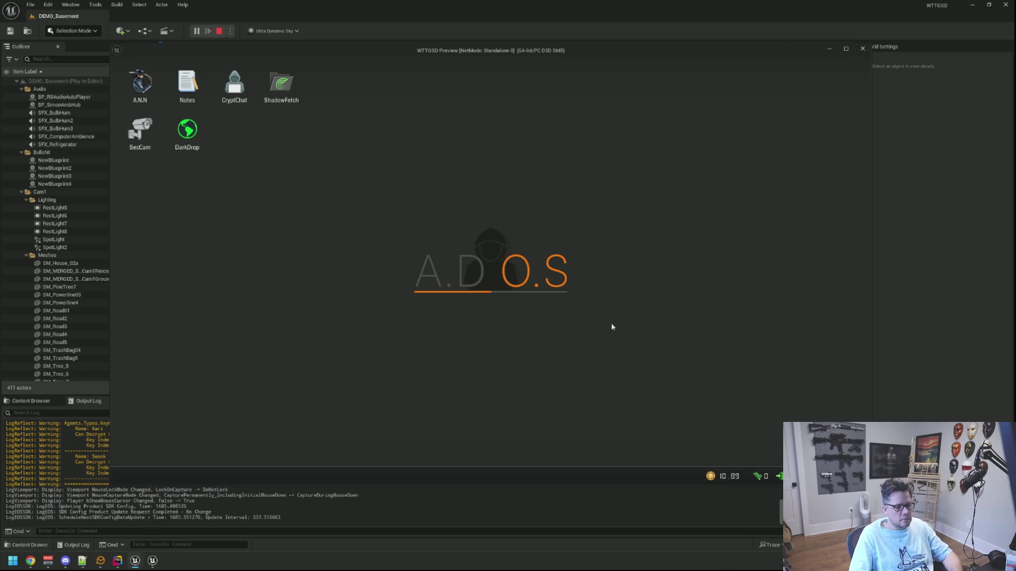
Step: Stop the play session and open BP_DemoGameState in the full Blueprint editor
{"action": "key", "text": "Escape"}
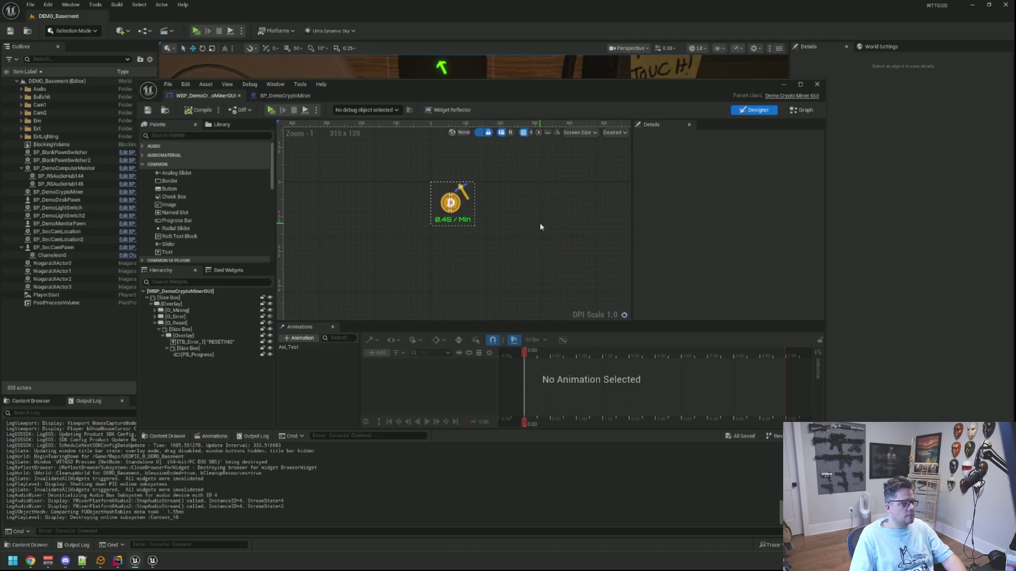
{"action": "key", "text": "ctrl+p"}
{"action": "type", "text": "DemoGame"}
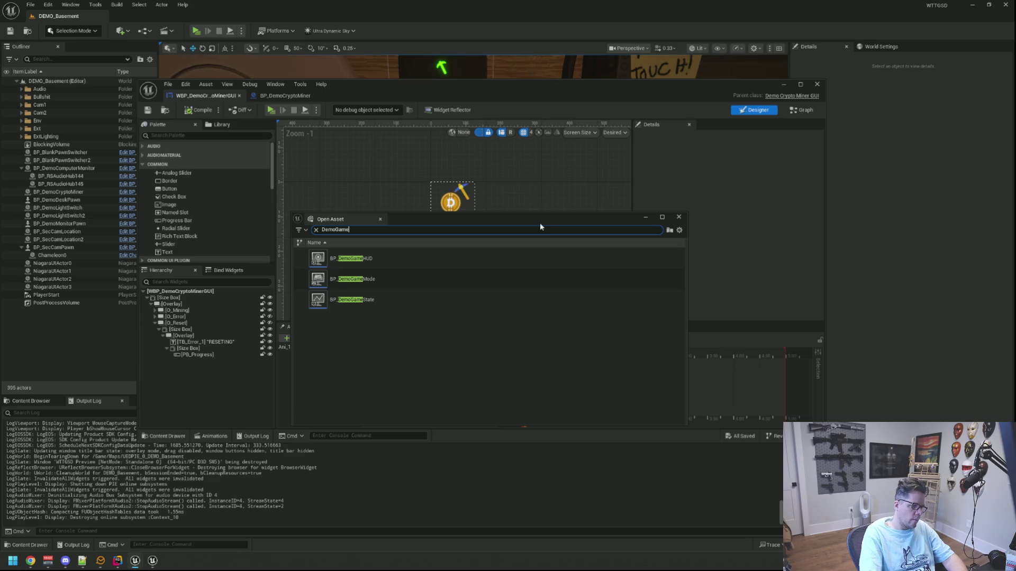
{"action": "double_click", "coordinate": [396, 305]}
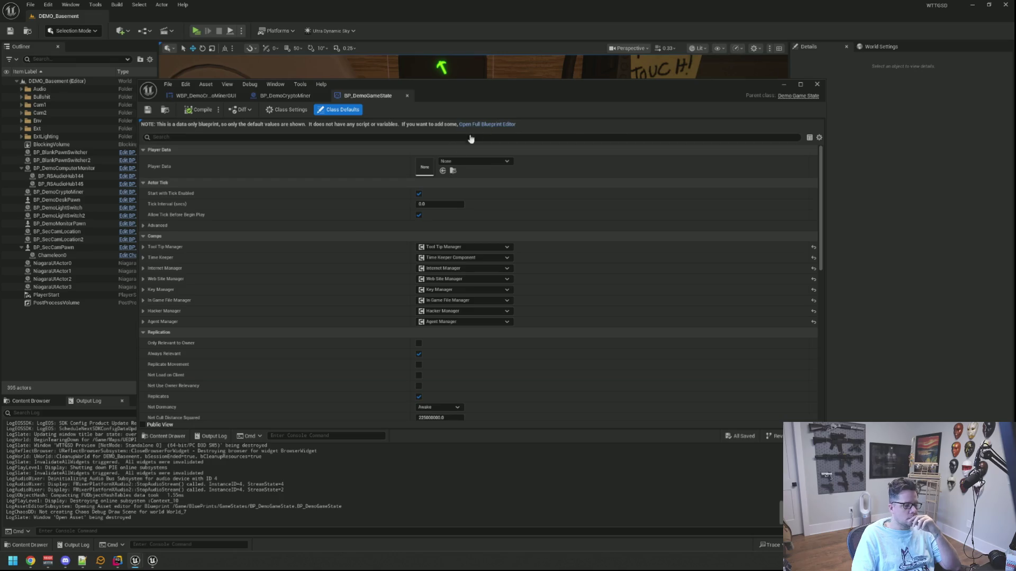
{"action": "left_click", "coordinate": [484, 124]}
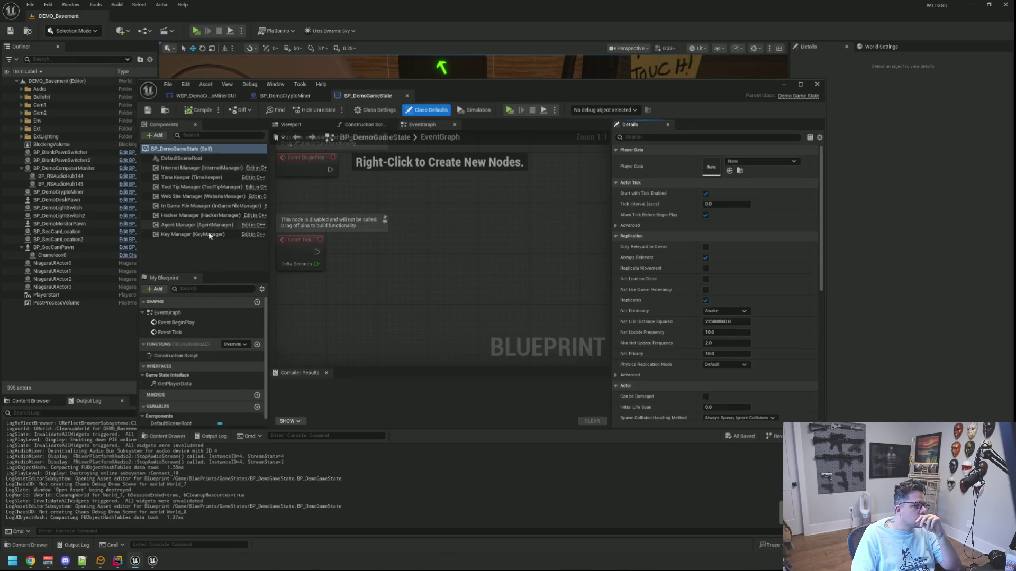
Step: Review the Key, Web Site, In Game File, Tool Tip and Time Keeper manager components, then close DemoGameState
{"action": "left_click", "coordinate": [209, 236]}
{"action": "left_click", "coordinate": [211, 196]}
{"action": "left_click", "coordinate": [211, 206]}
{"action": "left_click", "coordinate": [216, 186]}
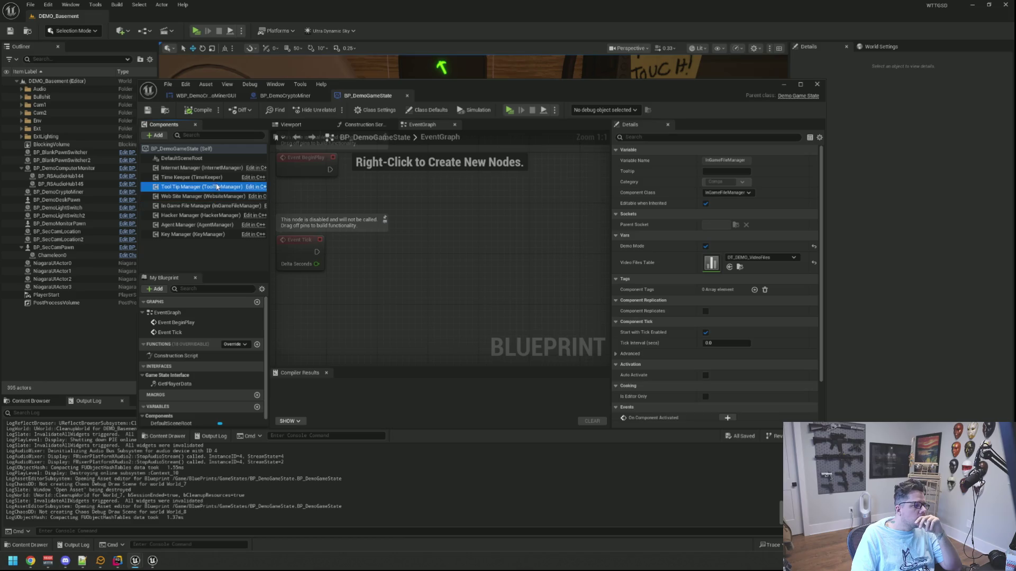
{"action": "left_click", "coordinate": [203, 234]}
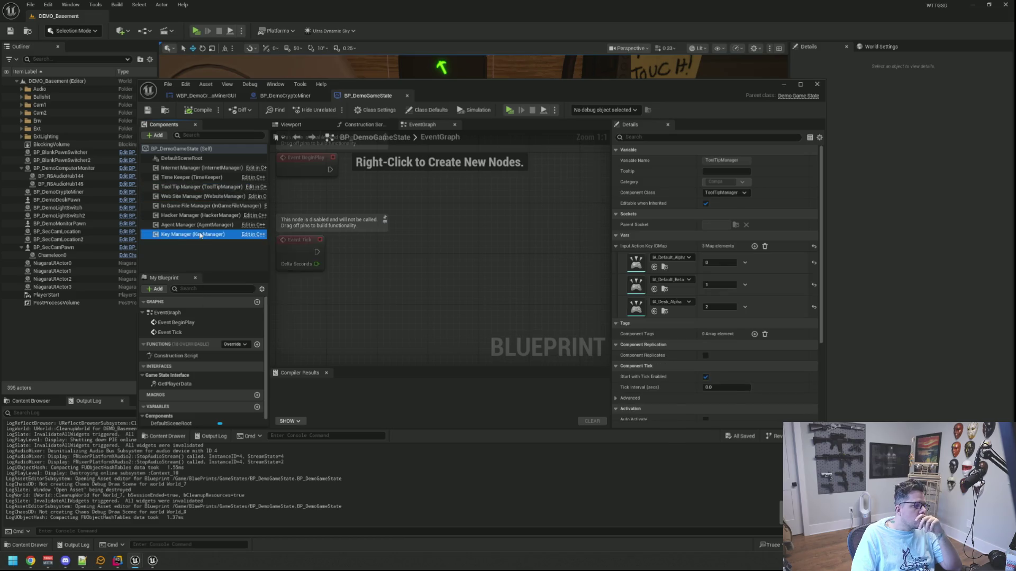
{"action": "left_click", "coordinate": [201, 177]}
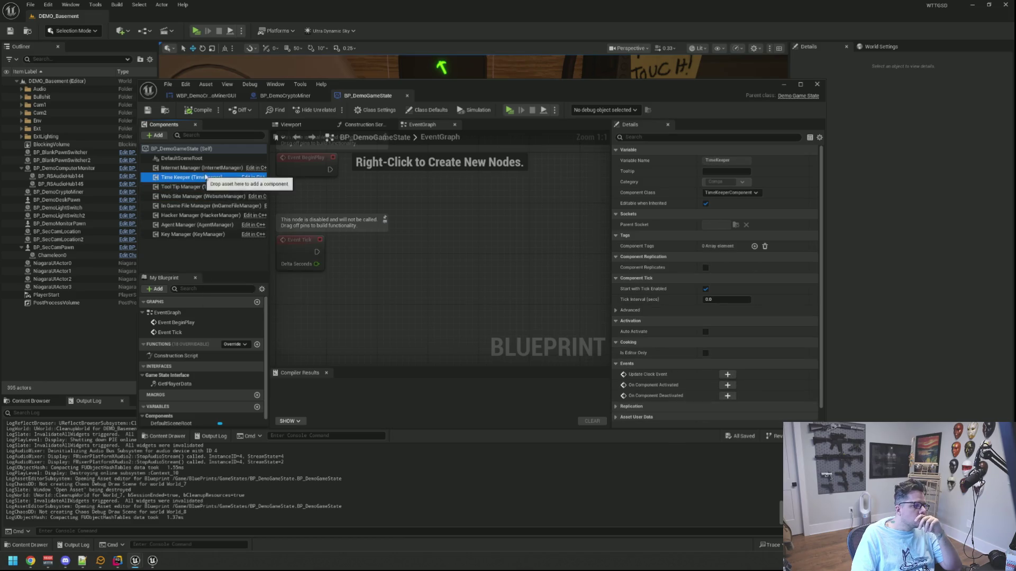
{"action": "left_click", "coordinate": [614, 236]}
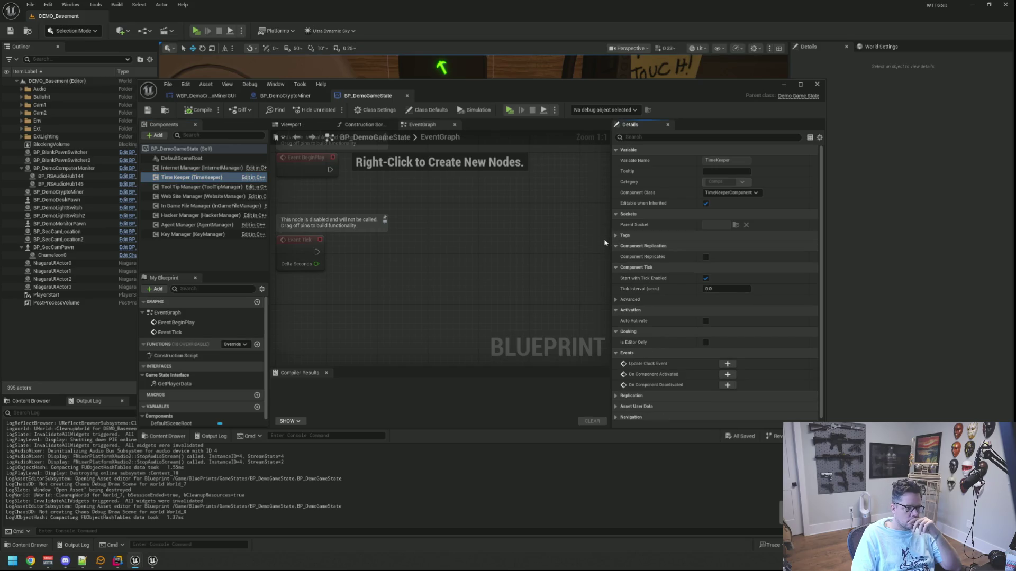
{"action": "left_click", "coordinate": [613, 238]}
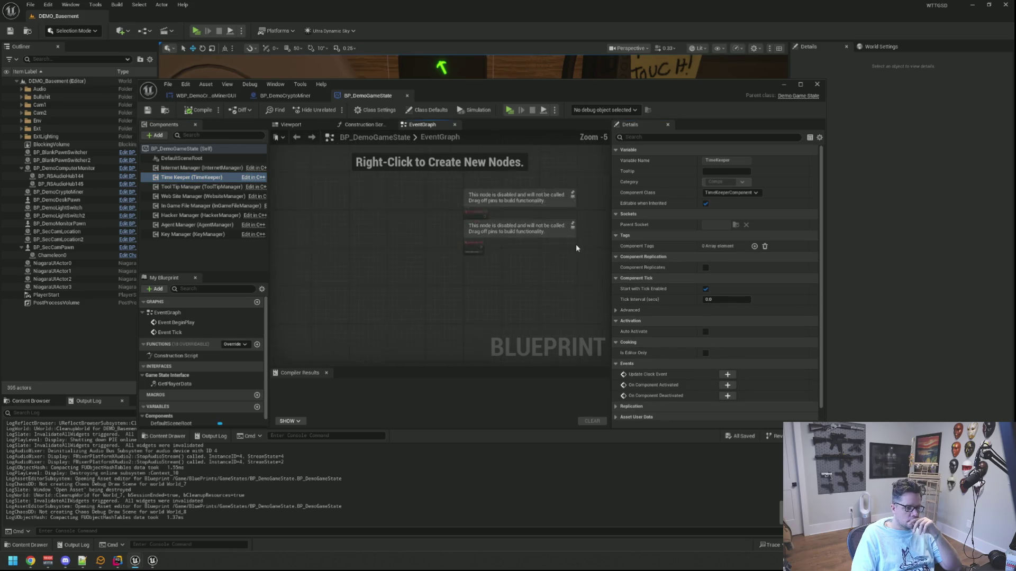
{"action": "left_click", "coordinate": [32, 401]}
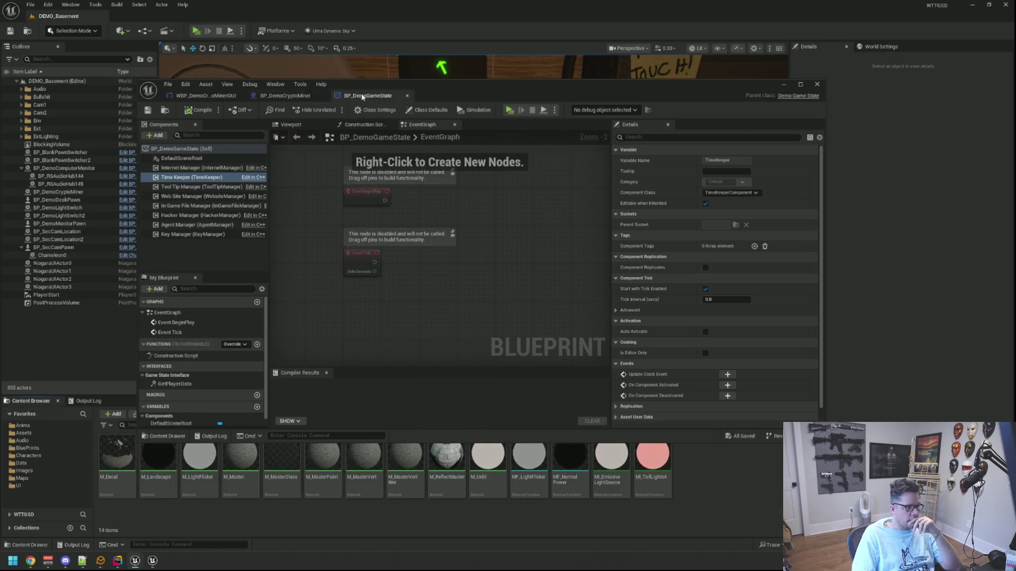
{"action": "left_click", "coordinate": [407, 95]}
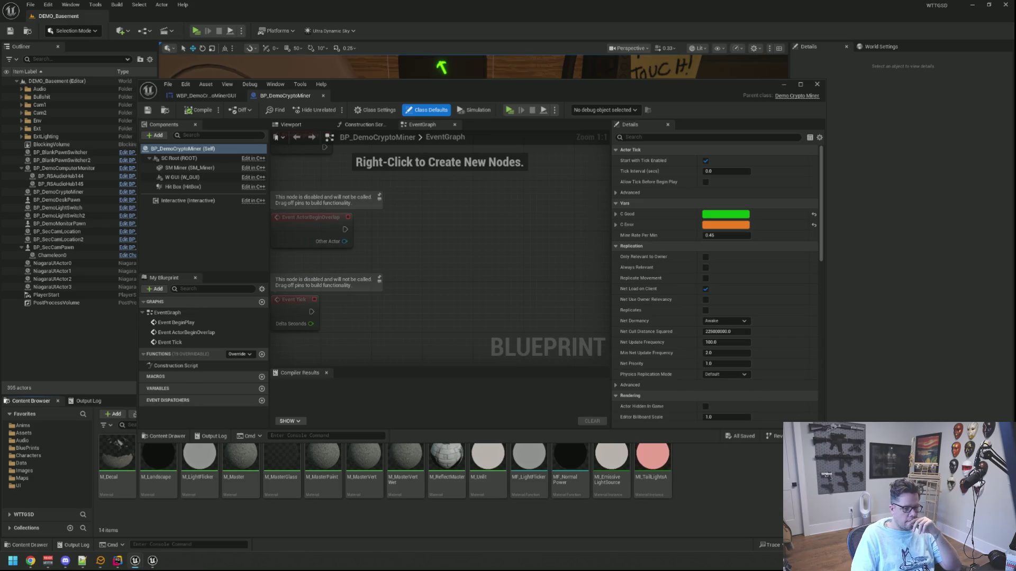
Step: Open DemoMode from Data > DataAssets > Difficulty, expand its Time settings, and start a play test
{"action": "left_click_drag", "start_coordinate": [824, 430], "coordinate": [807, 361]}
{"action": "left_click", "coordinate": [47, 463]}
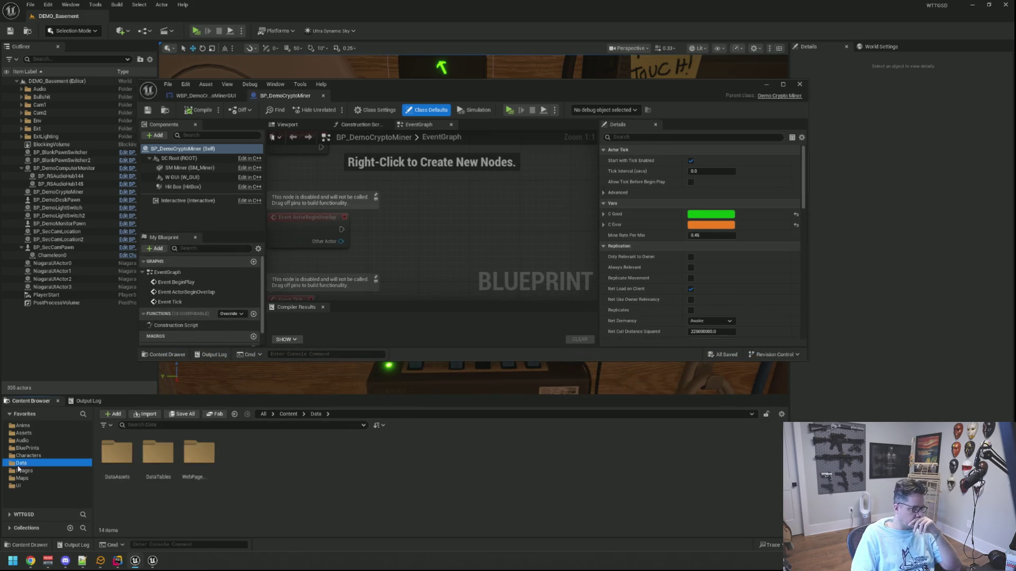
{"action": "double_click", "coordinate": [158, 452]}
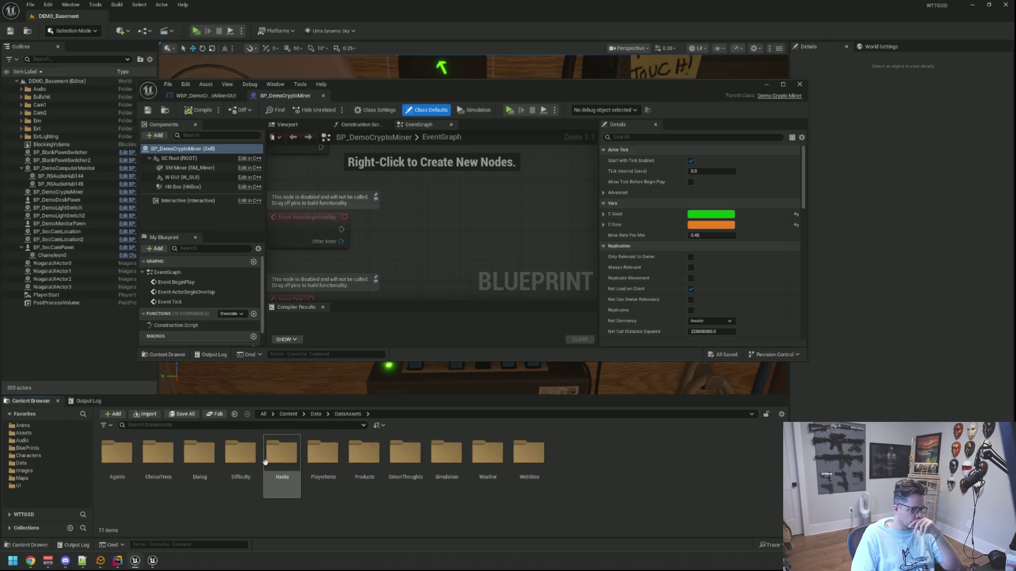
{"action": "double_click", "coordinate": [242, 453]}
{"action": "double_click", "coordinate": [117, 454]}
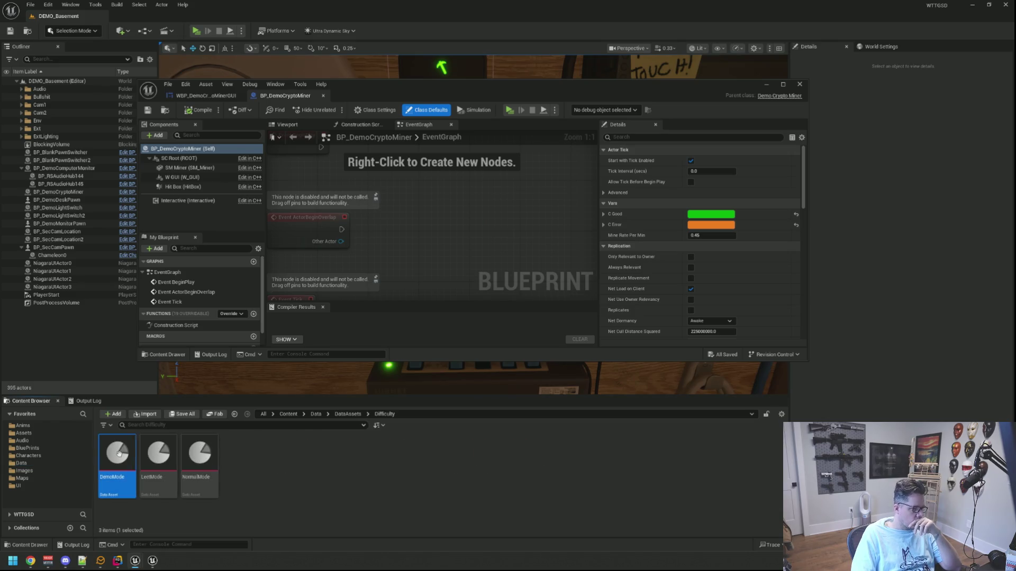
{"action": "left_click", "coordinate": [145, 192]}
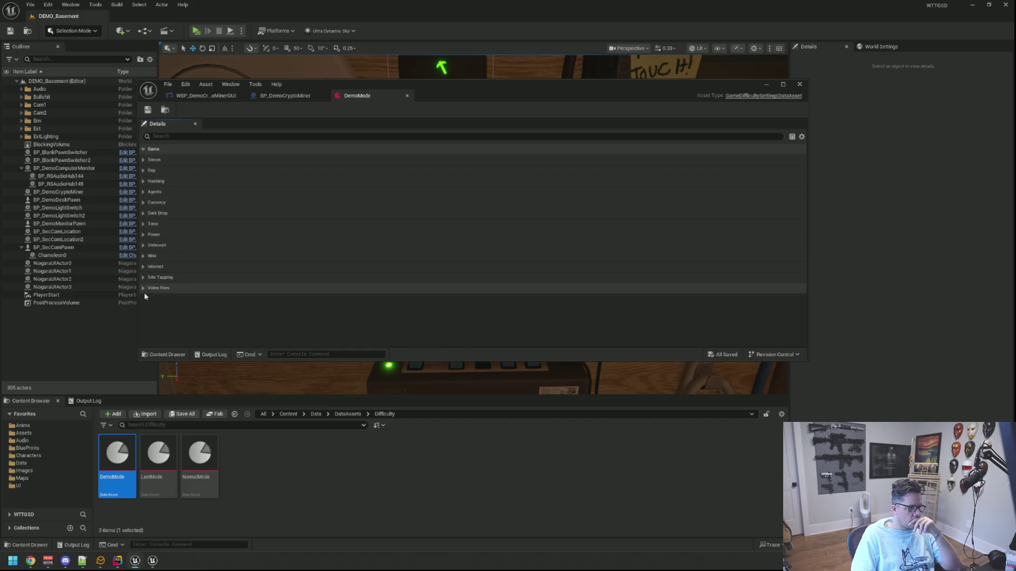
{"action": "left_click", "coordinate": [143, 225]}
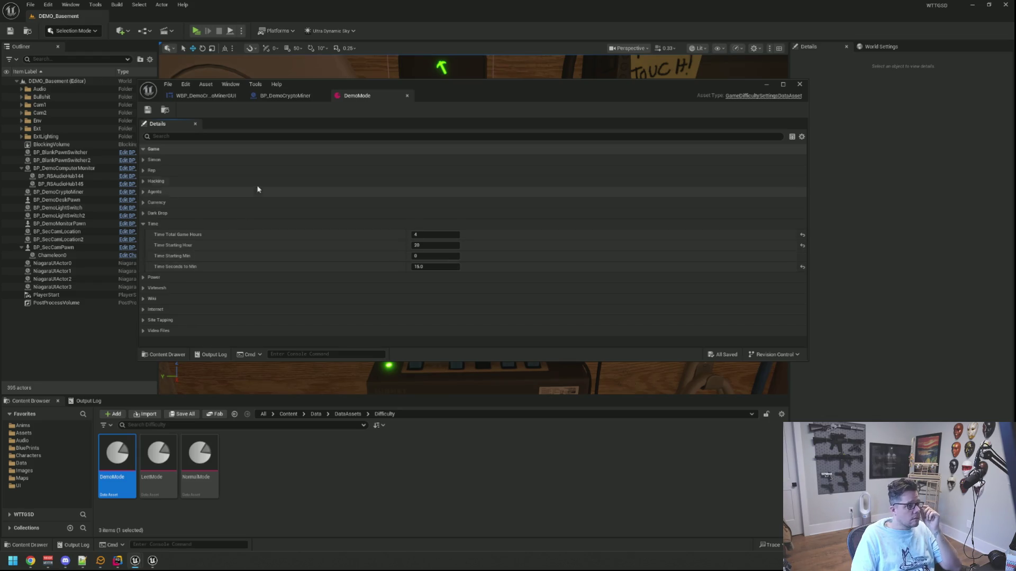
{"action": "left_click", "coordinate": [90, 400]}
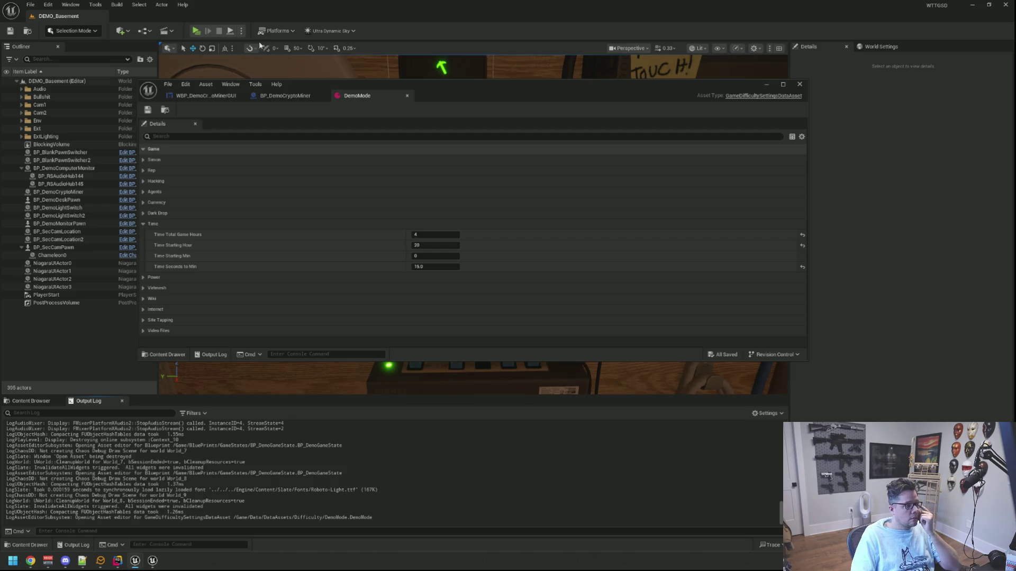
{"action": "left_click", "coordinate": [194, 31]}
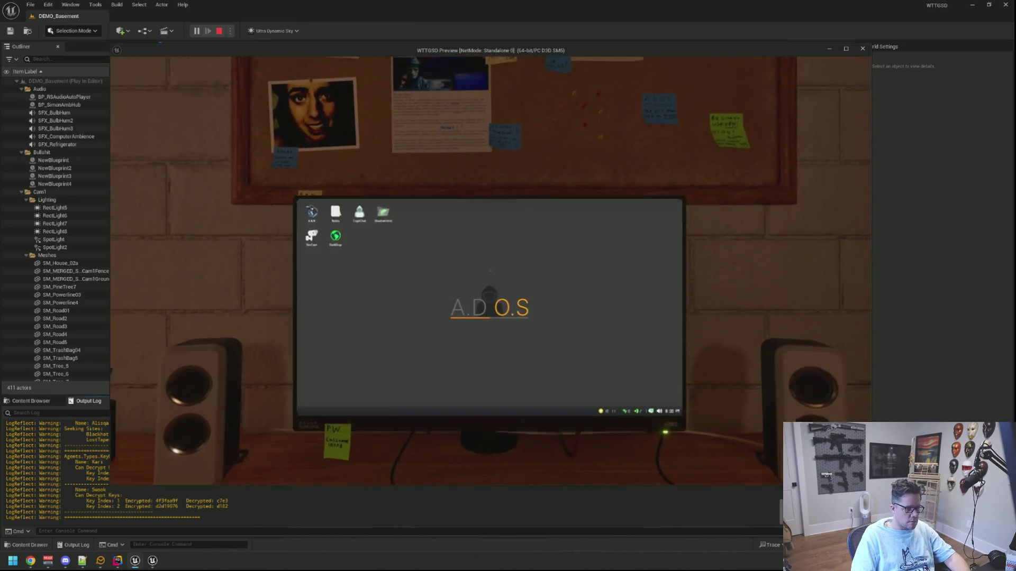
Step: Sit at the in-game computer to view its desktop, pause and resume, then leave it
{"action": "left_click", "coordinate": [491, 271]}
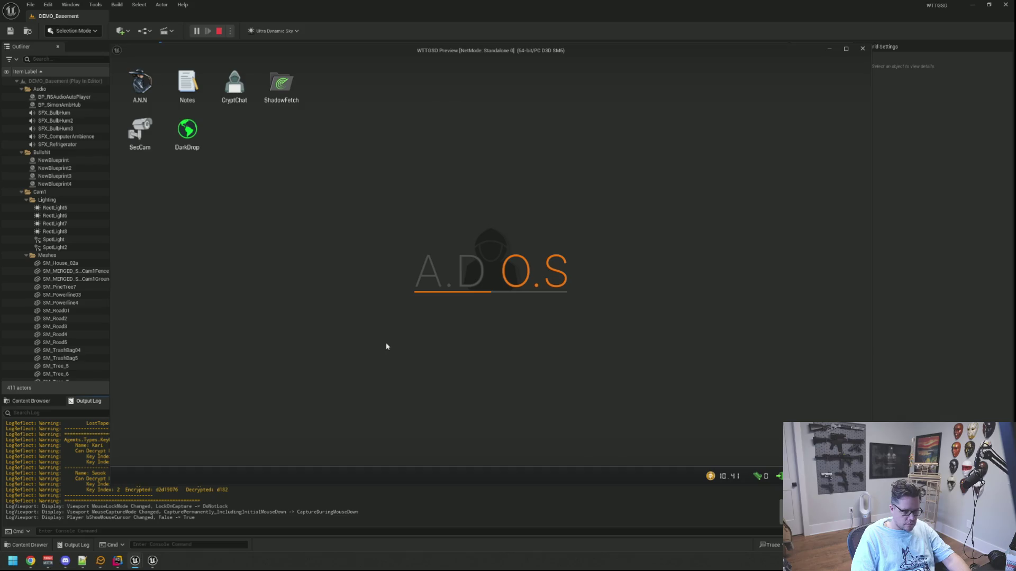
{"action": "key", "text": "Escape"}
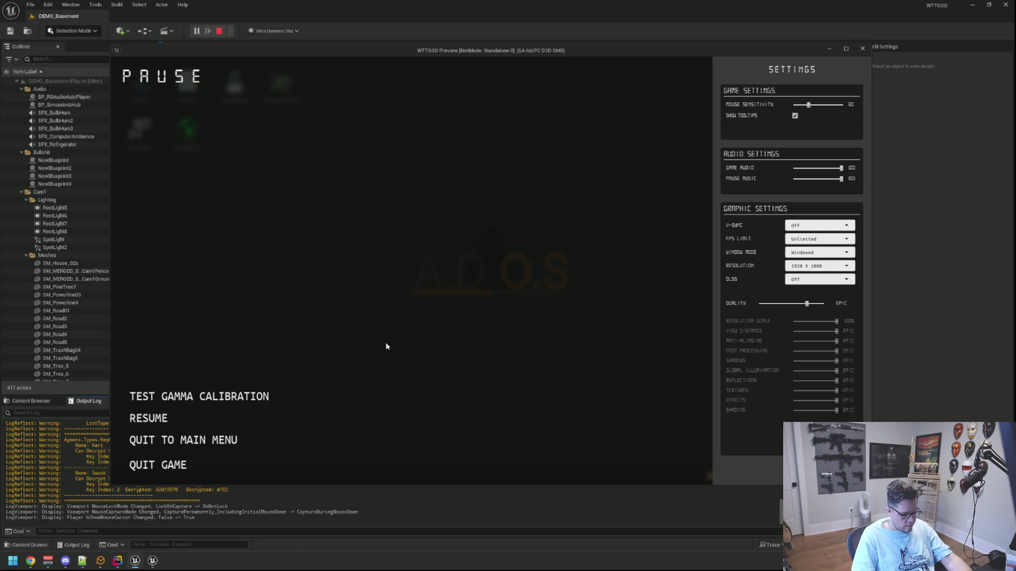
{"action": "key", "text": "Escape"}
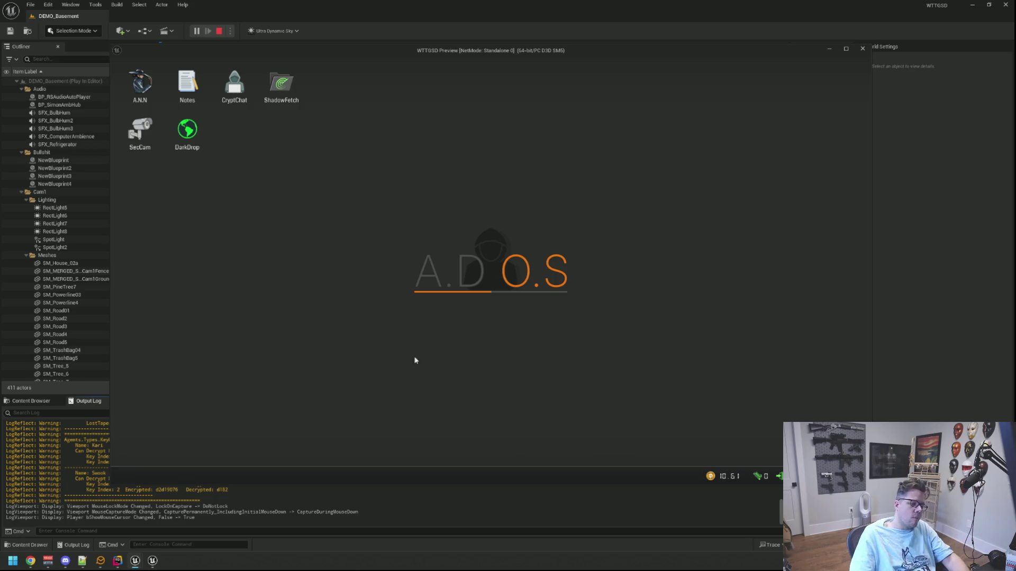
{"action": "key", "text": "Escape"}
{"action": "key", "text": "Escape"}
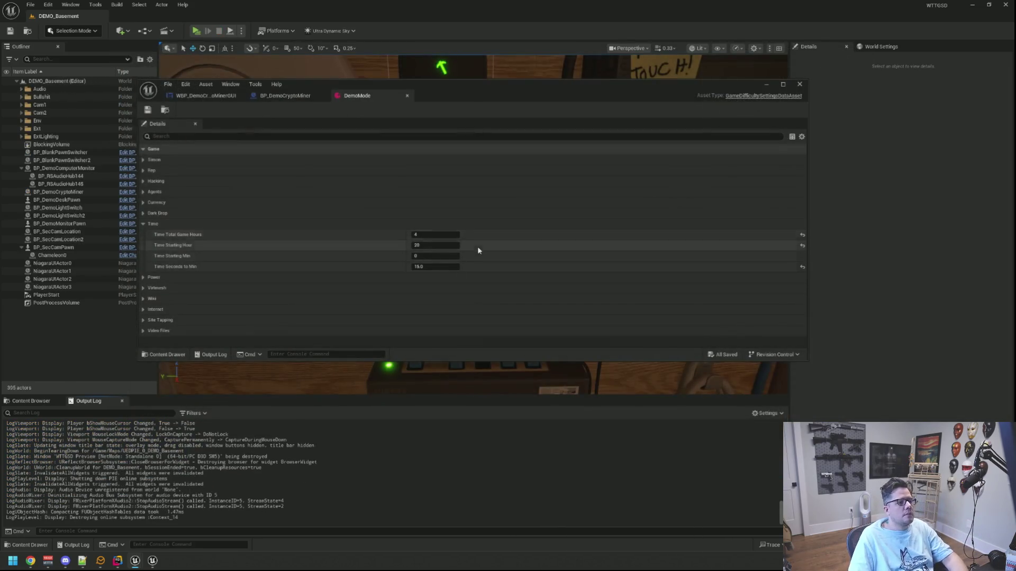
{"action": "key", "text": "alt+Tab"}
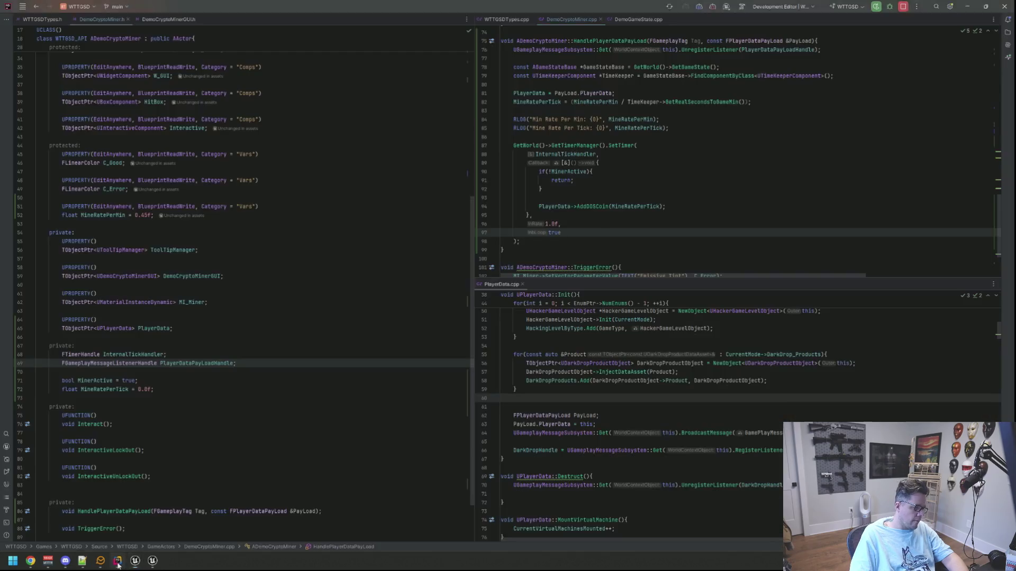
Step: Close the PlayerData.cpp split pane and review the timer callback and Interact function
{"action": "left_click", "coordinate": [700, 185]}
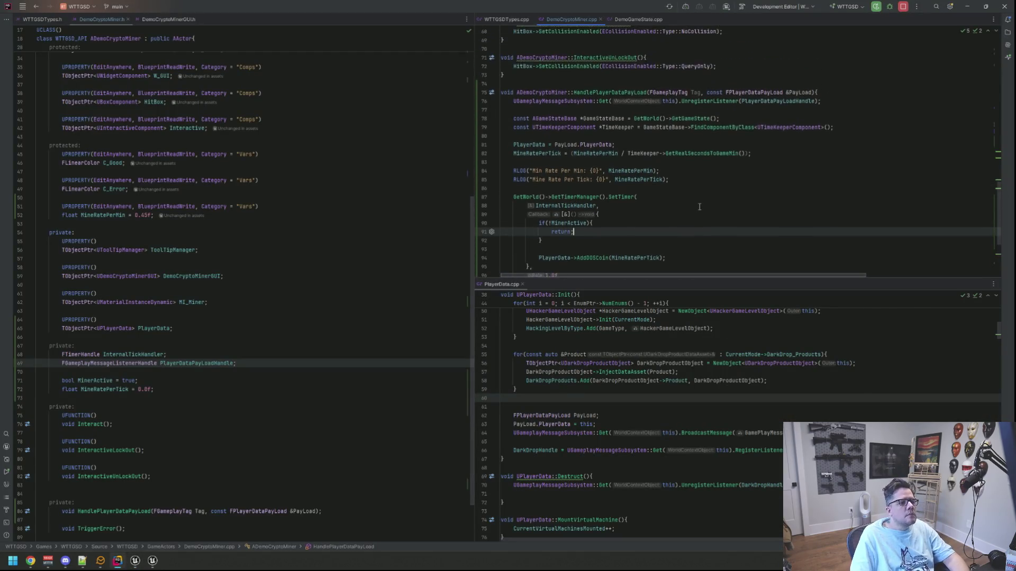
{"action": "middle_click", "coordinate": [501, 285]}
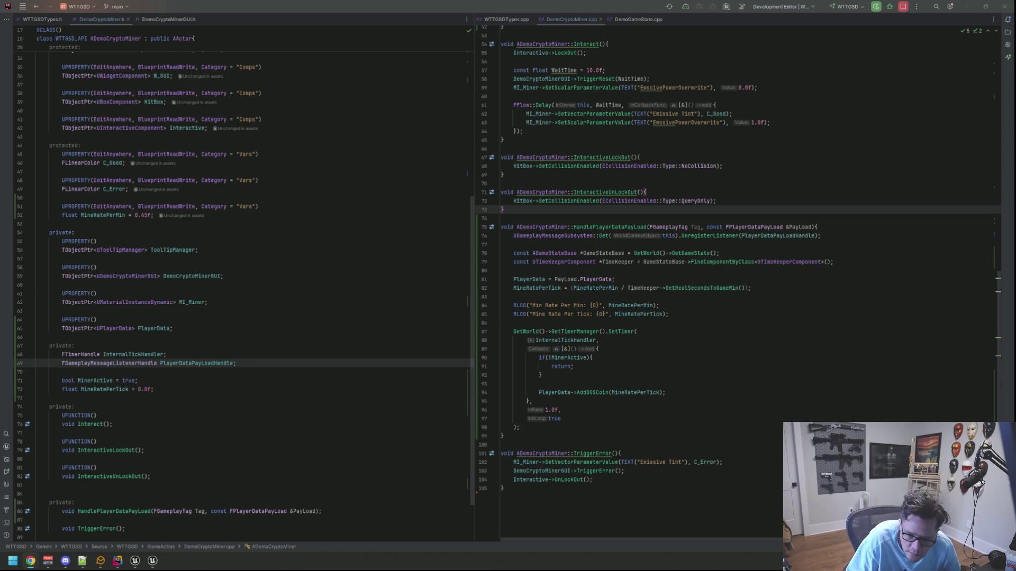
{"action": "left_click", "coordinate": [709, 131]}
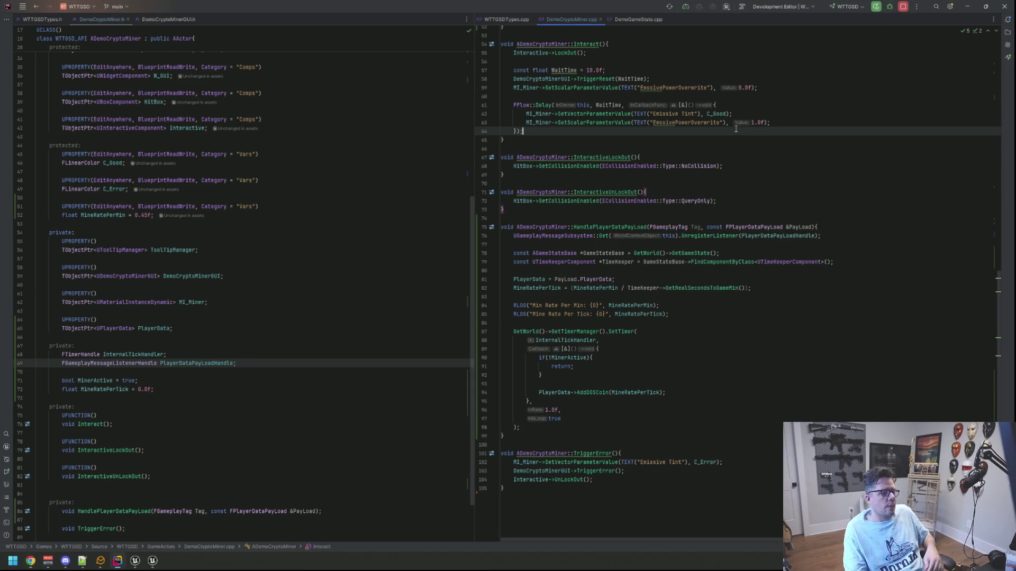
{"action": "scroll", "coordinate": [688, 196], "scroll_direction": "up", "scroll_amount": 2}
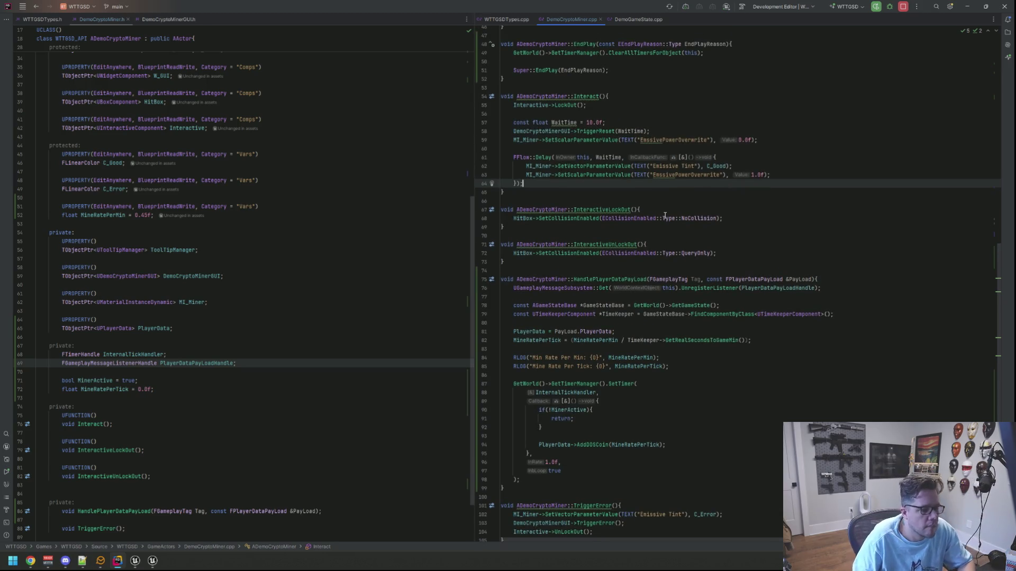
{"action": "mouse_move", "coordinate": [665, 217]}
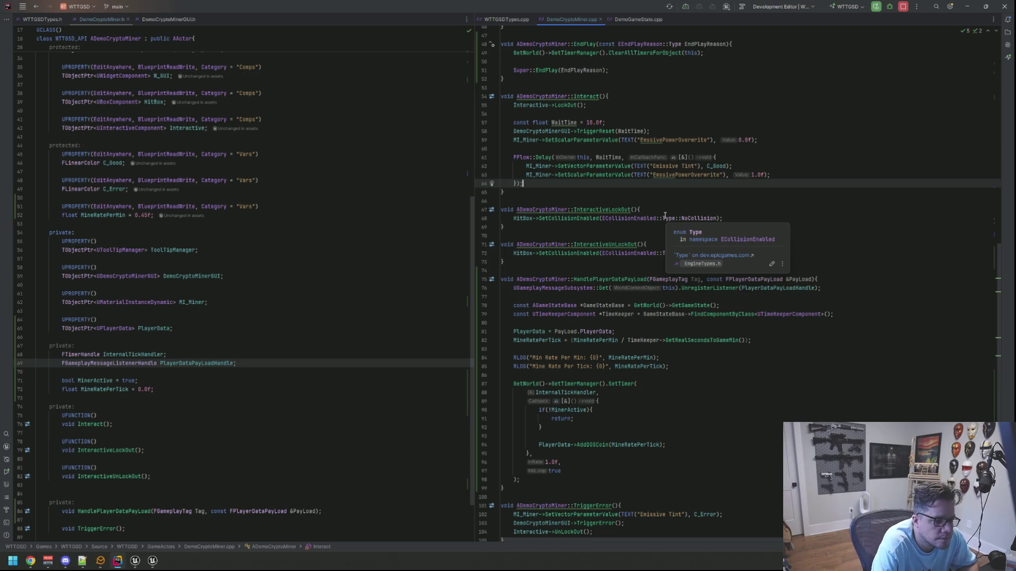
{"action": "scroll", "coordinate": [629, 239], "scroll_direction": "down", "scroll_amount": 2}
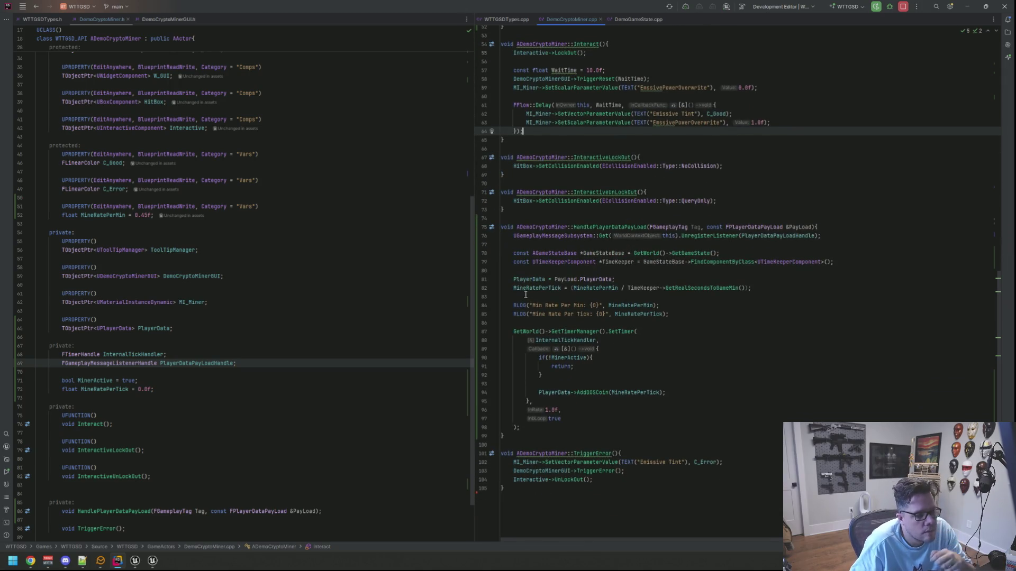
Step: Check the MineRatePerTick calculation, then place the caret below MineRatePerMin in DemoCryptoMiner.h
{"action": "left_click", "coordinate": [514, 288]}
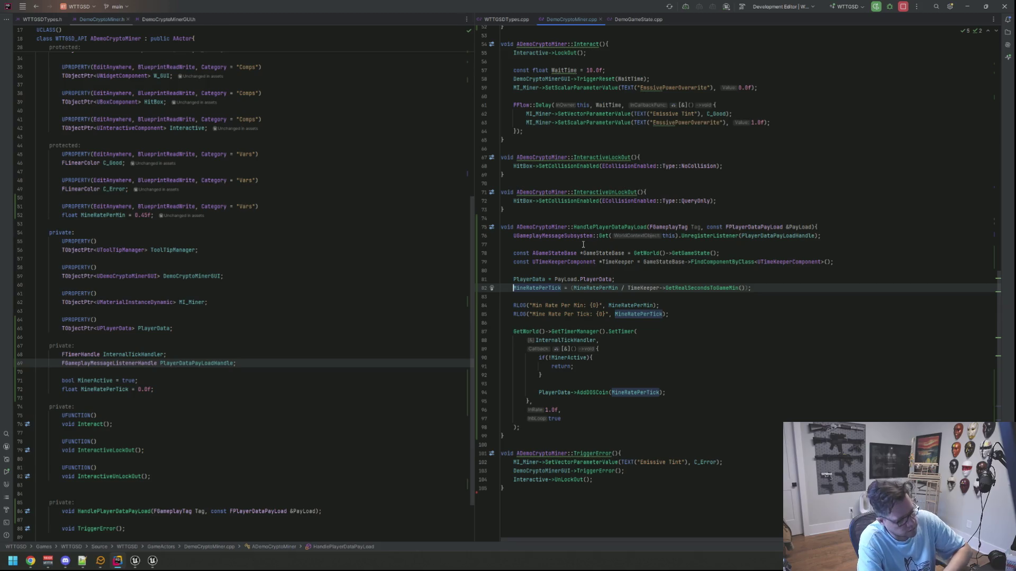
{"action": "scroll", "coordinate": [268, 301], "scroll_direction": "up", "scroll_amount": 5}
{"action": "scroll", "coordinate": [268, 301], "scroll_direction": "down", "scroll_amount": 4}
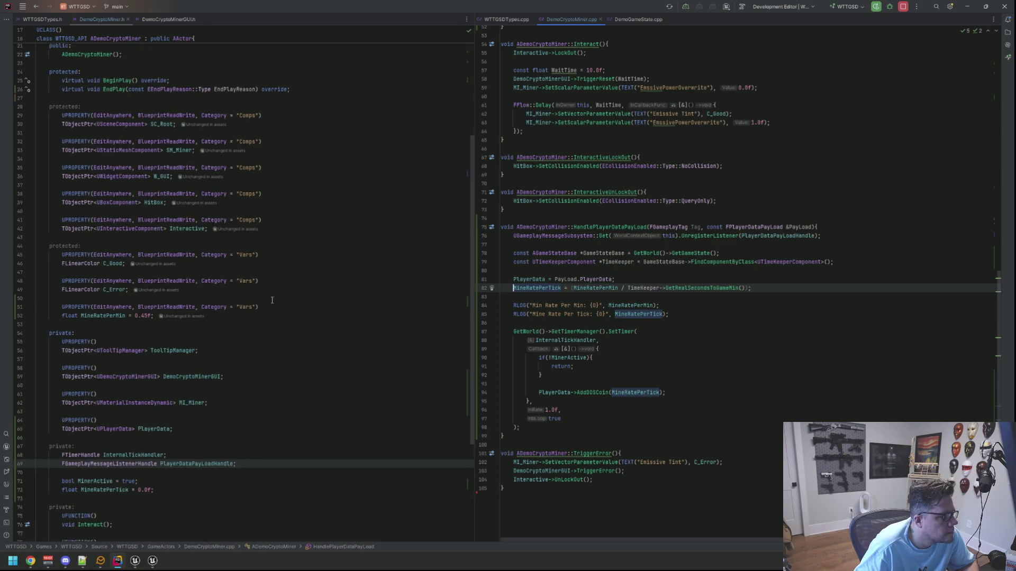
{"action": "scroll", "coordinate": [272, 299], "scroll_direction": "up", "scroll_amount": 6}
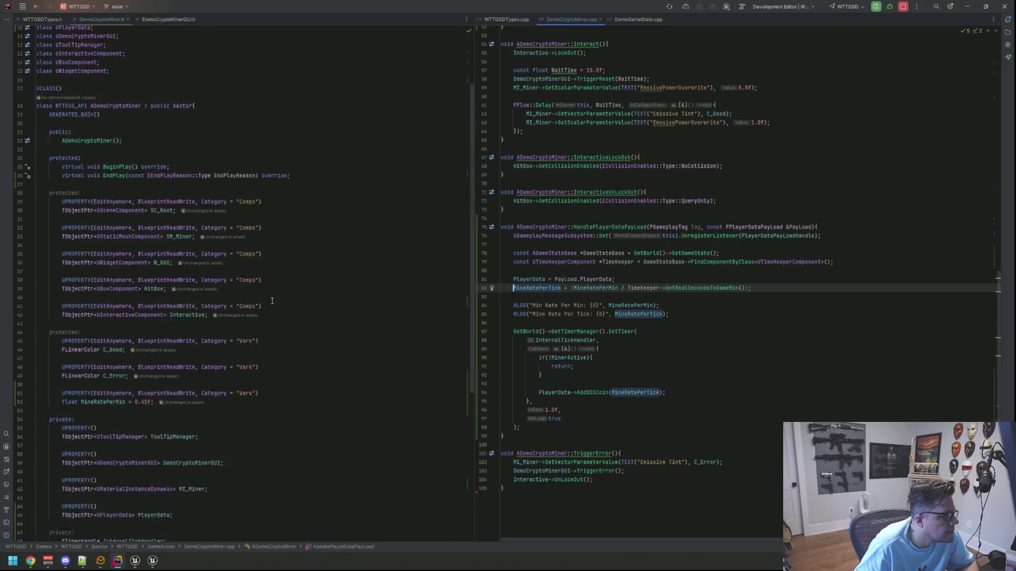
{"action": "scroll", "coordinate": [272, 300], "scroll_direction": "down", "scroll_amount": 6}
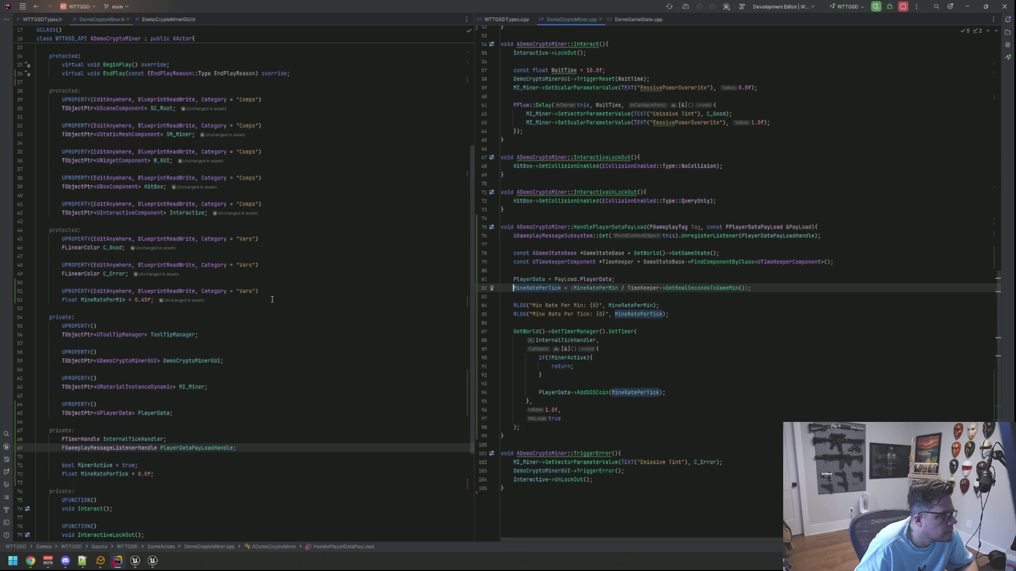
{"action": "scroll", "coordinate": [272, 300], "scroll_direction": "up", "scroll_amount": 2}
{"action": "left_click", "coordinate": [278, 285]}
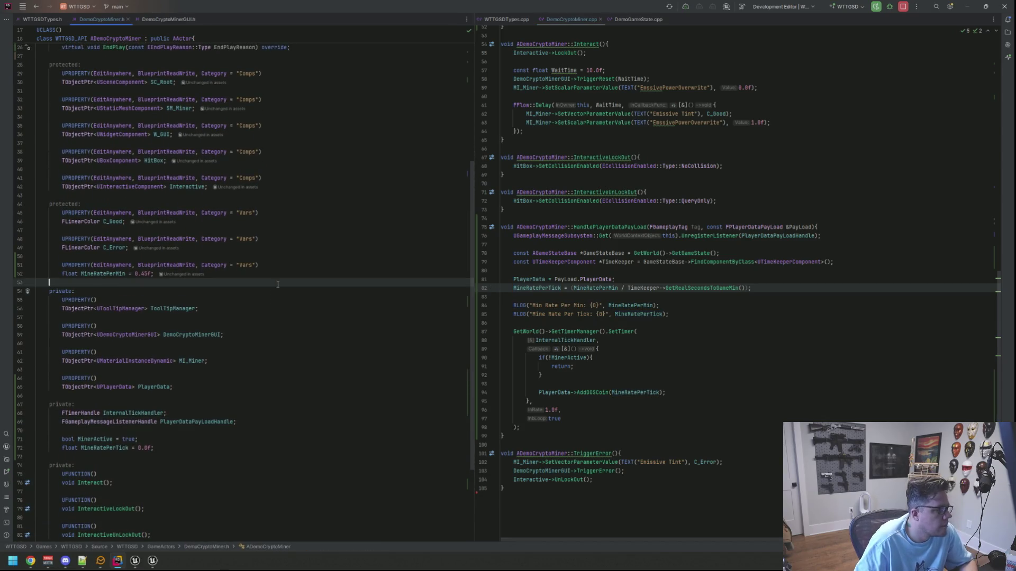
Step: Add UPROPERTY(EditAnywhere, BlueprintReadWrite, Category = "Vars") on a new line below MineRatePerMin
{"action": "key", "text": "Return"}
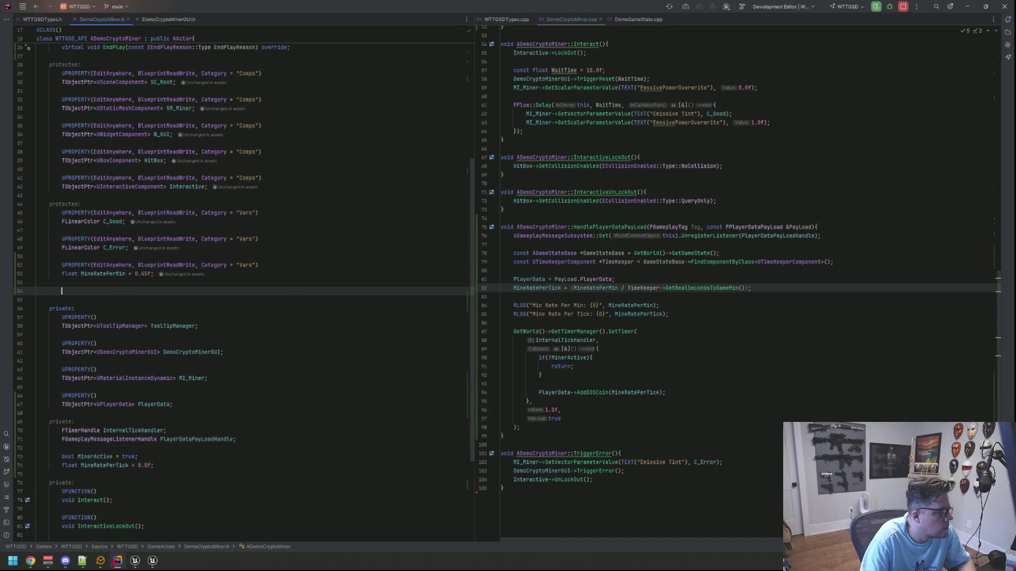
{"action": "type", "text": "UP"}
{"action": "key", "text": "Return"}
{"action": "type", "text": "(Ed"}
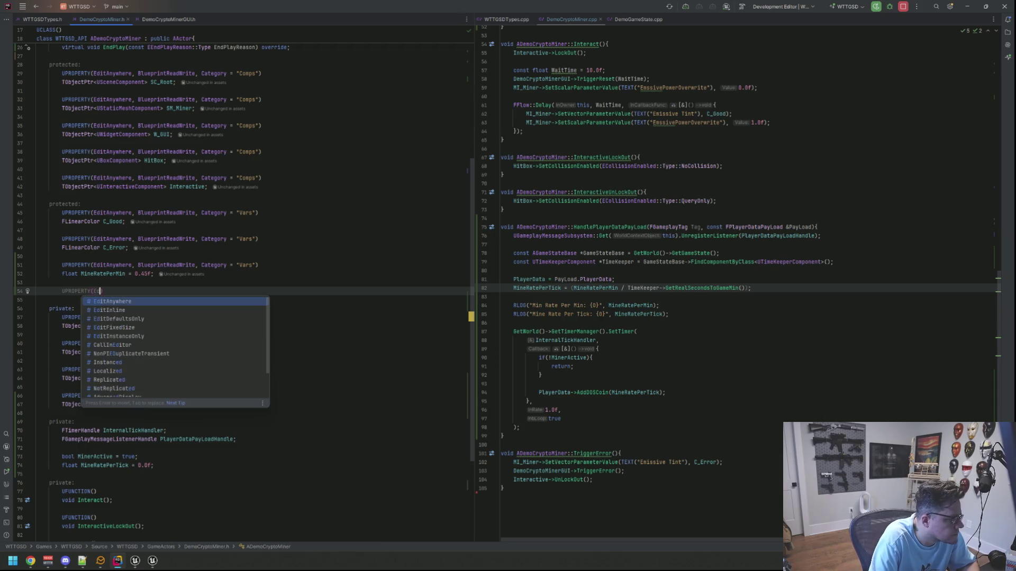
{"action": "key", "text": "Return"}
{"action": "type", "text": ", Bluep"}
{"action": "key", "text": "Return"}
{"action": "type", "text": ", Category"}
{"action": "key", "text": "Return"}
{"action": "type", "text": "= \"Vars"}
{"action": "key", "text": "End"}
Step: Declare float TickUpdateRate = 5.0f; under the new UPROPERTY macro
{"action": "key", "text": "Return"}
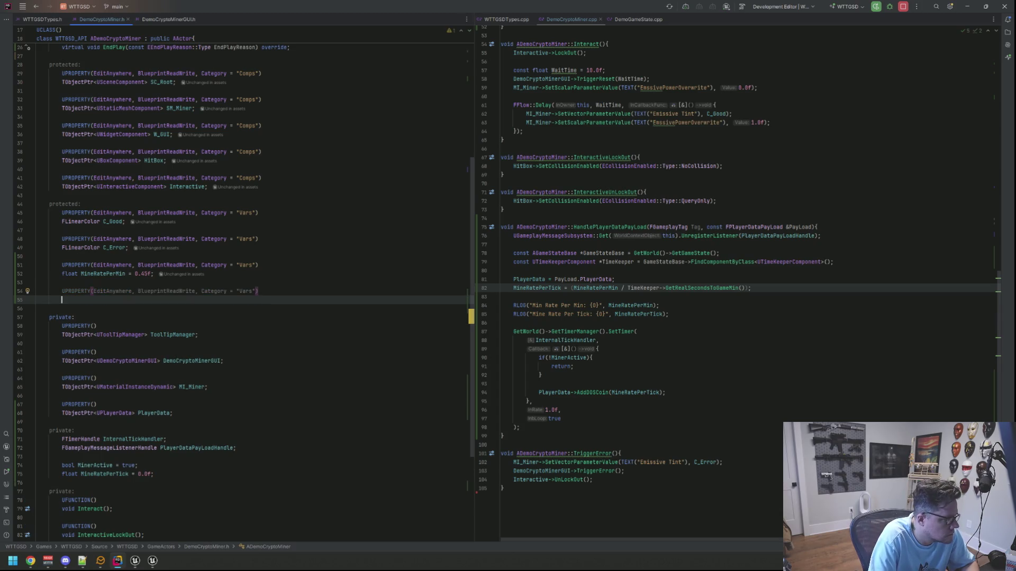
{"action": "type", "text": "float T"}
{"action": "key", "text": "BackSpace"}
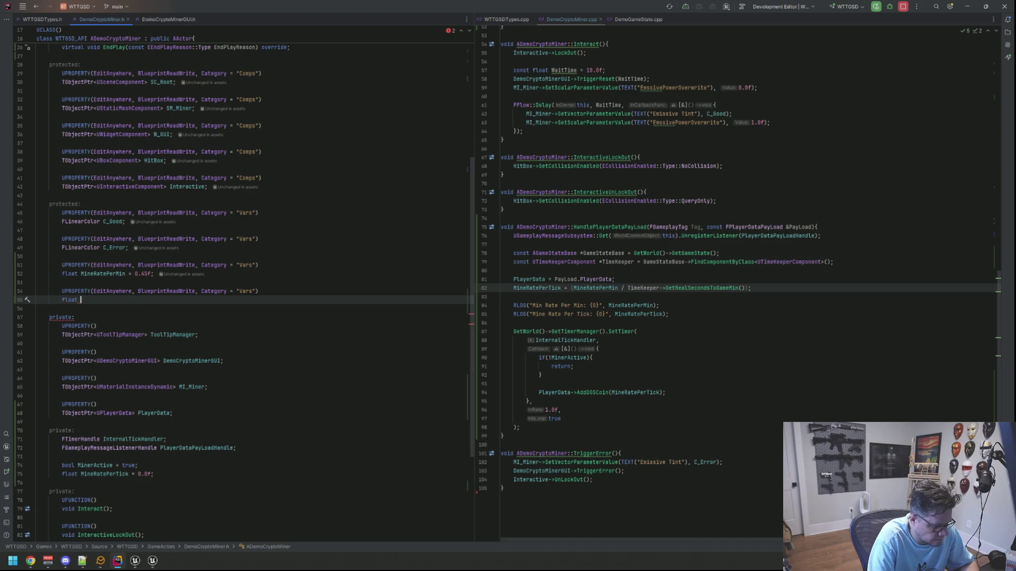
{"action": "type", "text": "Update"}
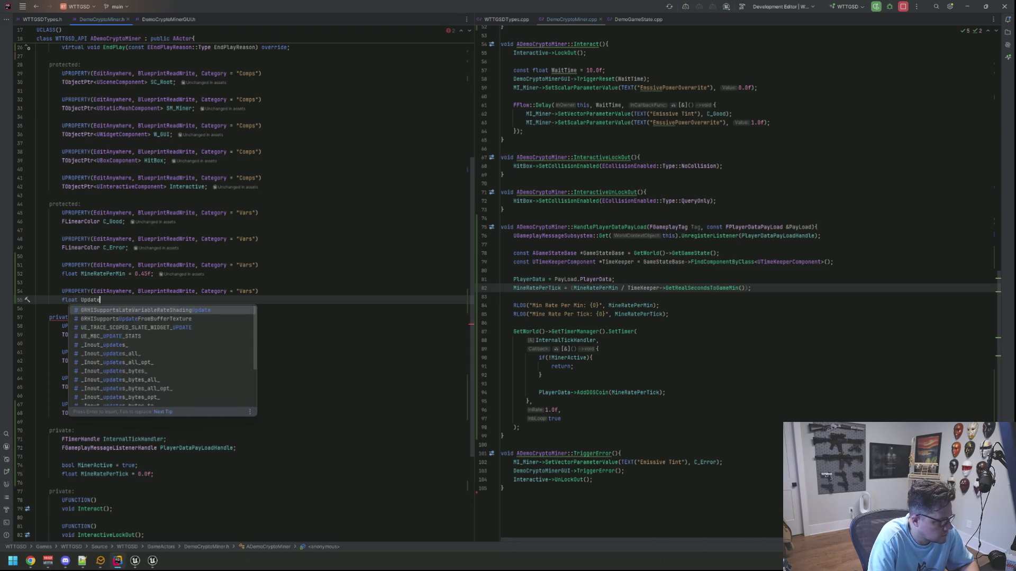
{"action": "key", "text": "Escape"}
{"action": "key", "text": "BackSpace"}
{"action": "type", "text": "Ti"}
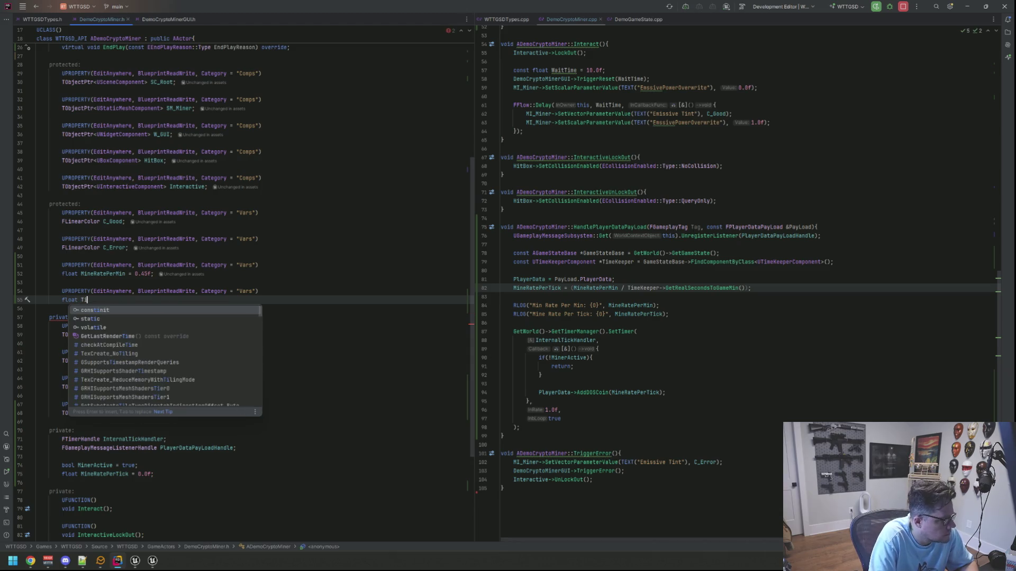
{"action": "type", "text": "ckUpdateRa"}
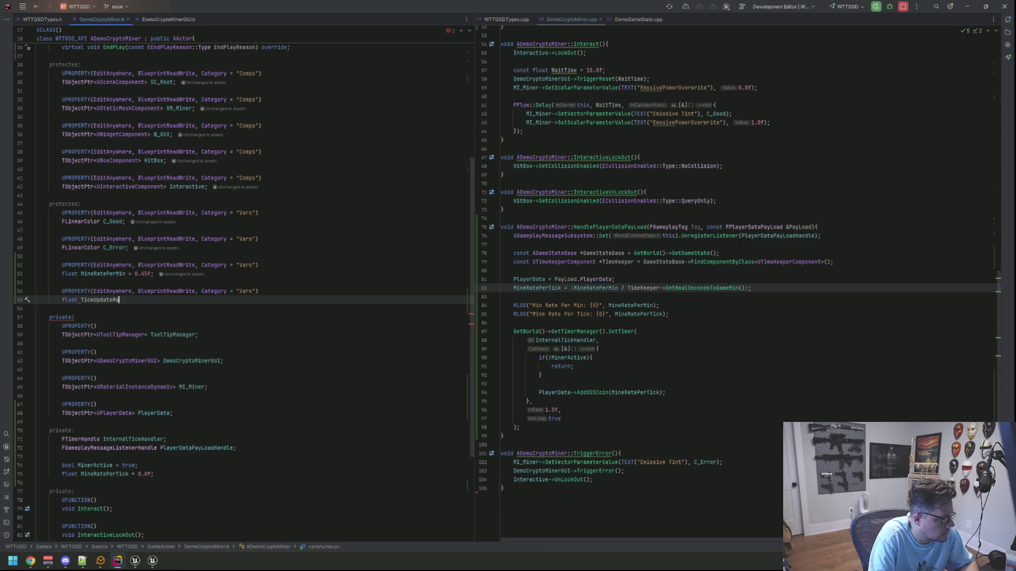
{"action": "type", "text": "te"}
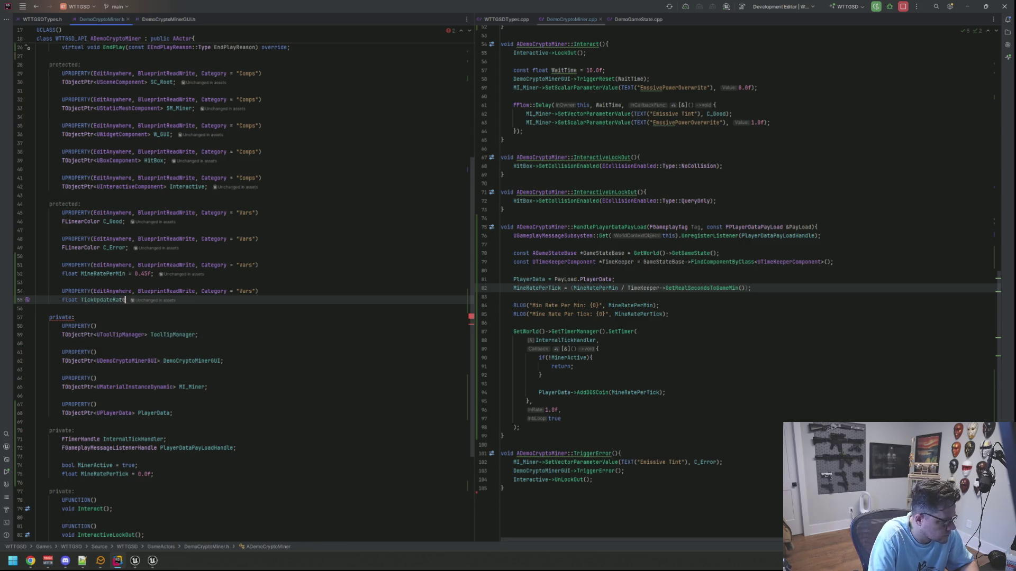
{"action": "type", "text": " = 5.0f;"}
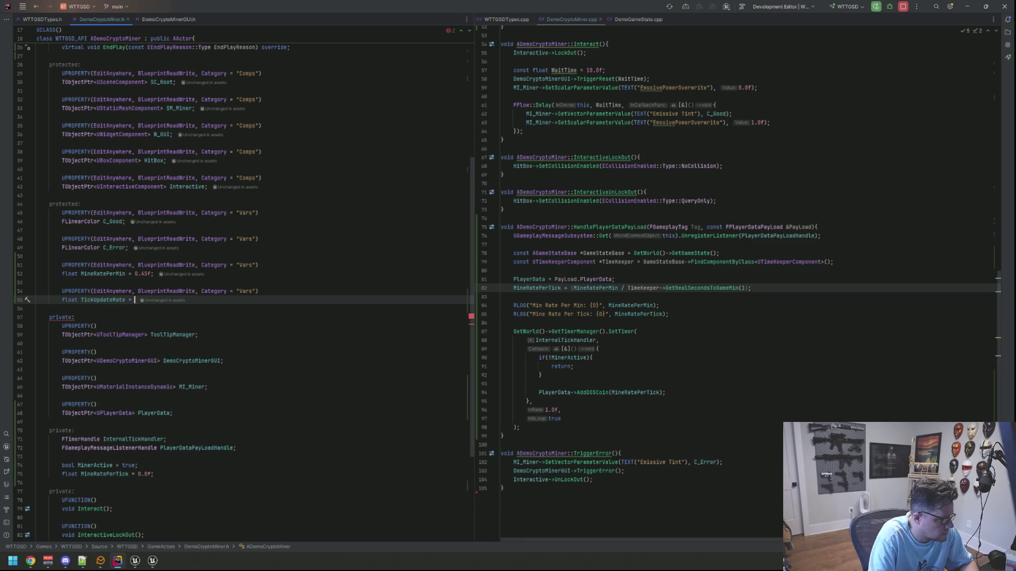
{"action": "key", "text": "Down"}
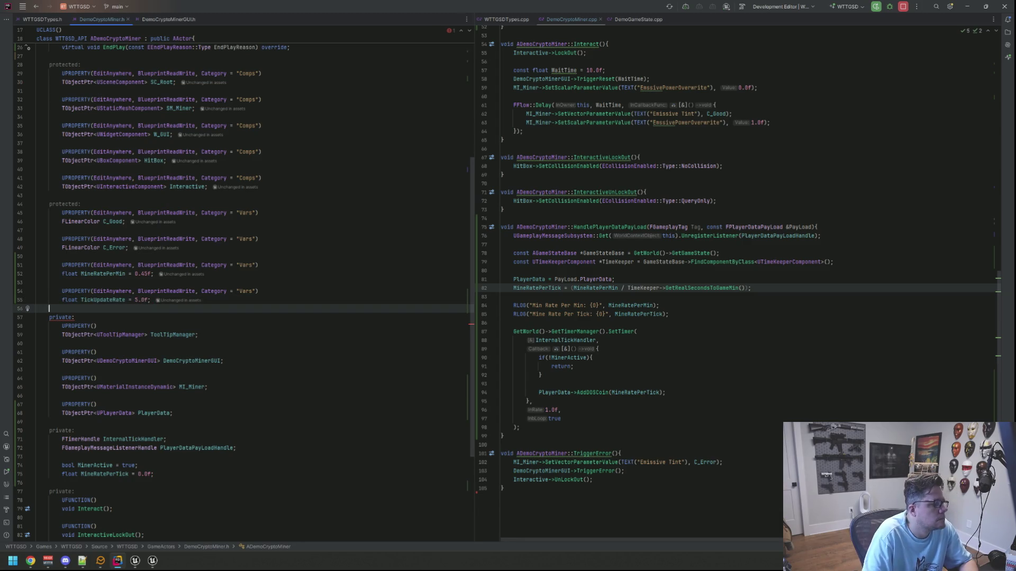
{"action": "left_click", "coordinate": [555, 410]}
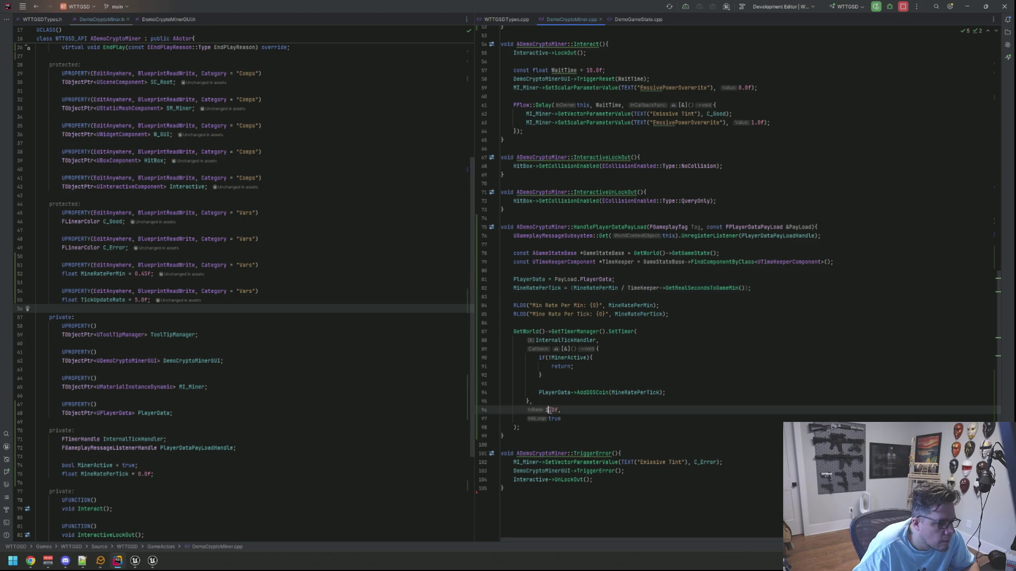
Step: Replace the SetTimer rate 1.0f with TickUpdateRate
{"action": "key", "text": "BackSpace"}
{"action": "key", "text": "BackSpace"}
{"action": "key", "text": "BackSpace"}
{"action": "key", "text": "BackSpace"}
{"action": "type", "text": "TickUp,"}
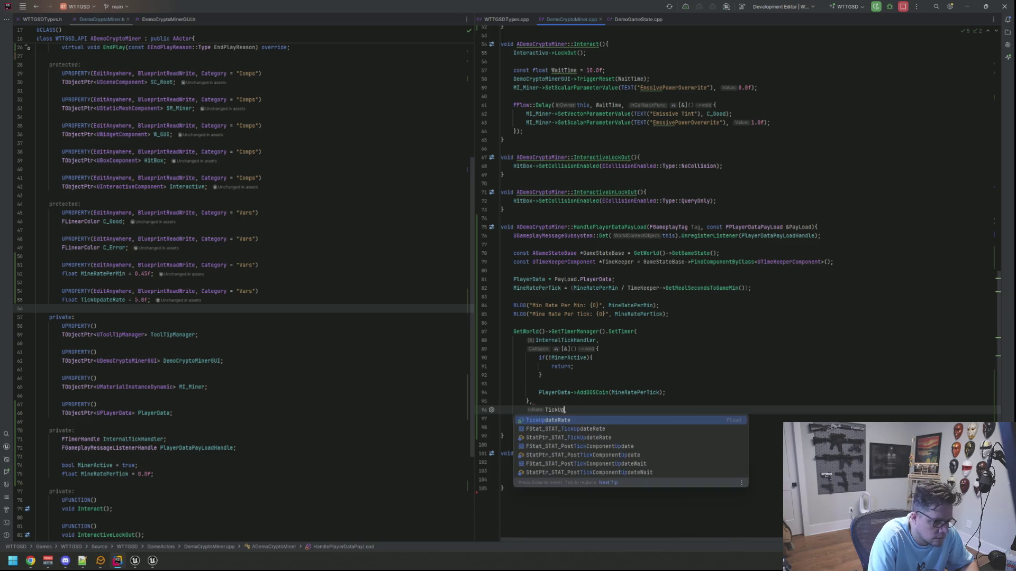
{"action": "key", "text": "Return"}
{"action": "key", "text": "Up"}
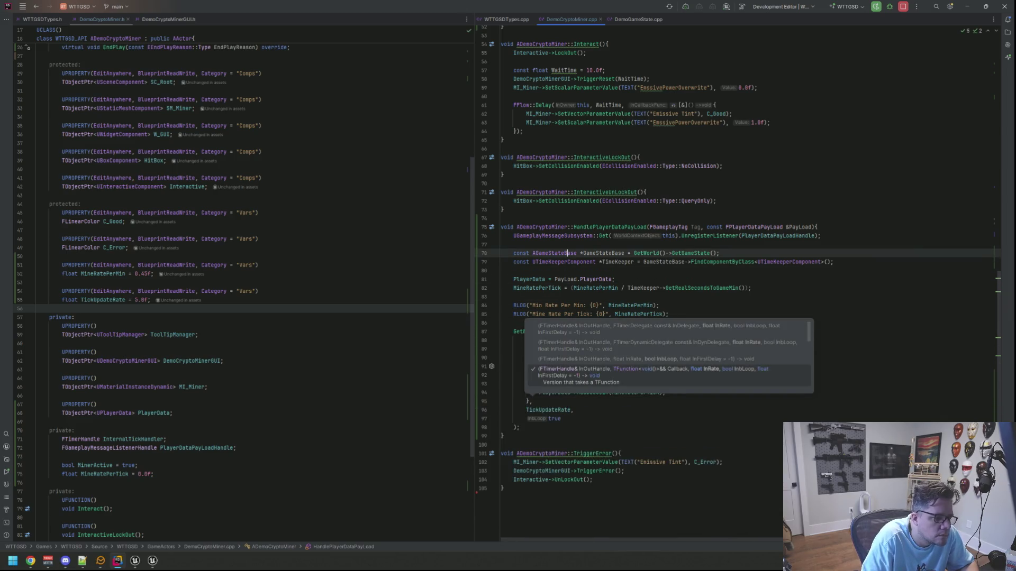
Step: Start a float declaration on a new line after the PlayerData assignment
{"action": "left_click", "coordinate": [751, 288]}
{"action": "left_click", "coordinate": [614, 279]}
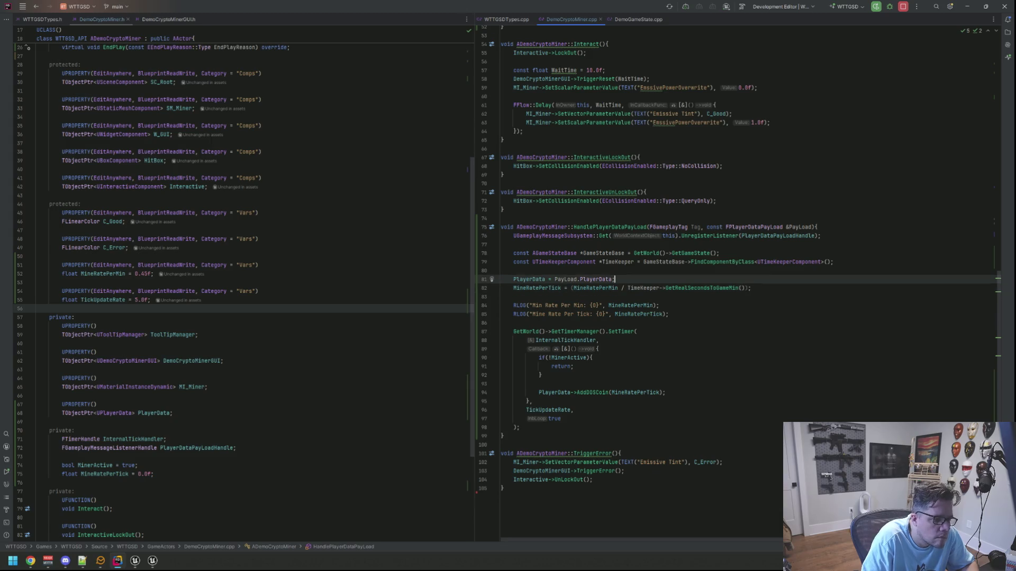
{"action": "key", "text": "Return"}
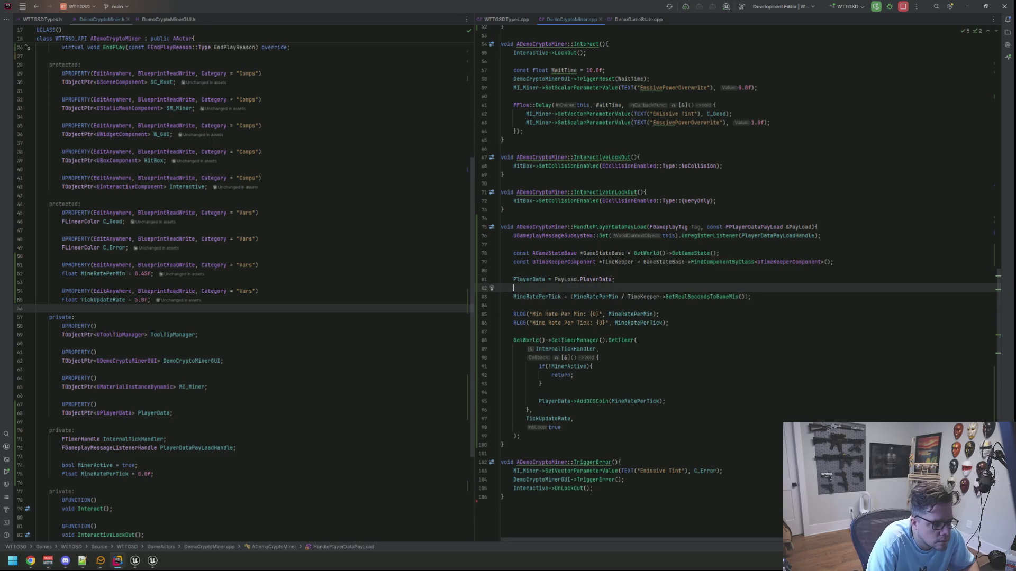
{"action": "type", "text": "float"}
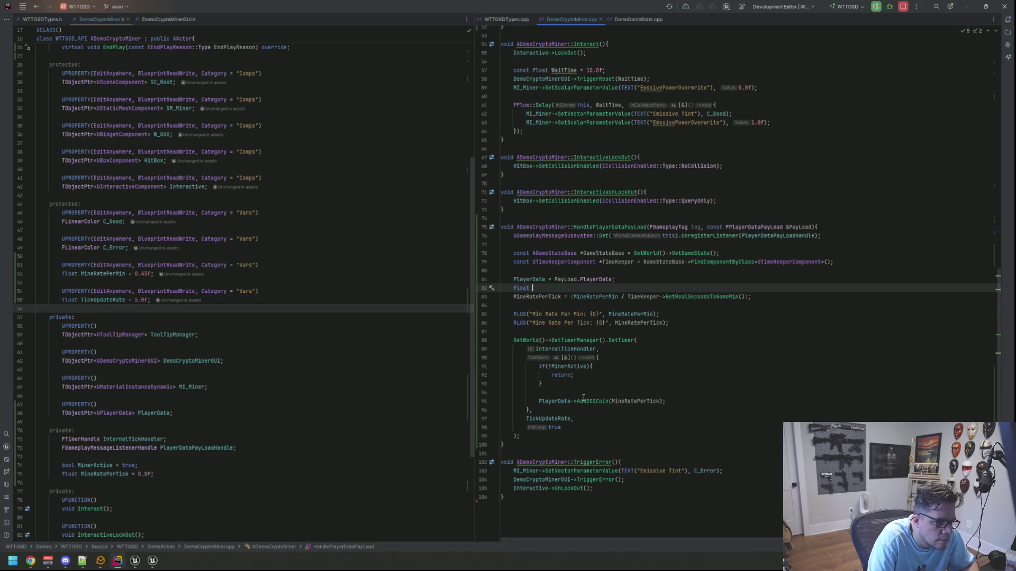
{"action": "type", "text": "MinR"}
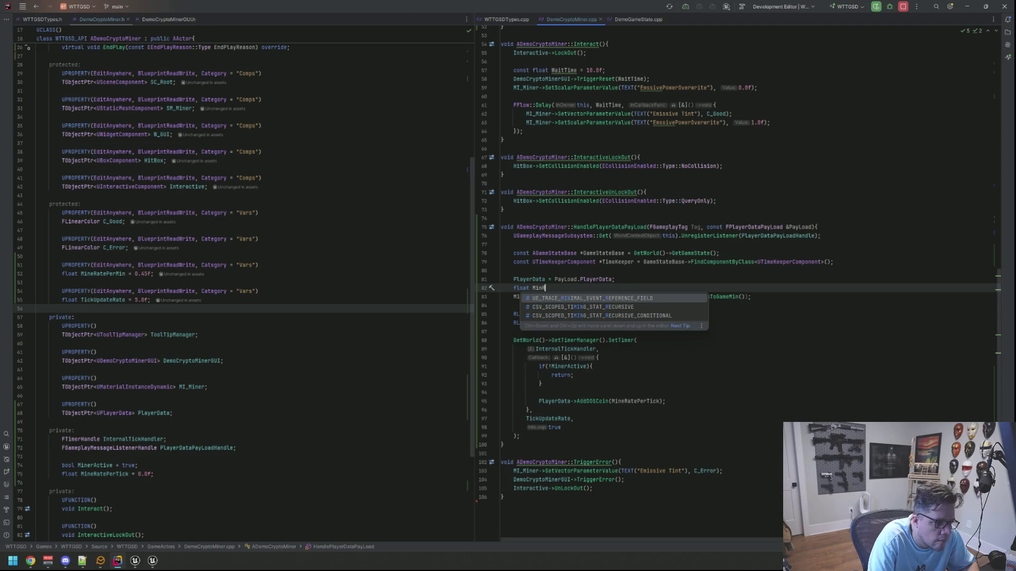
{"action": "key", "text": "Escape"}
{"action": "key", "text": "BackSpace"}
{"action": "key", "text": "BackSpace"}
{"action": "key", "text": "BackSpace"}
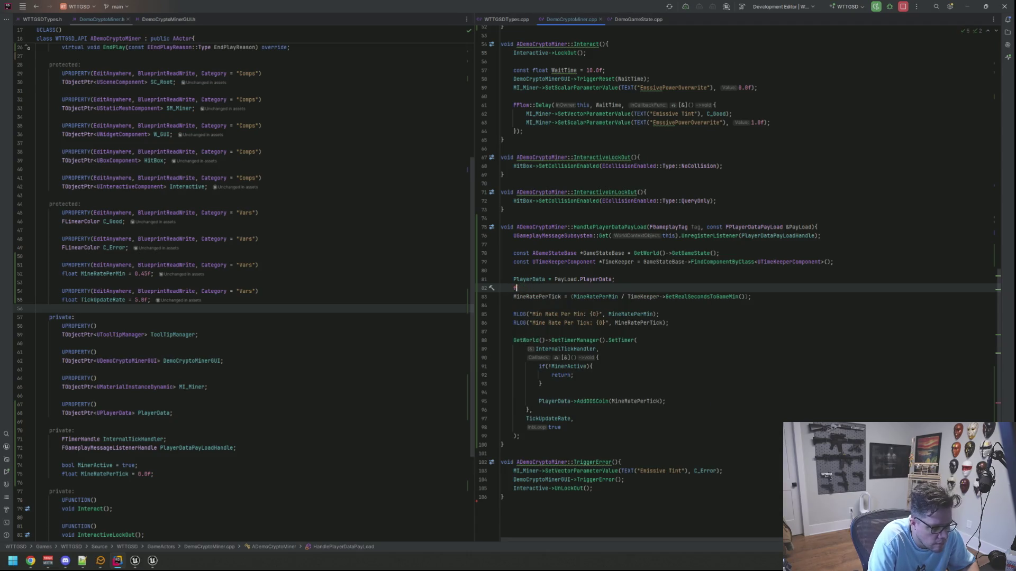
Step: Write float MineRatePerSecond = (MineRatePerMin / TimeKeeper->GetRealSecondsToGameMin()); and open GetRealSecondsToGameMin's definition
{"action": "type", "text": "fl"}
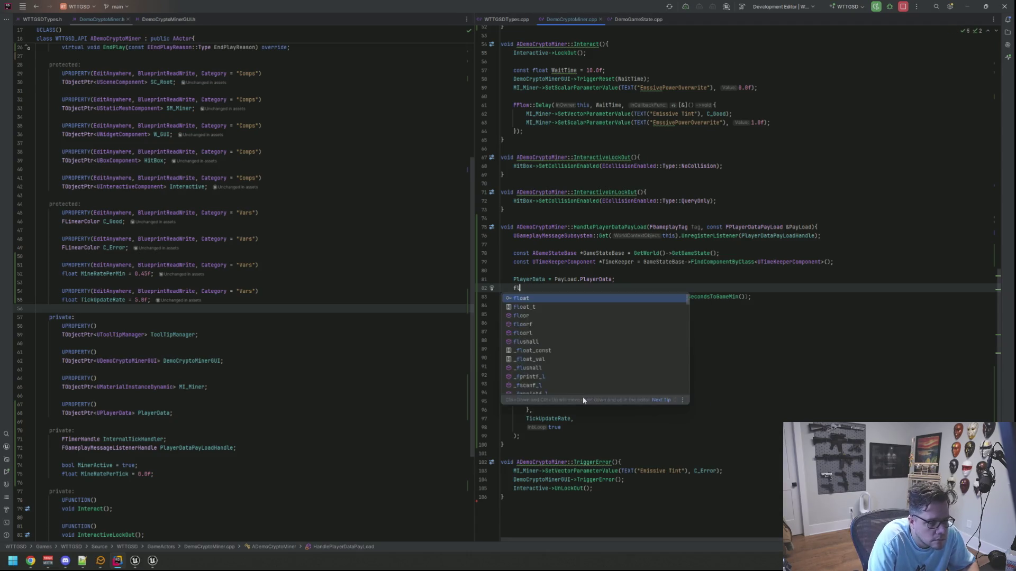
{"action": "type", "text": "oat MineRatePe"}
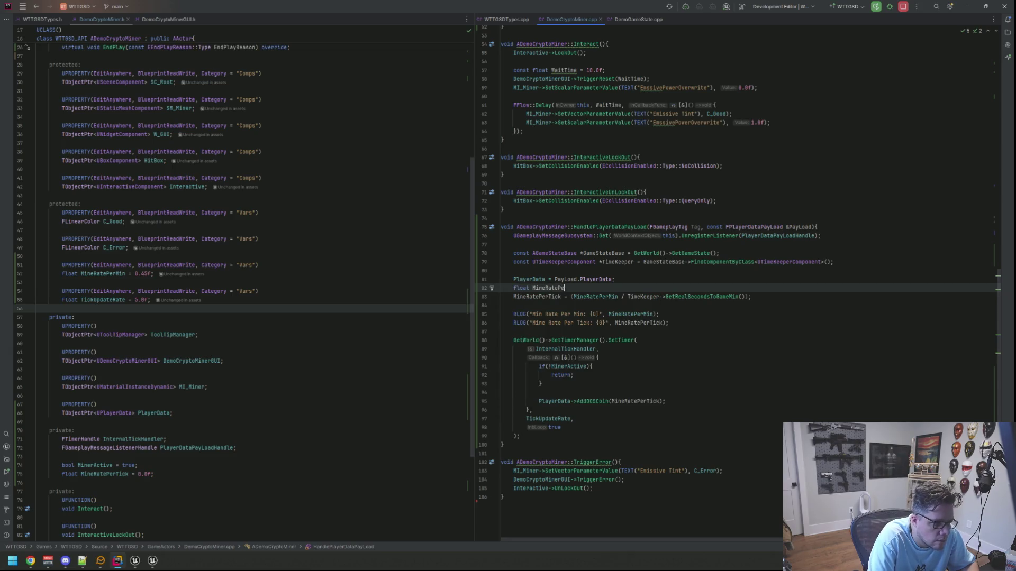
{"action": "type", "text": "rSecond = (Minra"}
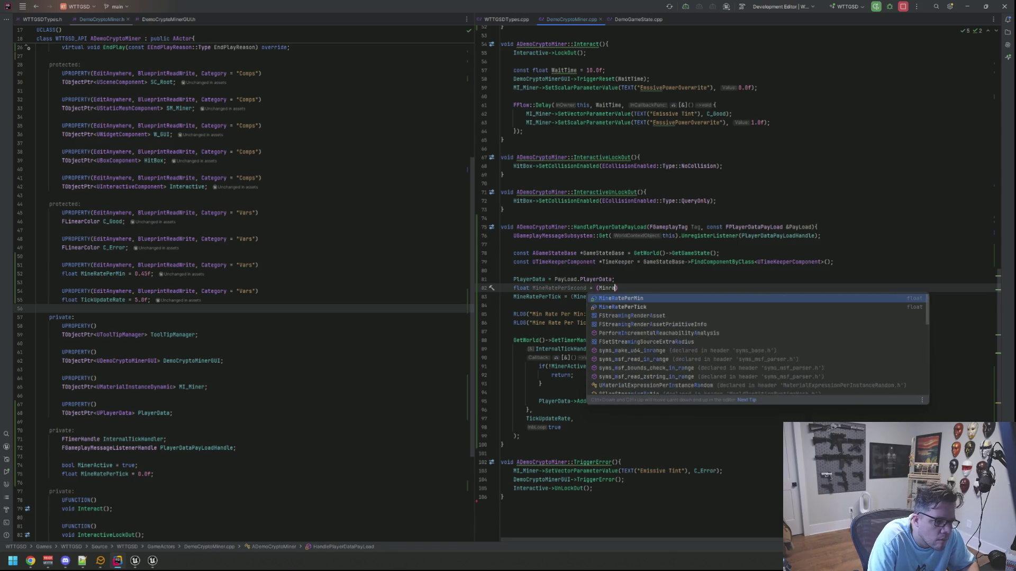
{"action": "key", "text": "Return"}
{"action": "type", "text": "/ "}
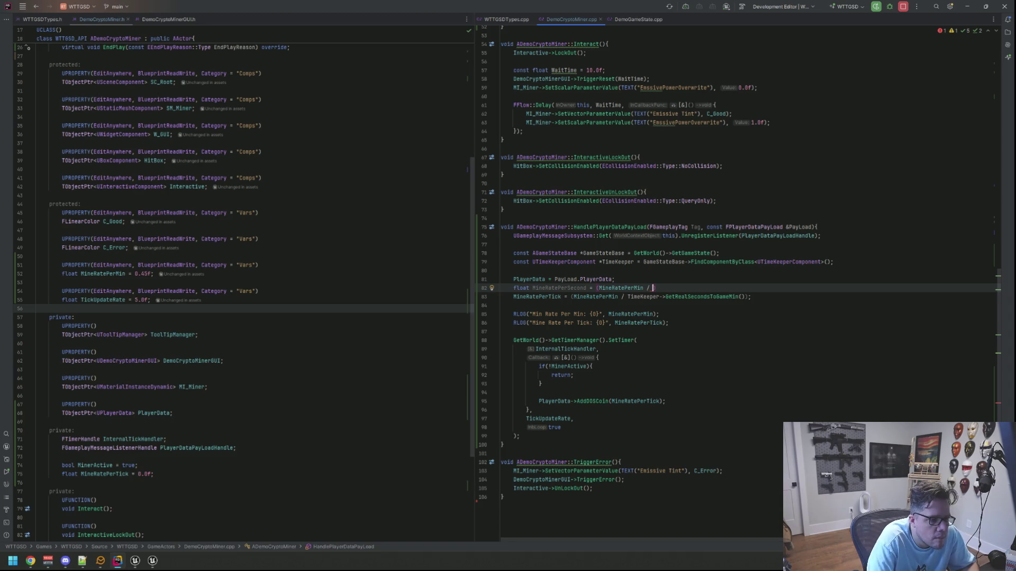
{"action": "type", "text": "TimeKeeper-"}
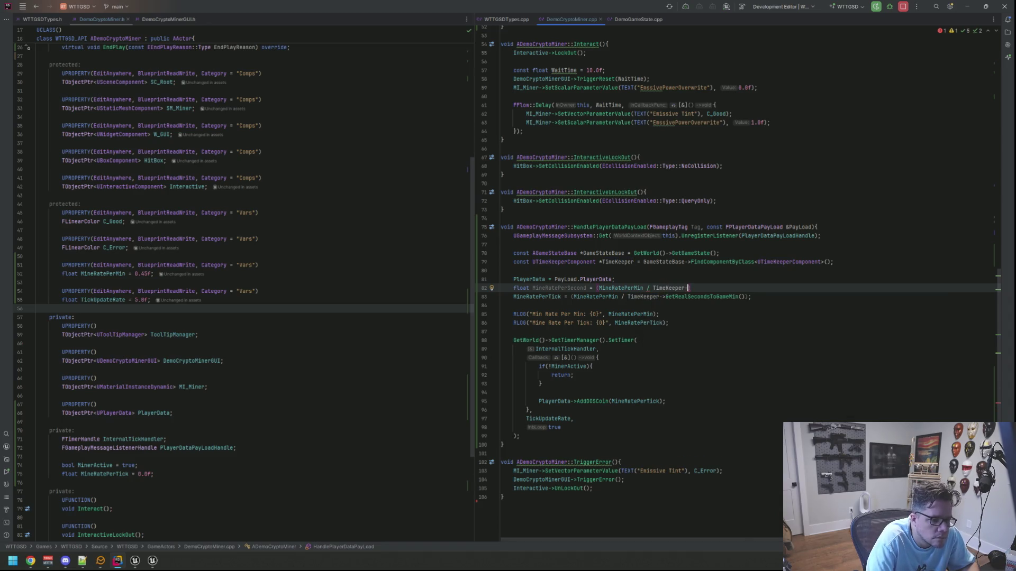
{"action": "type", "text": ">GetReal"}
{"action": "key", "text": "Return"}
{"action": "type", "text": ");"}
{"action": "key", "text": "Return"}
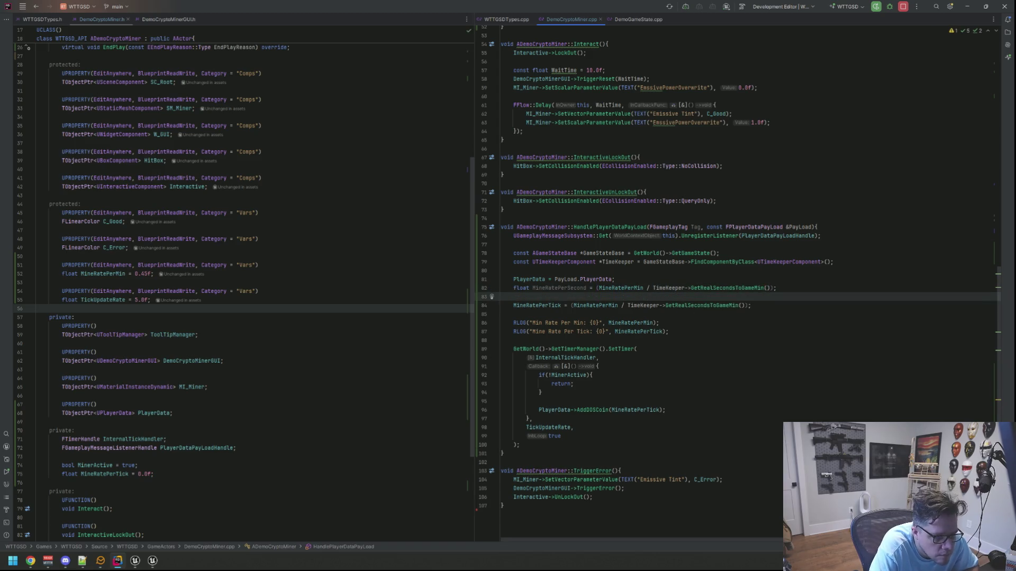
{"action": "double_click", "coordinate": [725, 288]}
{"action": "left_click", "coordinate": [725, 288], "text": "ctrl"}
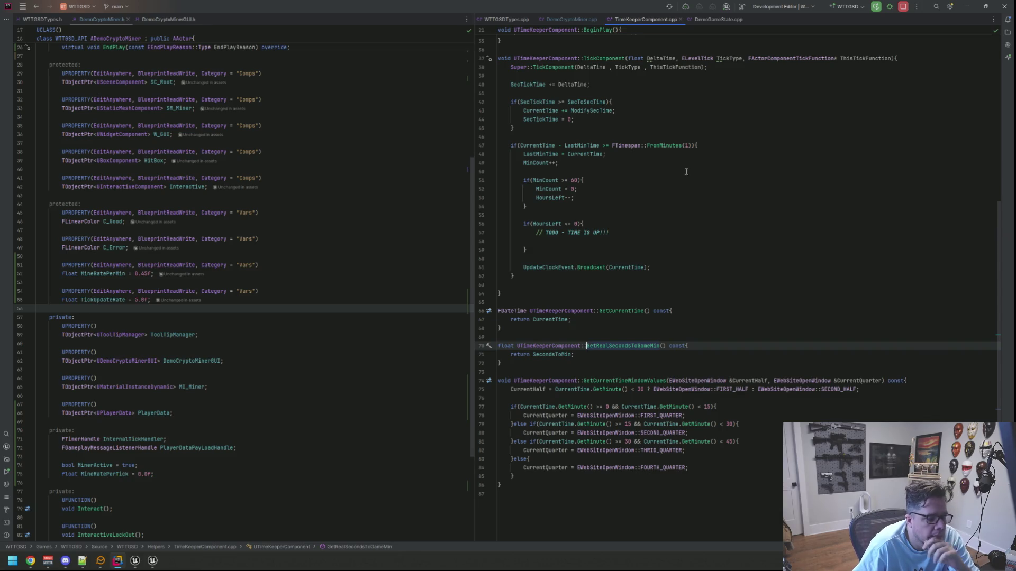
{"action": "left_click", "coordinate": [579, 20]}
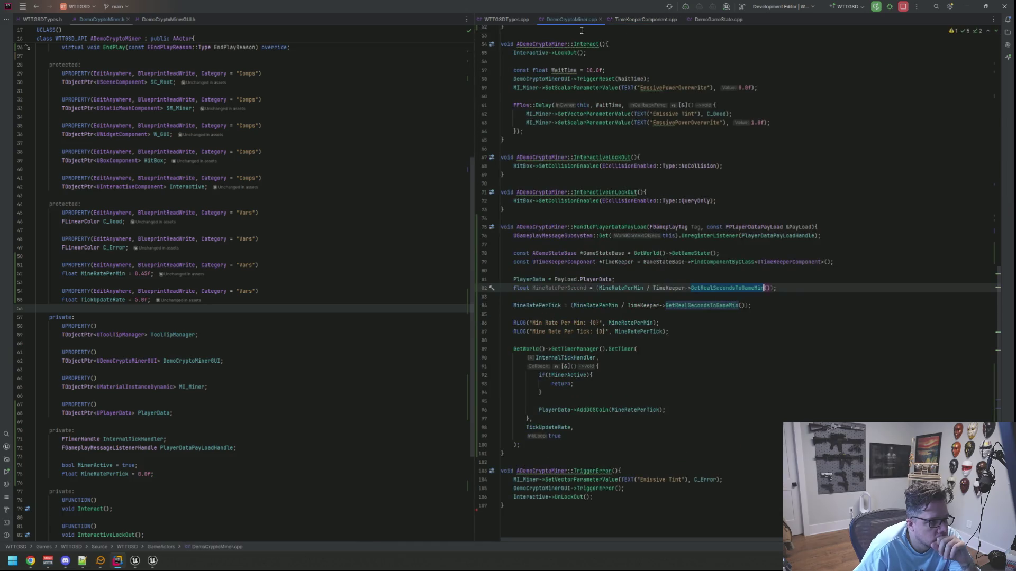
{"action": "left_click", "coordinate": [675, 227]}
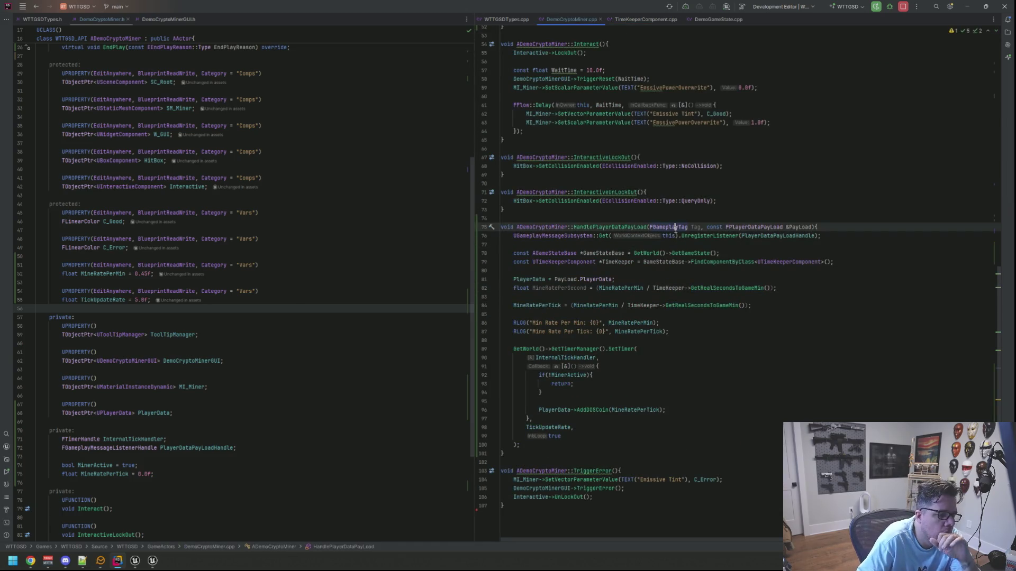
{"action": "mouse_move", "coordinate": [676, 228]}
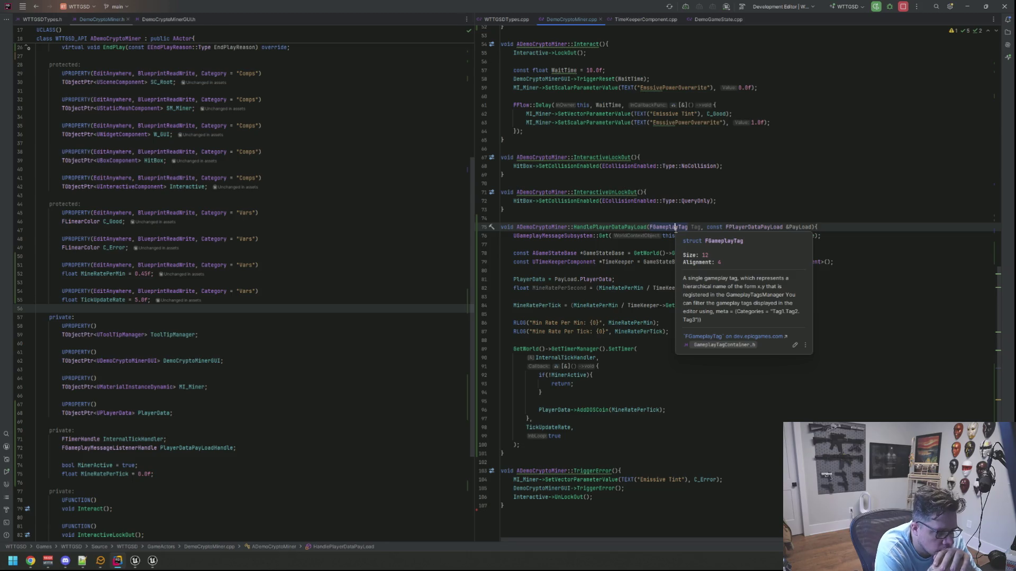
Step: Change the MineRatePerTick expression to (MineRatePerSecond * TickUpdateRate)
{"action": "left_click", "coordinate": [757, 307]}
{"action": "left_click", "coordinate": [570, 307], "text": "shift"}
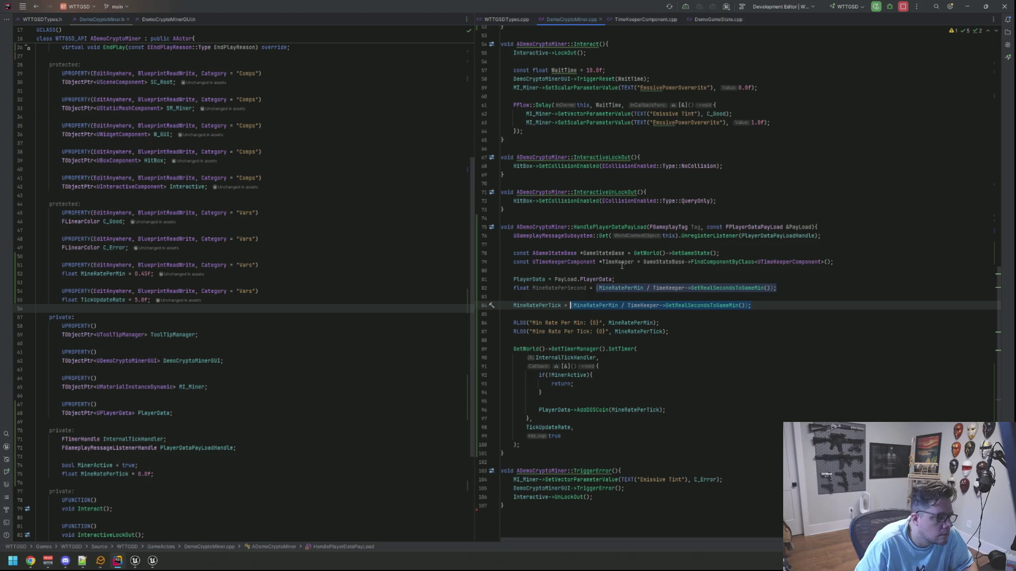
{"action": "mouse_move", "coordinate": [622, 266]}
{"action": "key", "text": "BackSpace"}
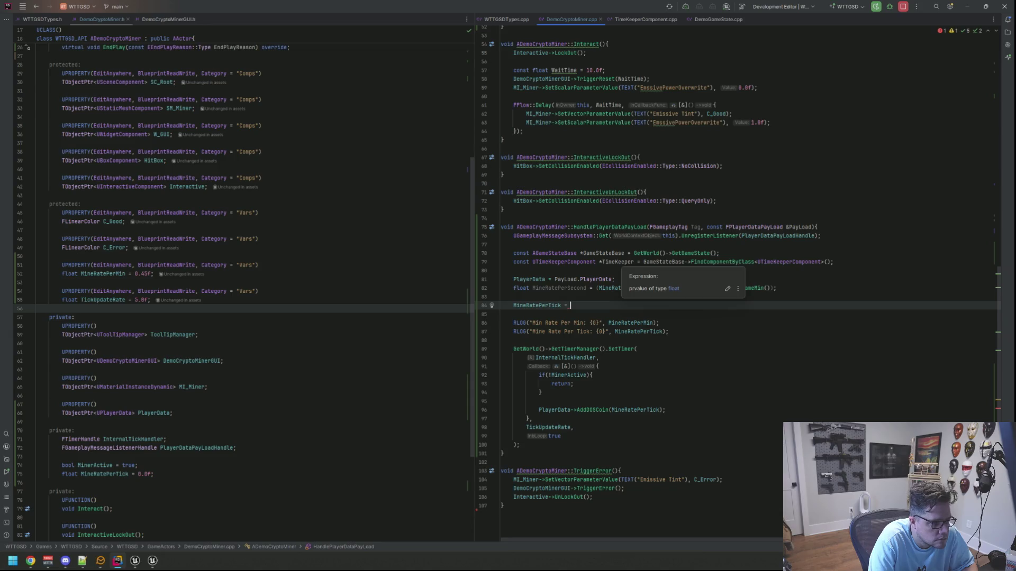
{"action": "type", "text": "(Minerat"}
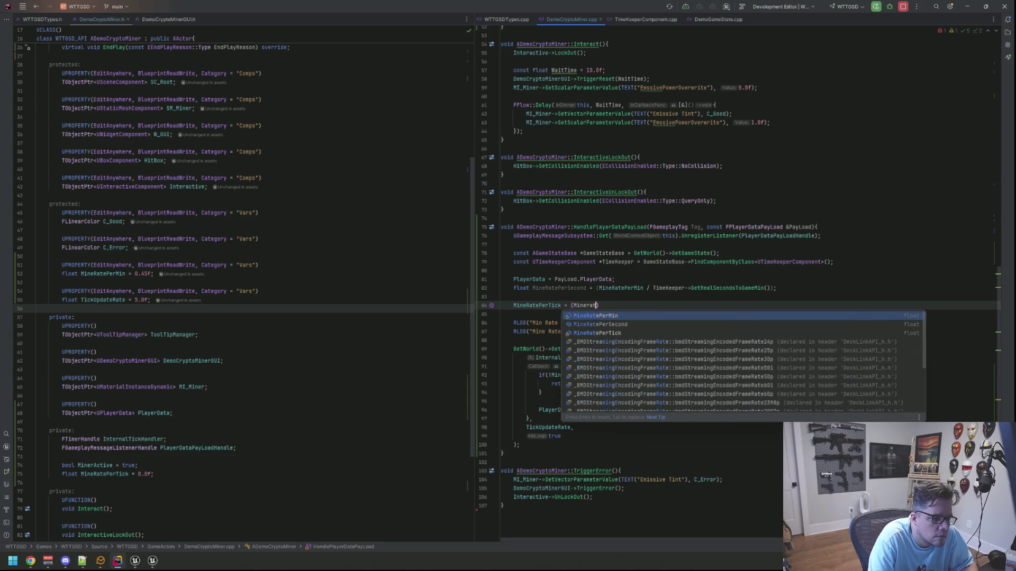
{"action": "key", "text": "BackSpace"}
{"action": "key", "text": "BackSpace"}
{"action": "key", "text": "BackSpace"}
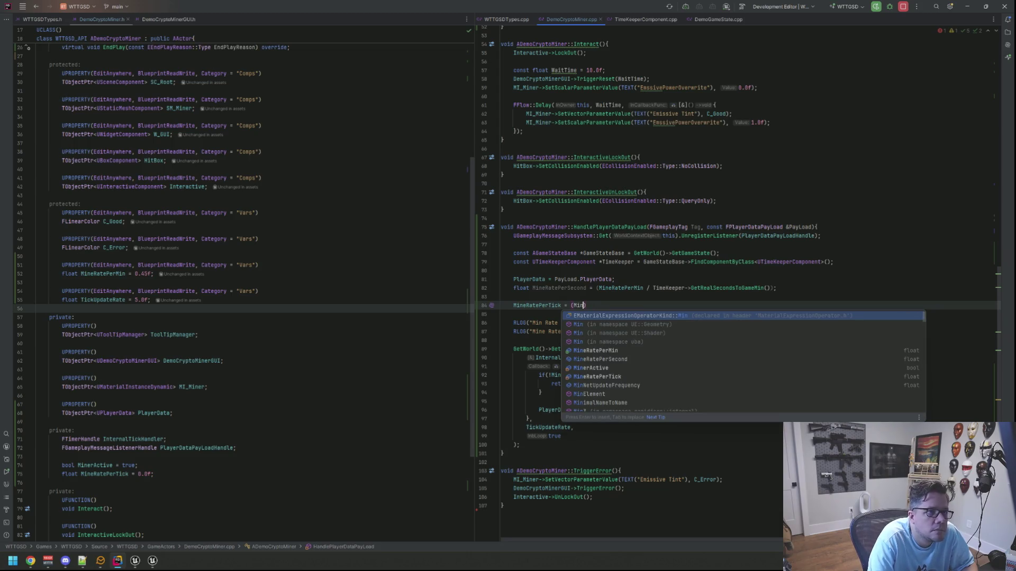
{"action": "type", "text": "erat"}
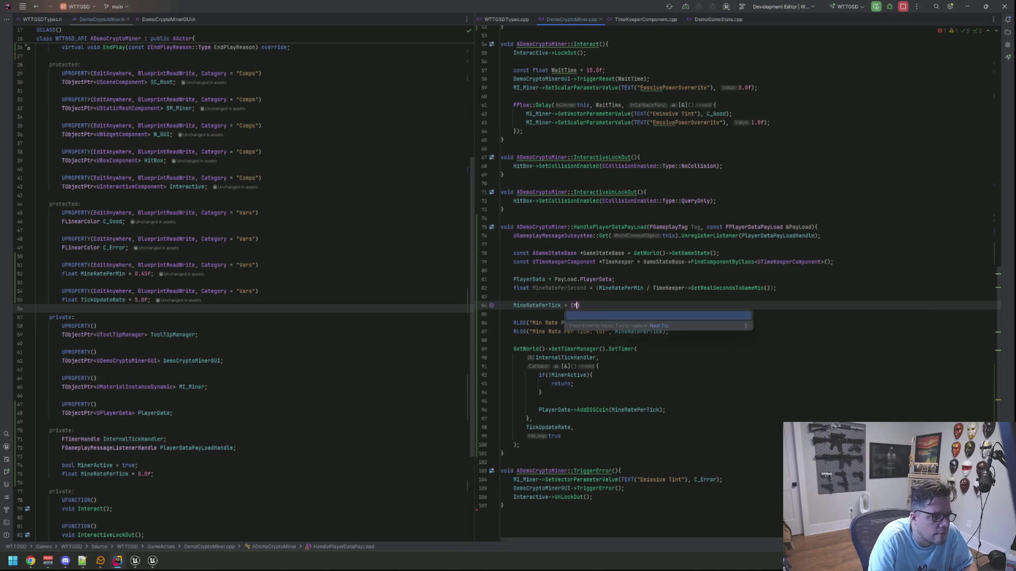
{"action": "key", "text": "BackSpace"}
{"action": "key", "text": "BackSpace"}
{"action": "key", "text": "BackSpace"}
{"action": "type", "text": "inerateper"}
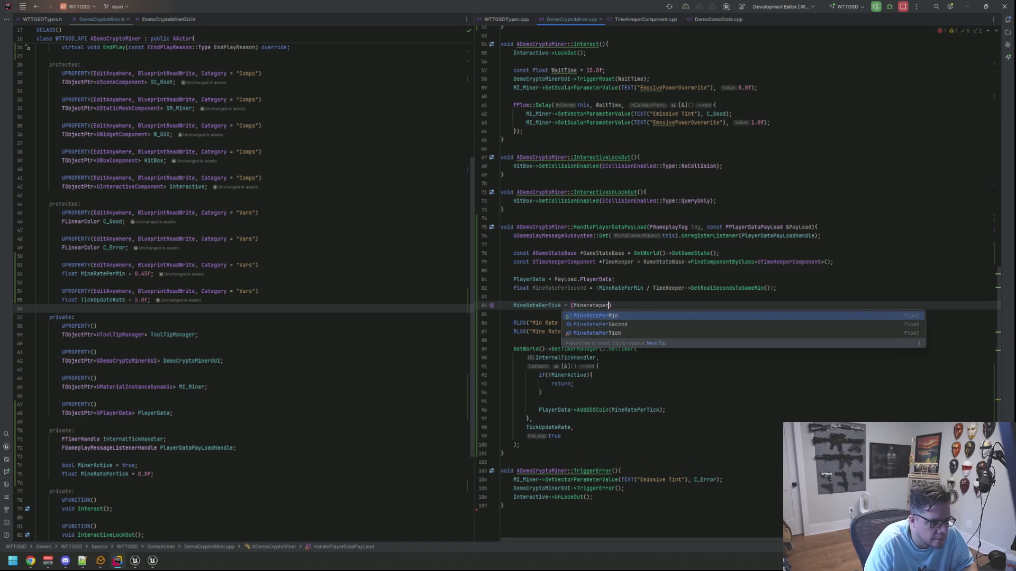
{"action": "key", "text": "Down"}
{"action": "key", "text": "Return"}
{"action": "type", "text": "* "}
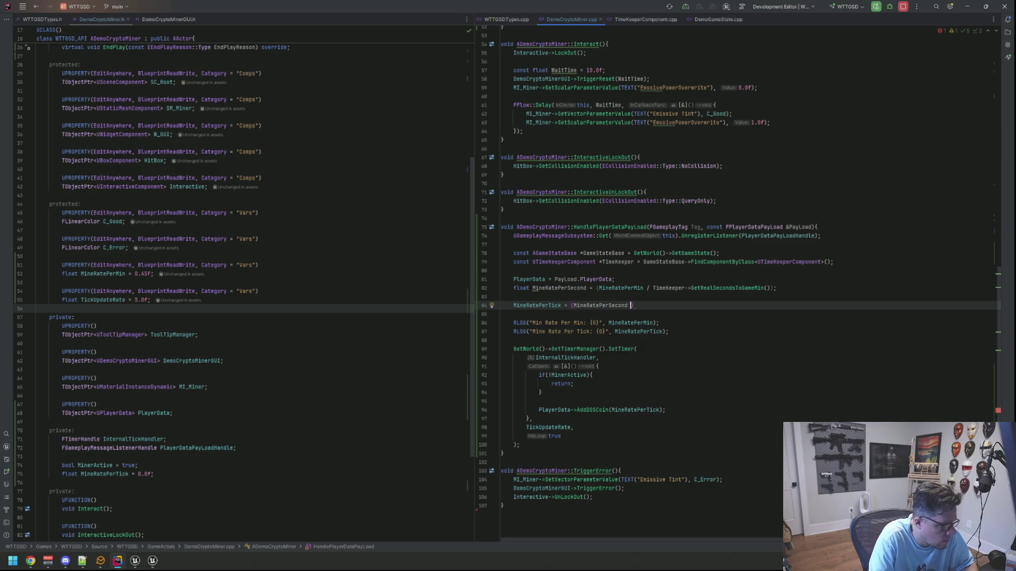
{"action": "type", "text": "Tickupd"}
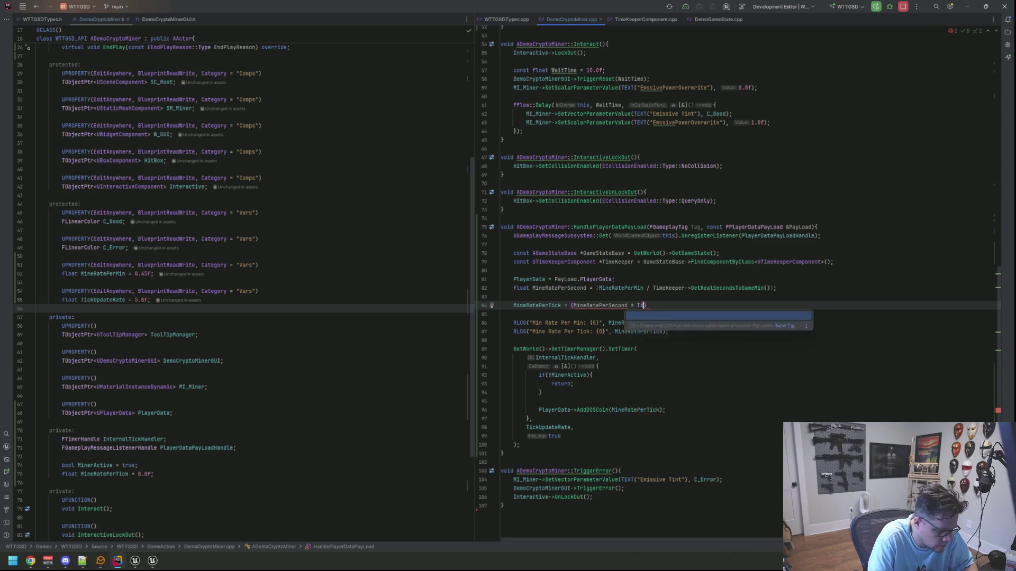
{"action": "key", "text": "Return"}
{"action": "type", "text": ";"}
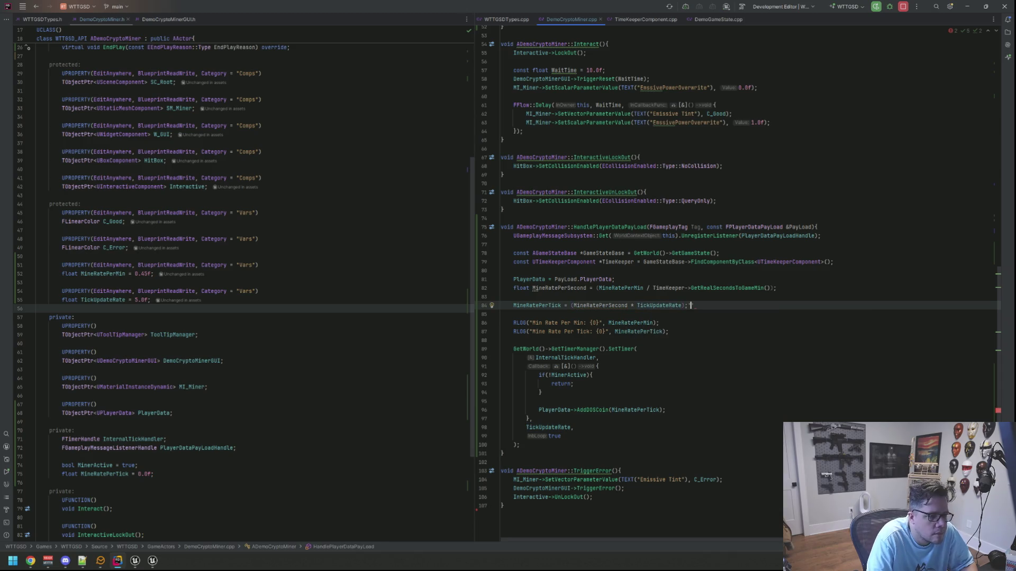
Step: Make MineRatePerSecond const and move the blank line above its declaration
{"action": "key", "text": "Up"}
{"action": "key", "text": "Up"}
{"action": "key", "text": "alt+Return"}
{"action": "key", "text": "Return"}
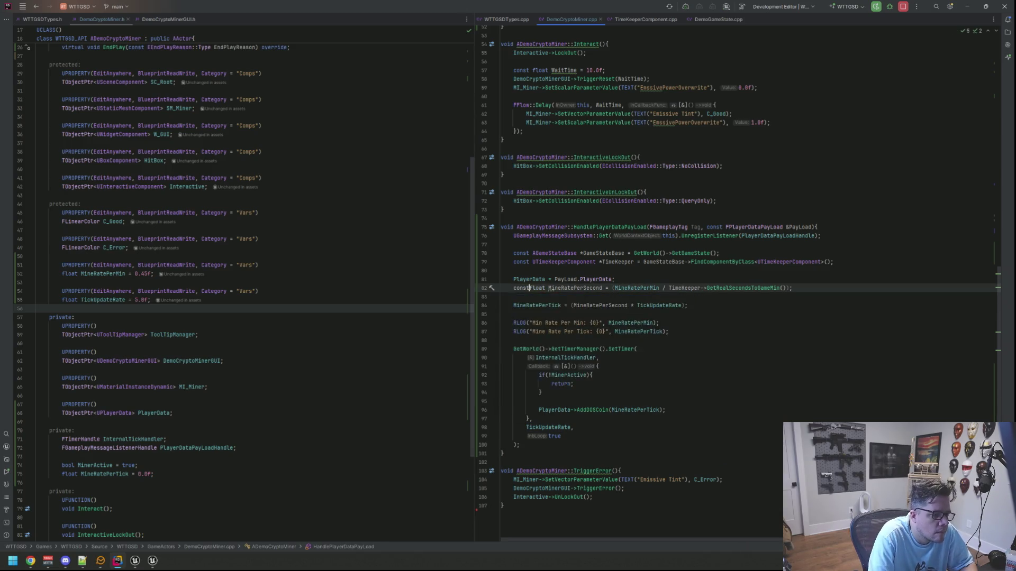
{"action": "key", "text": "Down"}
{"action": "key", "text": "alt+shift+Up"}
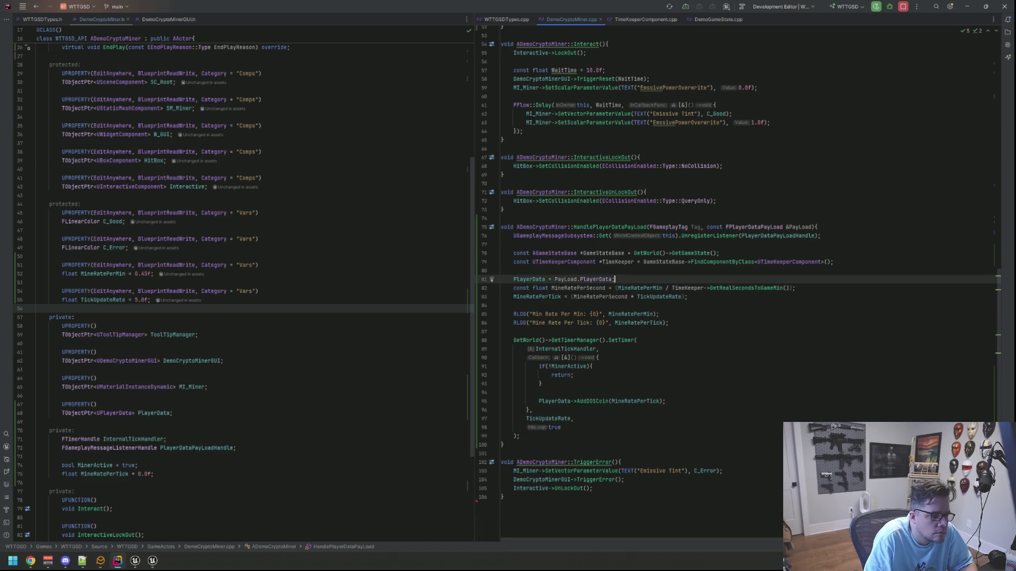
{"action": "key", "text": "Down"}
{"action": "key", "text": "Down"}
{"action": "key", "text": "Down"}
{"action": "key", "text": "Down"}
{"action": "key", "text": "Up"}
{"action": "key", "text": "Up"}
Step: Close the Live Coding console window and bring Unreal Editor to the front
{"action": "left_click", "coordinate": [639, 341]}
{"action": "key", "text": "Down"}
{"action": "key", "text": "Down"}
{"action": "key", "text": "Down"}
{"action": "key", "text": "End"}
{"action": "left_click", "coordinate": [151, 560]}
{"action": "right_click", "coordinate": [150, 560]}
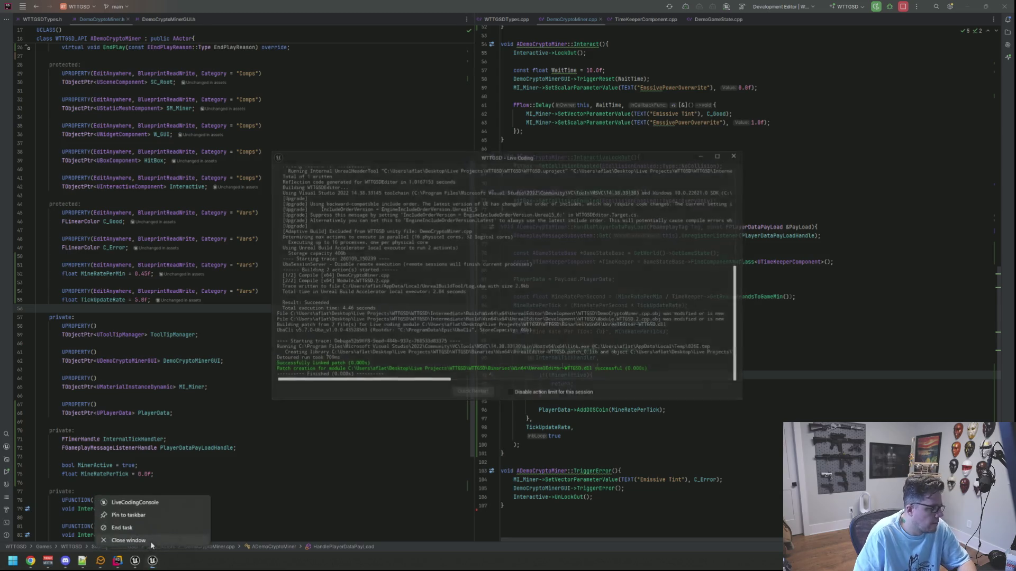
{"action": "left_click", "coordinate": [150, 541]}
{"action": "mouse_move", "coordinate": [135, 560]}
{"action": "left_click", "coordinate": [165, 525]}
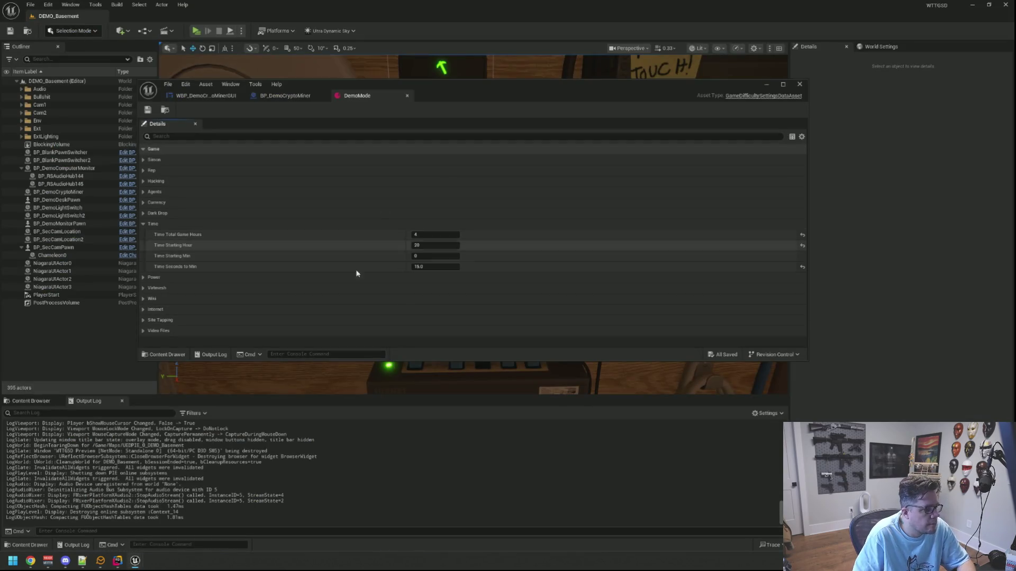
Step: Clear the Output Log, Live Compile with Ctrl+Alt+F11, and start a play session
{"action": "right_click", "coordinate": [362, 424]}
{"action": "left_click", "coordinate": [392, 521]}
{"action": "key", "text": "ctrl+alt+F11"}
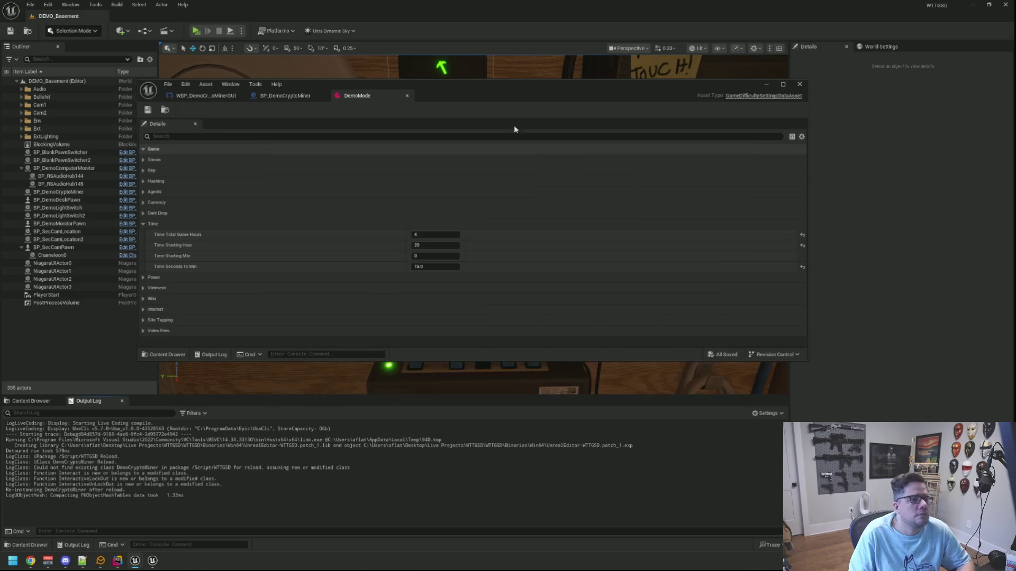
{"action": "right_click", "coordinate": [559, 435]}
{"action": "left_click", "coordinate": [582, 524]}
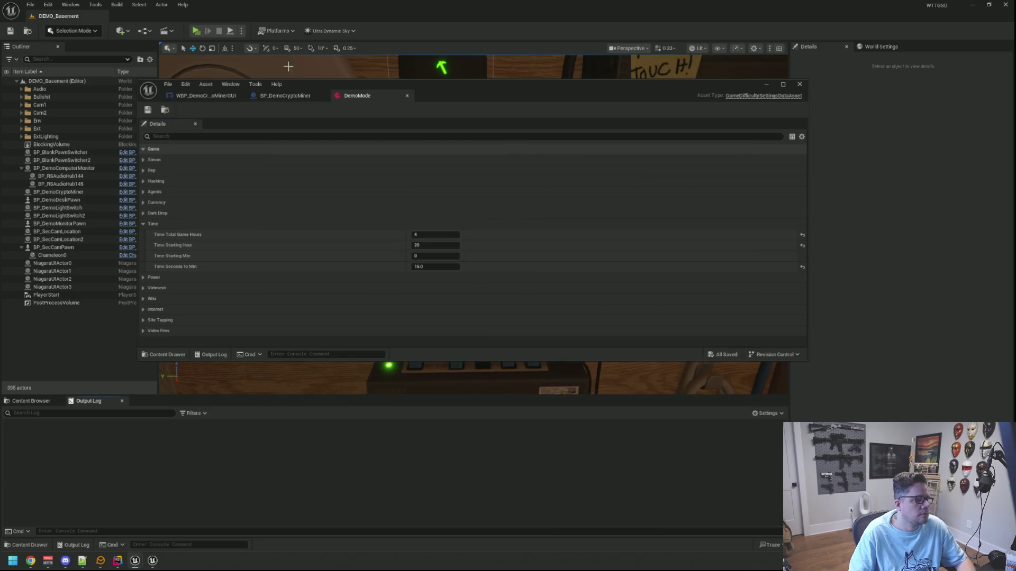
{"action": "left_click", "coordinate": [196, 31]}
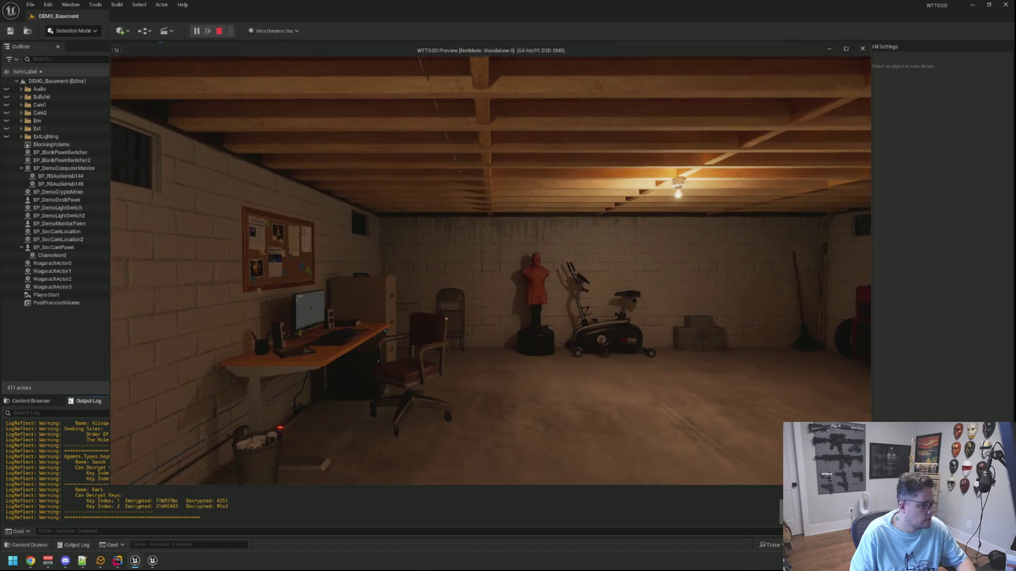
Step: Stop the play session and check the mine rate lines in the Output Log
{"action": "key", "text": "Escape"}
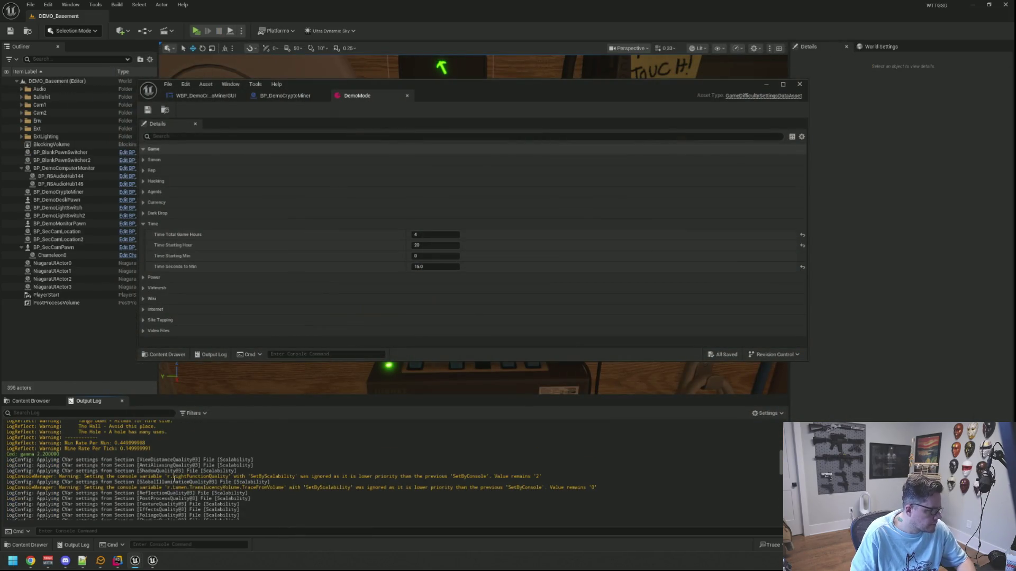
{"action": "scroll", "coordinate": [175, 478], "scroll_direction": "up", "scroll_amount": 2}
{"action": "left_click_drag", "start_coordinate": [153, 475], "coordinate": [7, 468]}
{"action": "left_click", "coordinate": [159, 469]}
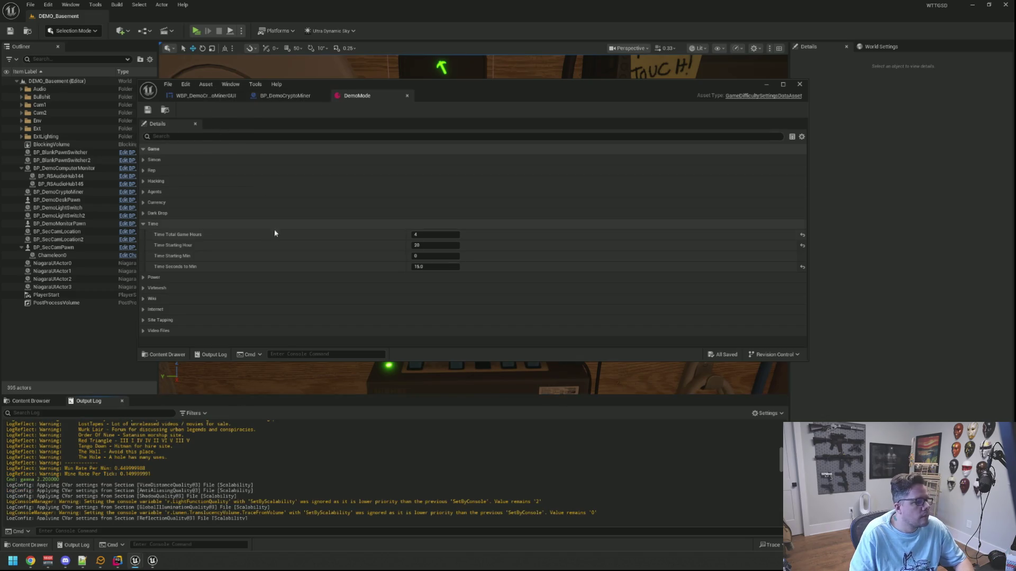
Step: Play again at the desk computer, stop, close the DemoMode tab, and return to Rider
{"action": "left_click", "coordinate": [196, 31]}
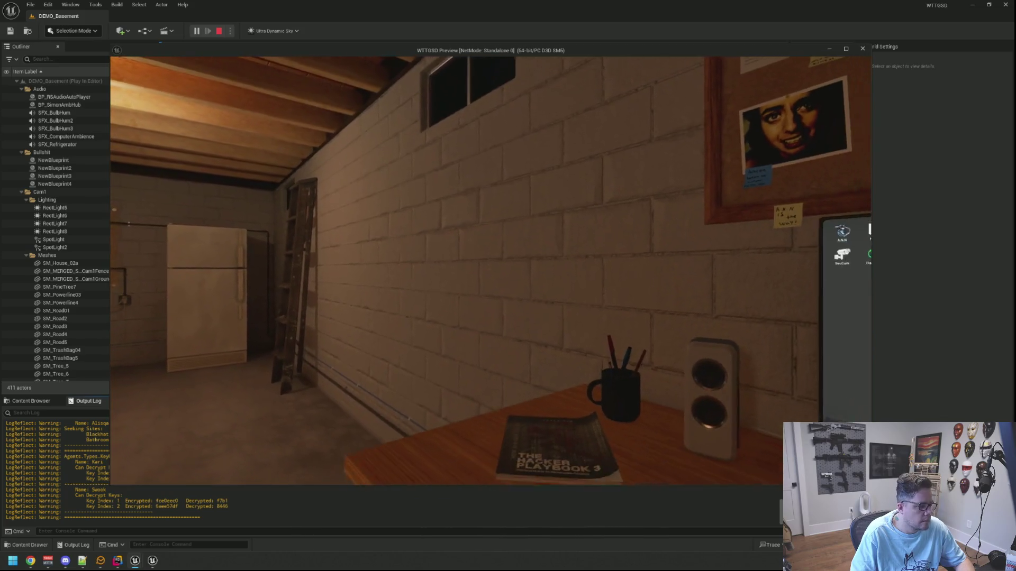
{"action": "left_click", "coordinate": [490, 272]}
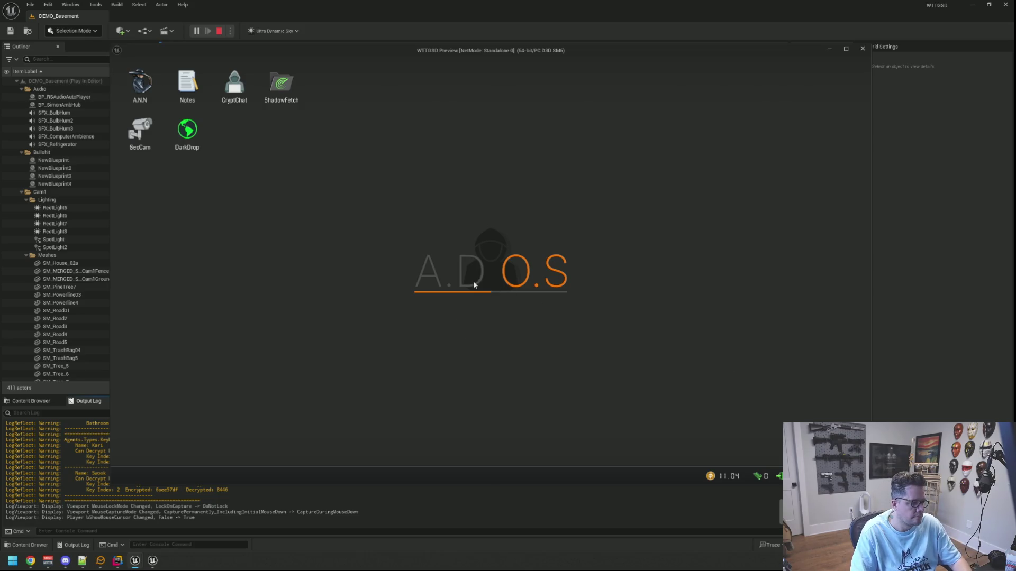
{"action": "key", "text": "Escape"}
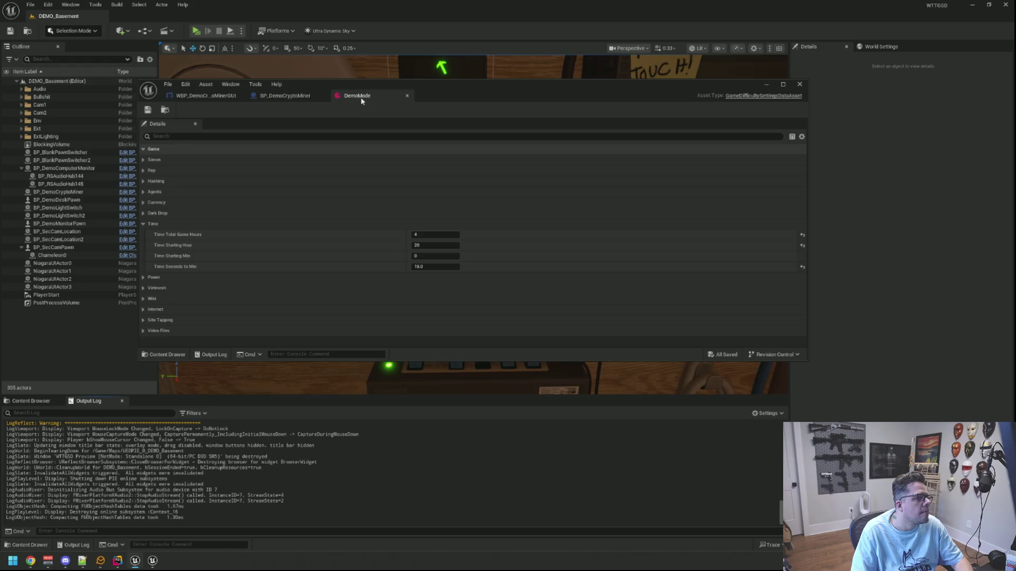
{"action": "left_click", "coordinate": [407, 96]}
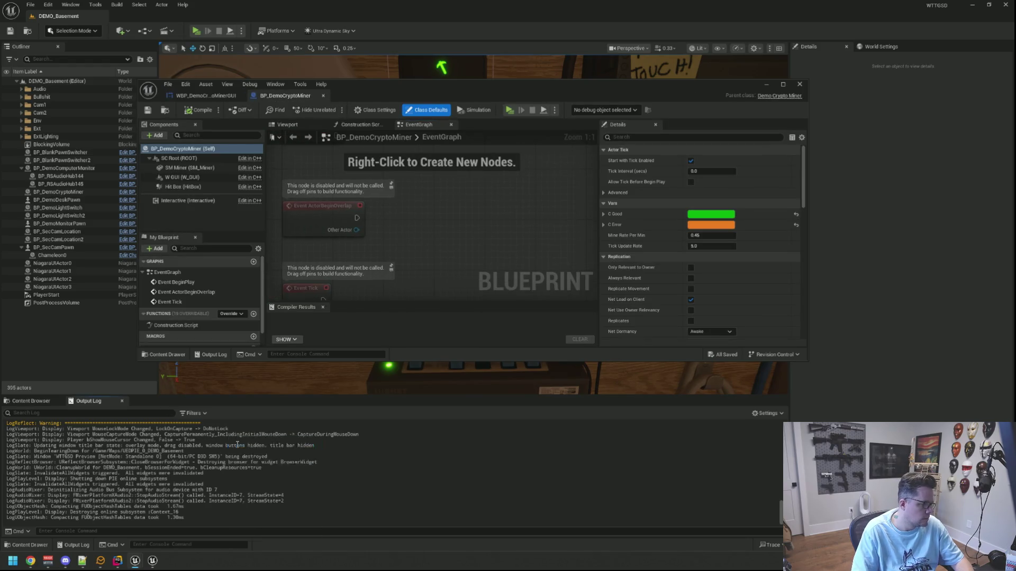
{"action": "mouse_move", "coordinate": [139, 563]}
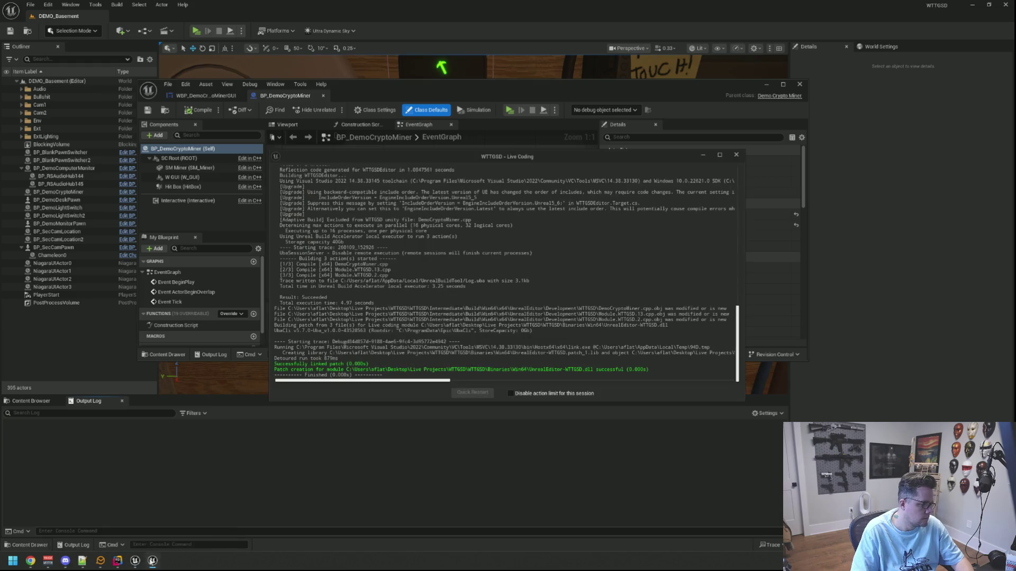
{"action": "left_click", "coordinate": [133, 563]}
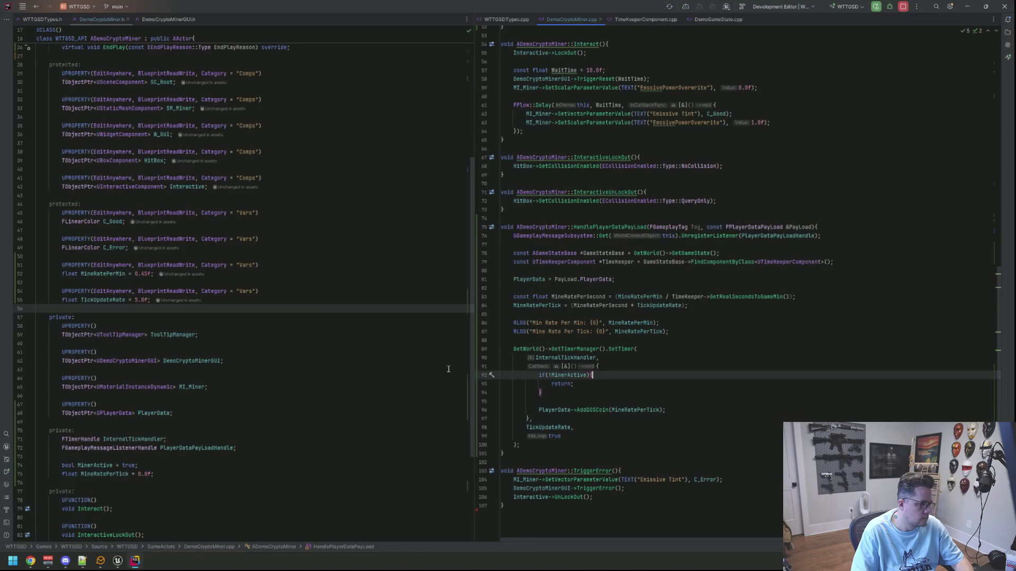
Step: Delete both RLOG lines and leftover blank lines, and add a blank line after SetTimer
{"action": "left_click", "coordinate": [694, 338]}
{"action": "key", "text": "shift+Up"}
{"action": "key", "text": "shift+Up"}
{"action": "key", "text": "Delete"}
{"action": "key", "text": "shift+Up"}
{"action": "key", "text": "shift+Up"}
{"action": "key", "text": "Delete"}
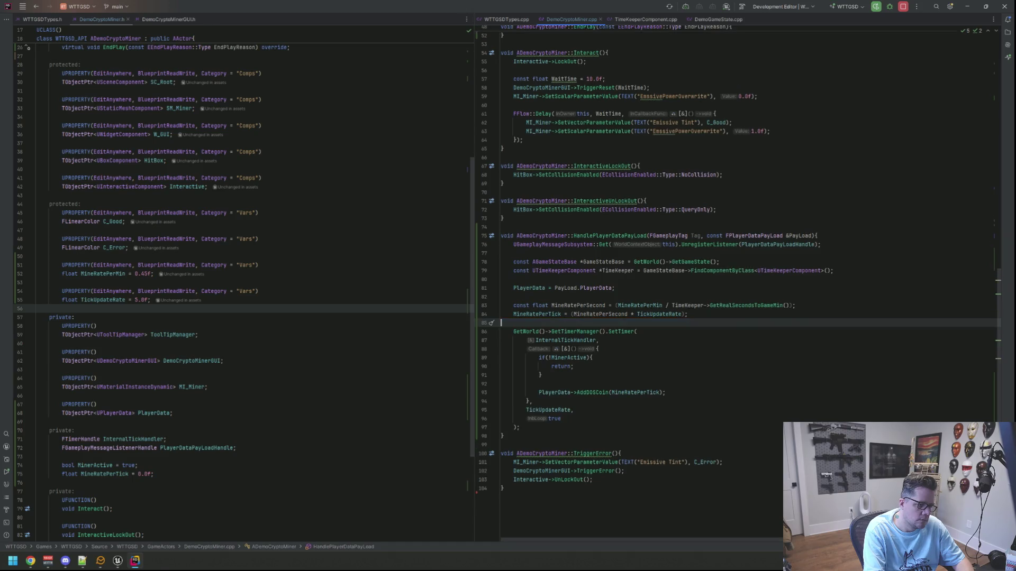
{"action": "key", "text": "Down"}
{"action": "key", "text": "Down"}
{"action": "key", "text": "Down"}
{"action": "key", "text": "End"}
{"action": "key", "text": "Down"}
{"action": "key", "text": "Down"}
{"action": "key", "text": "Down"}
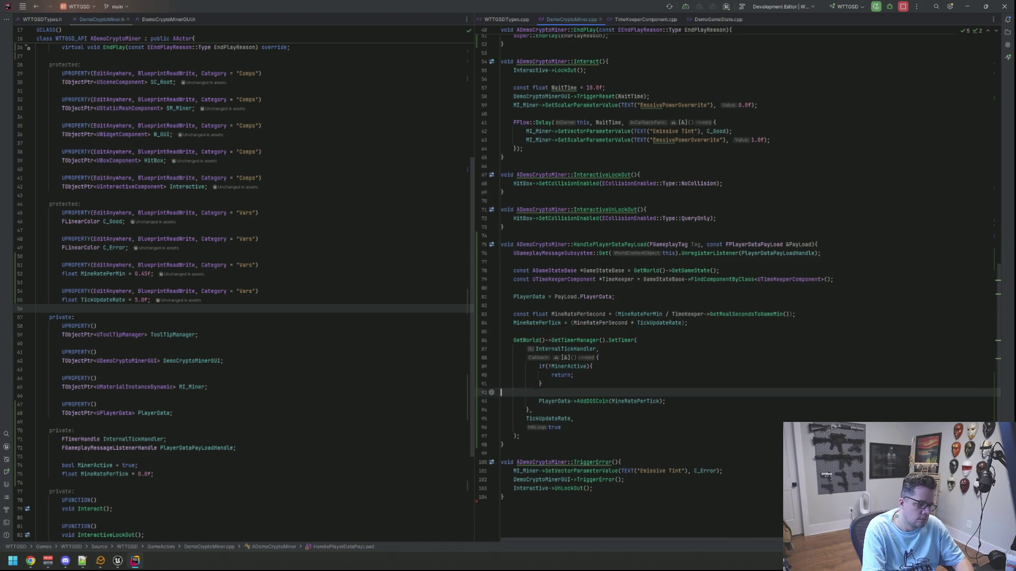
{"action": "key", "text": "Return"}
{"action": "key", "text": "Return"}
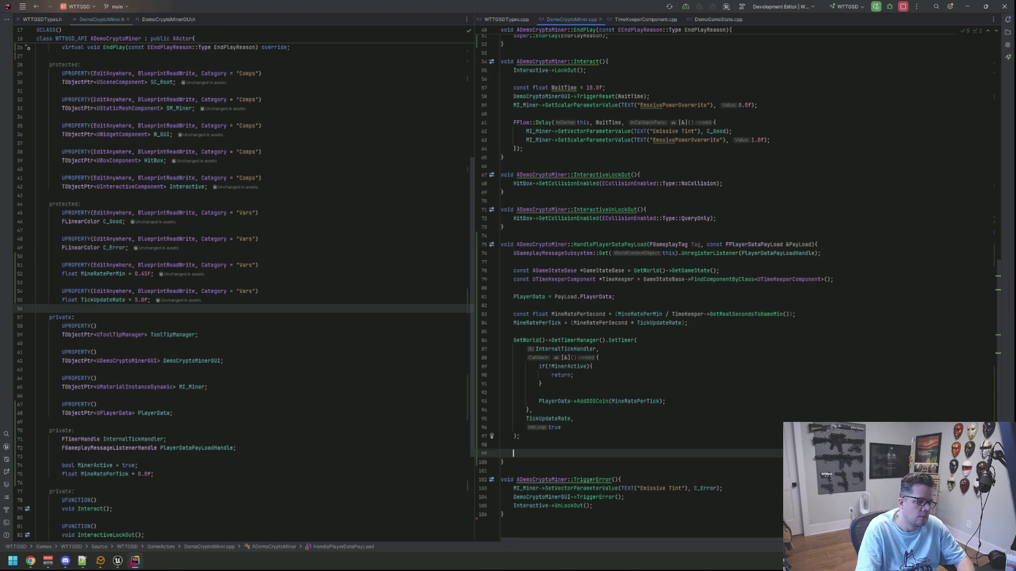
Step: Place the caret on blank line 56 of DemoCryptoMiner.h
{"action": "scroll", "coordinate": [672, 236], "scroll_direction": "up", "scroll_amount": 3}
{"action": "scroll", "coordinate": [672, 236], "scroll_direction": "up", "scroll_amount": 2}
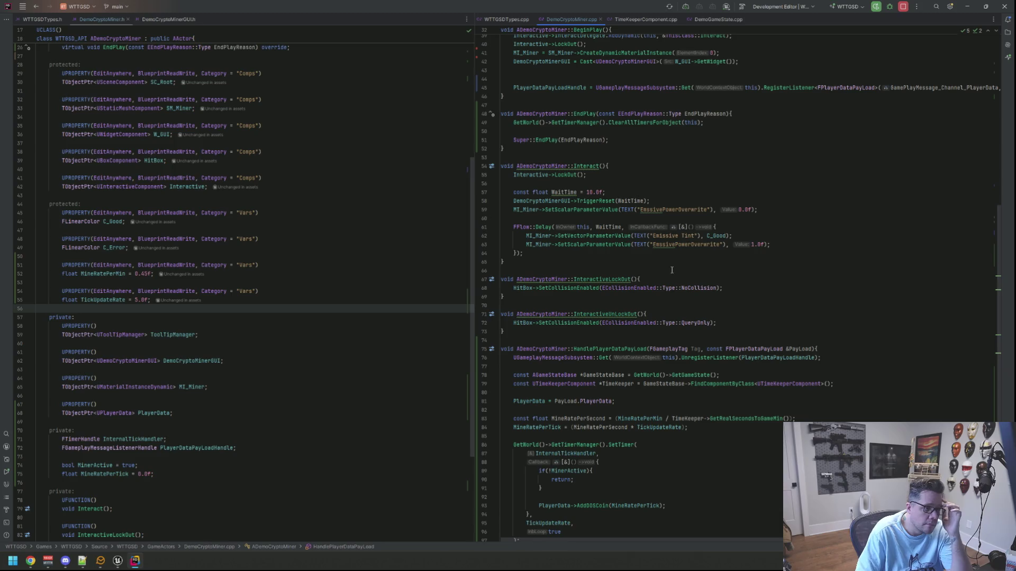
{"action": "scroll", "coordinate": [391, 269], "scroll_direction": "up", "scroll_amount": 3}
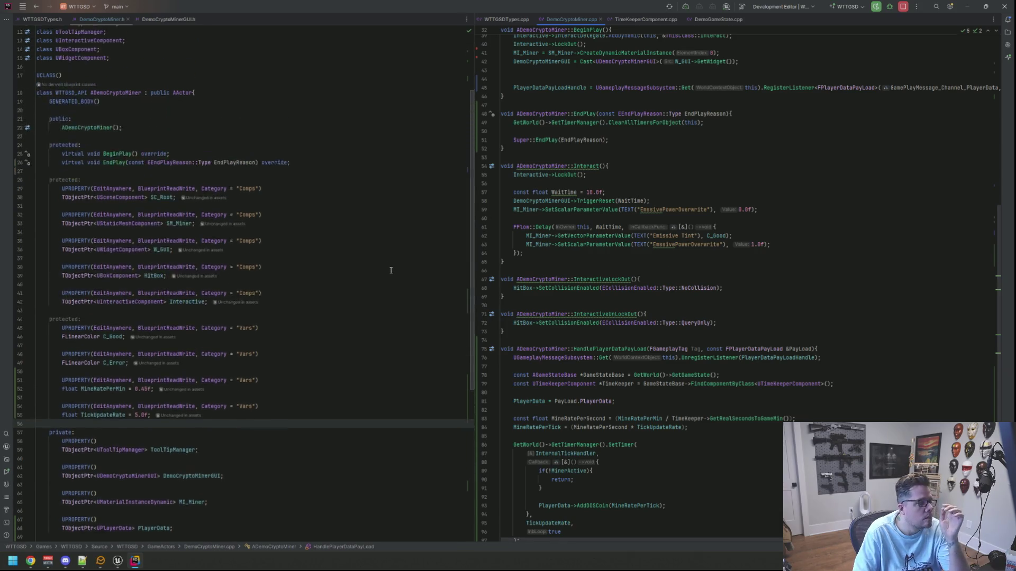
{"action": "scroll", "coordinate": [394, 270], "scroll_direction": "down", "scroll_amount": 5}
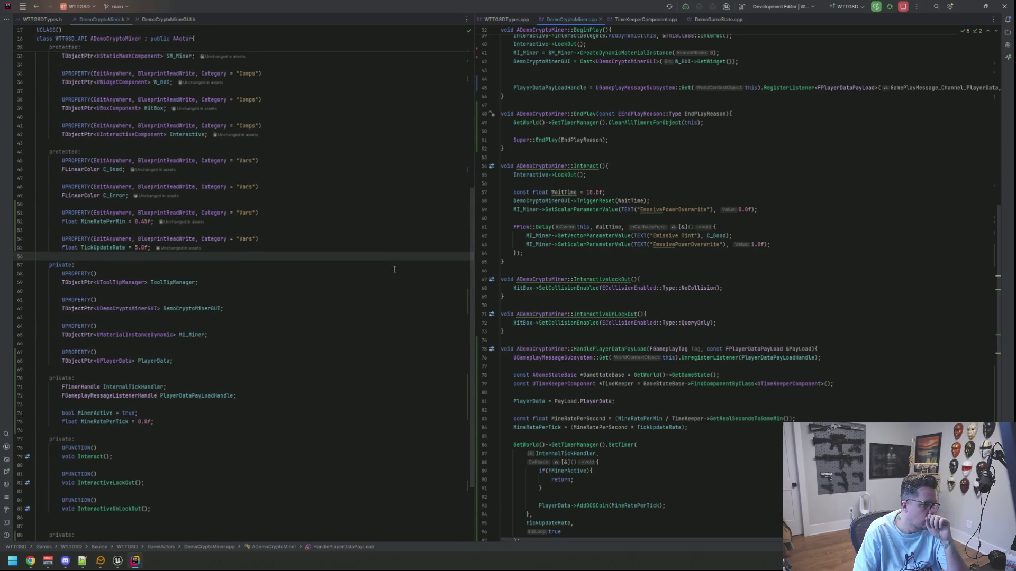
{"action": "left_click", "coordinate": [317, 259]}
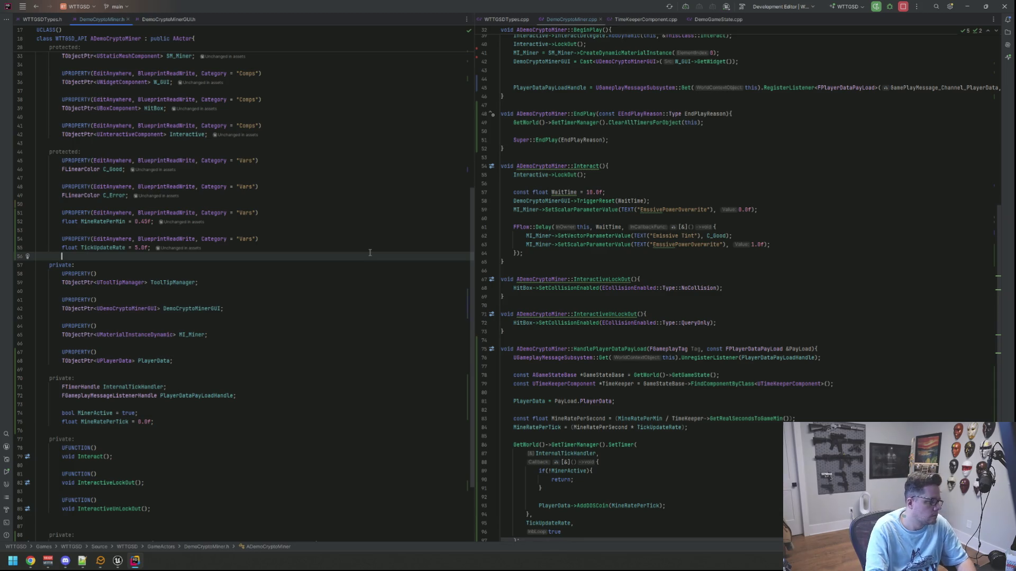
Step: Declare an EditAnywhere, BlueprintReadWrite Vars property FVector2D TakeDownRollWindow in DemoCryptoMiner.h
{"action": "key", "text": "Return"}
{"action": "key", "text": "Return"}
{"action": "key", "text": "Up"}
{"action": "type", "text": "U"}
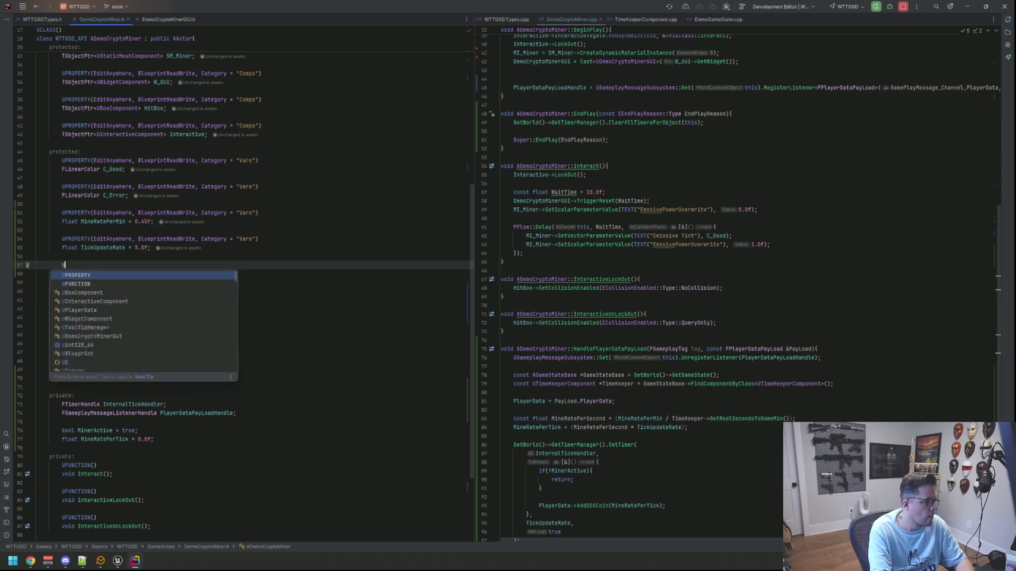
{"action": "type", "text": "PROPERTY(EditAnywhere, BlueprintReadWrite, Category ="}
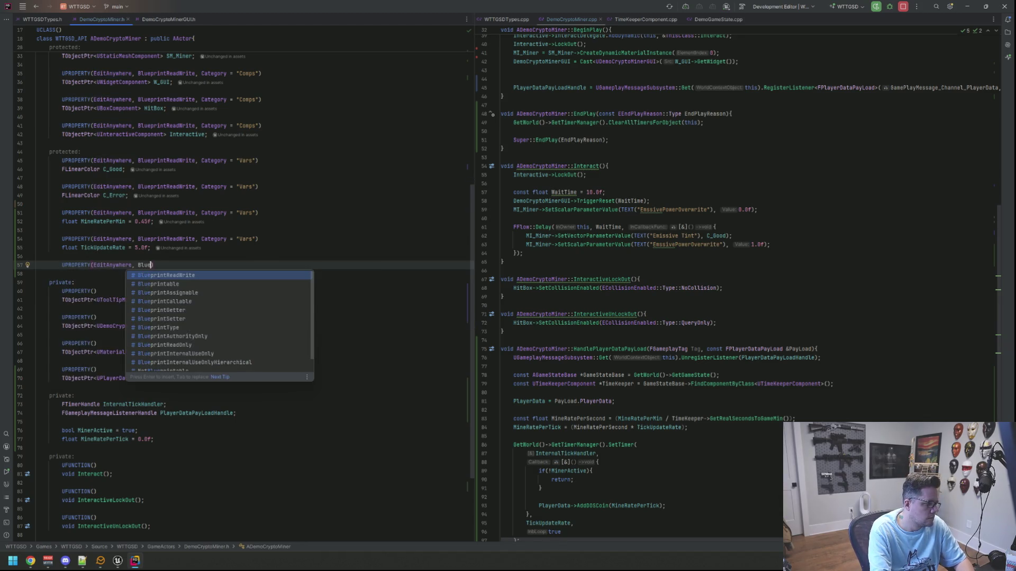
{"action": "type", "text": " \"Vars\""}
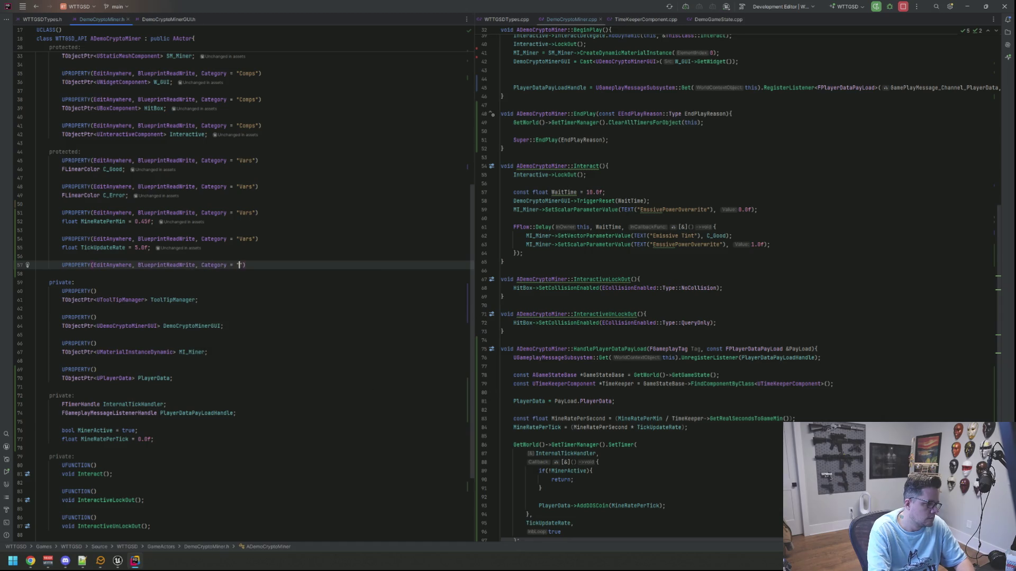
{"action": "key", "text": "End"}
{"action": "key", "text": "Return"}
{"action": "type", "text": "F"}
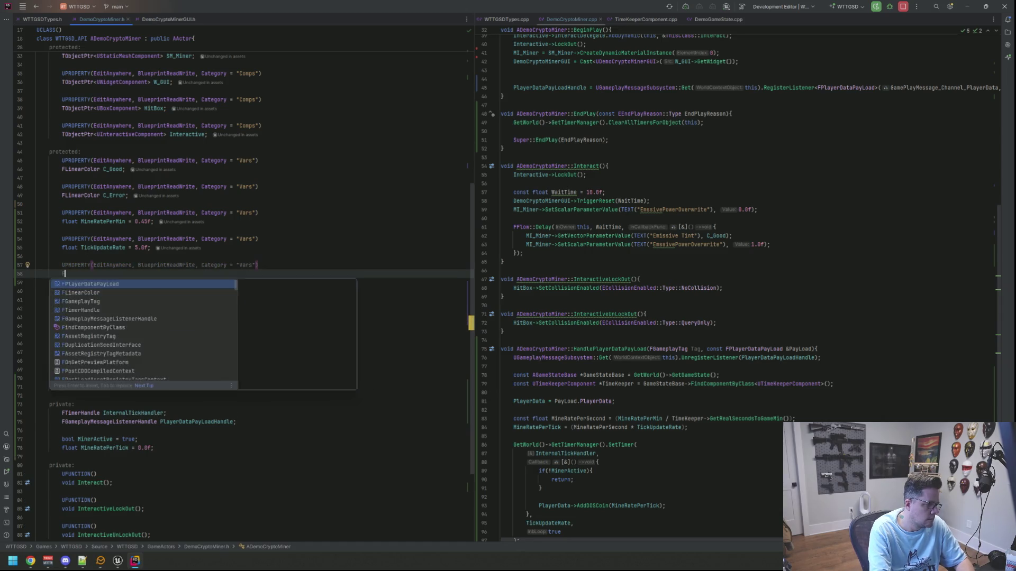
{"action": "type", "text": "Vector2D"}
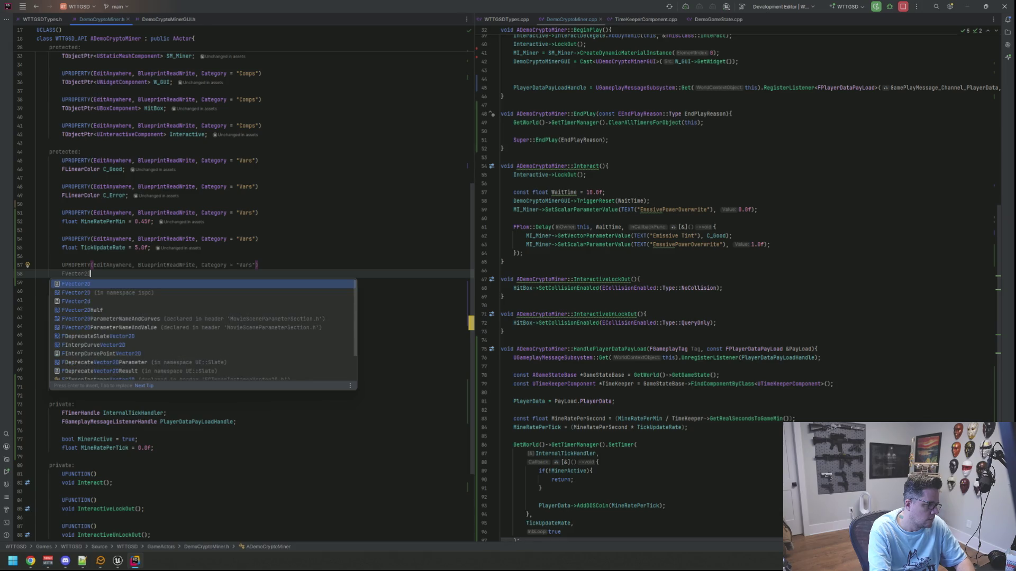
{"action": "key", "text": "Return"}
{"action": "type", "text": "R"}
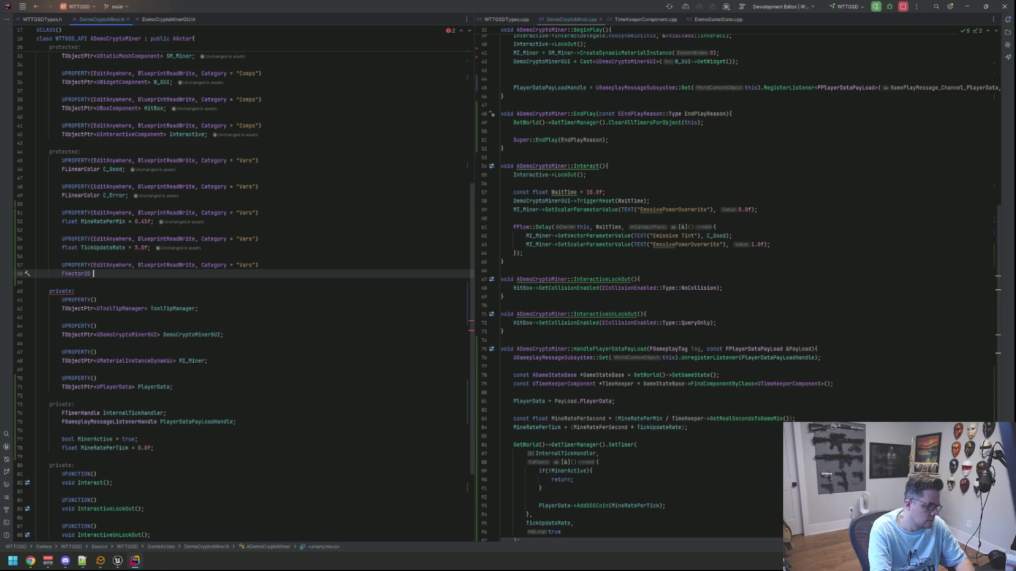
{"action": "type", "text": "R"}
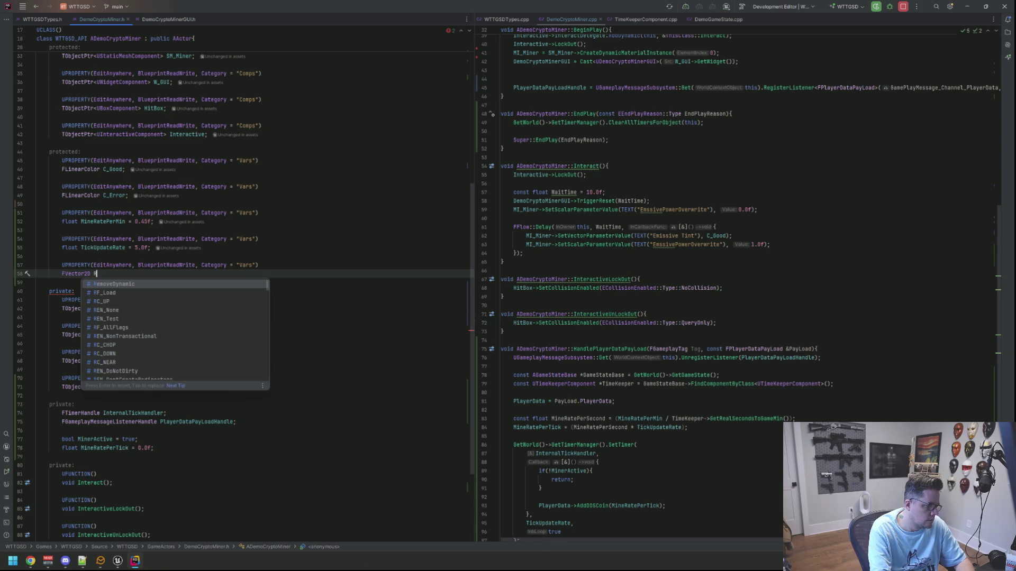
{"action": "key", "text": "BackSpace"}
{"action": "type", "text": "TakeDownRollWindow;"}
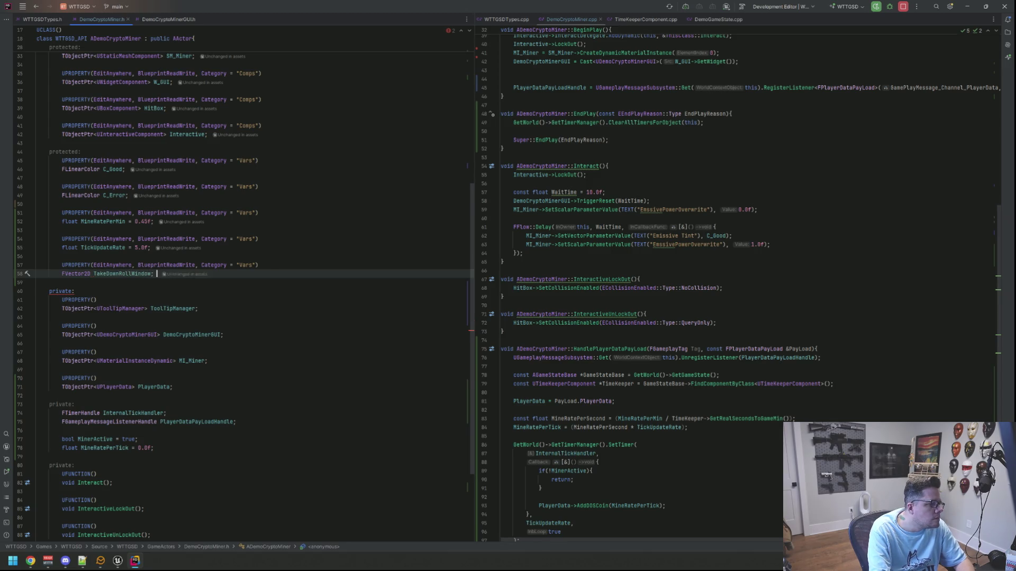
{"action": "key", "text": "Return"}
{"action": "key", "text": "Return"}
Step: Add a second Vars UPROPERTY declaring int TakeDownChance = 67
{"action": "type", "text": "UPROPERTY("}
{"action": "type", "text": "EditAnywhere, BlueprintReadWrite, C"}
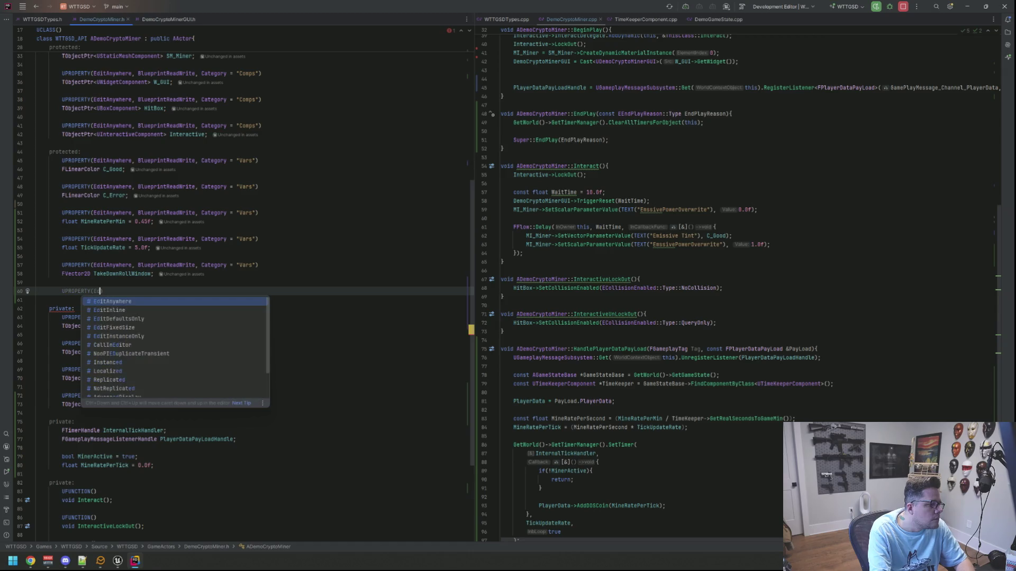
{"action": "key", "text": "Return"}
{"action": "type", "text": "Vars"}
{"action": "key", "text": "End"}
{"action": "key", "text": "Return"}
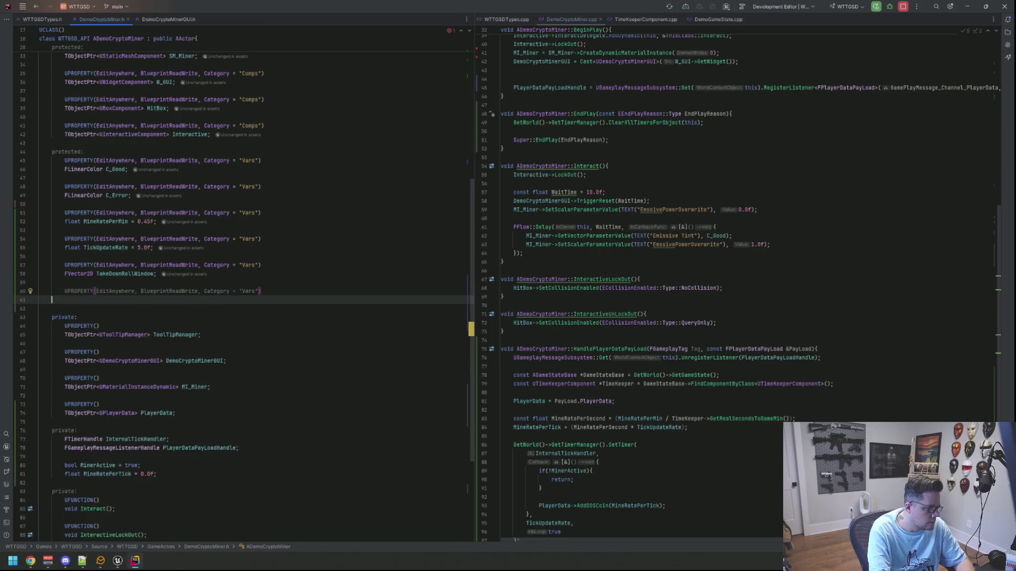
{"action": "type", "text": "float TakeDownChance"}
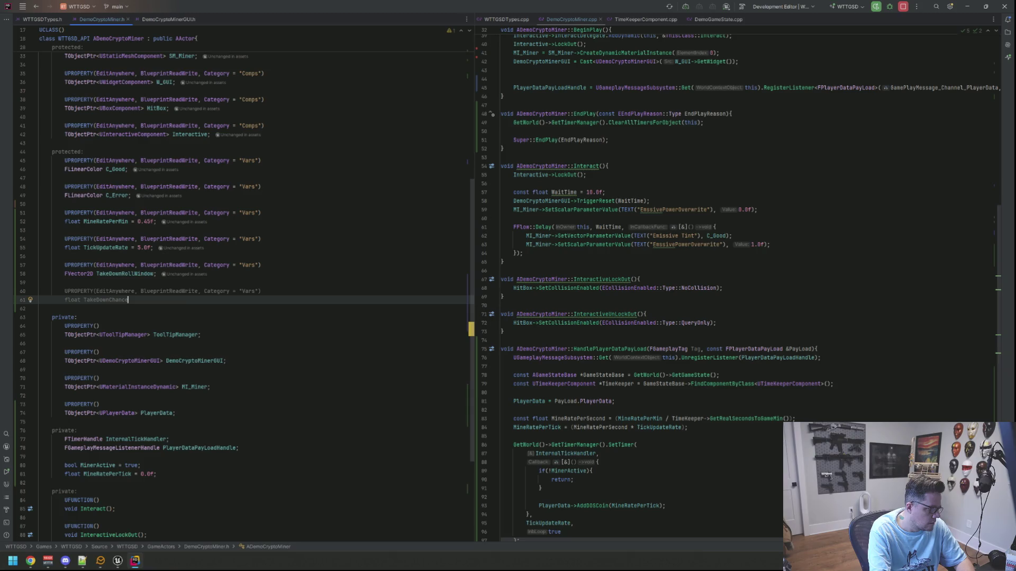
{"action": "key", "text": "BackSpace"}
{"action": "key", "text": "BackSpace"}
{"action": "key", "text": "BackSpace"}
{"action": "type", "text": "int TakeDownChan"}
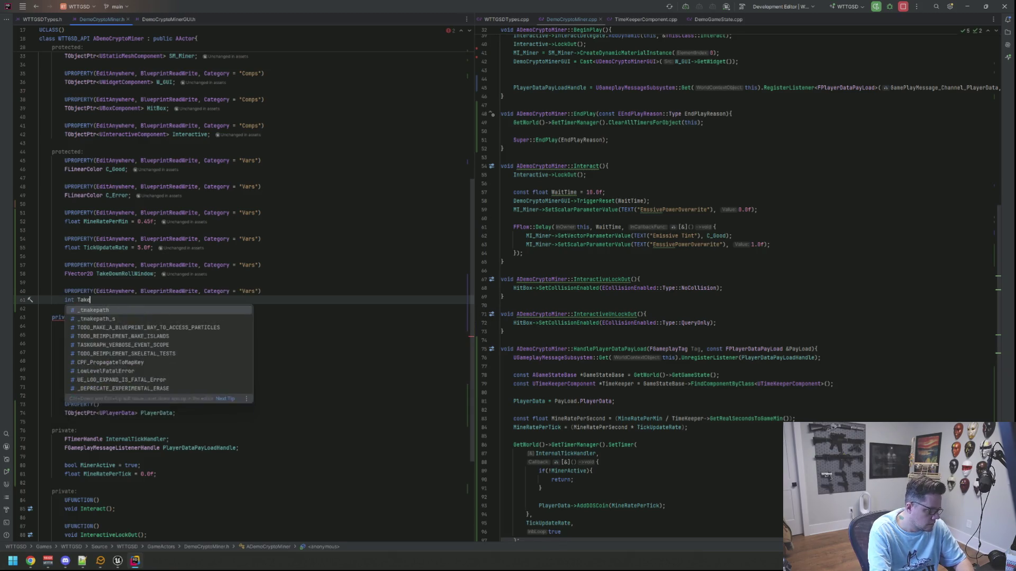
{"action": "type", "text": "ce = 67;"}
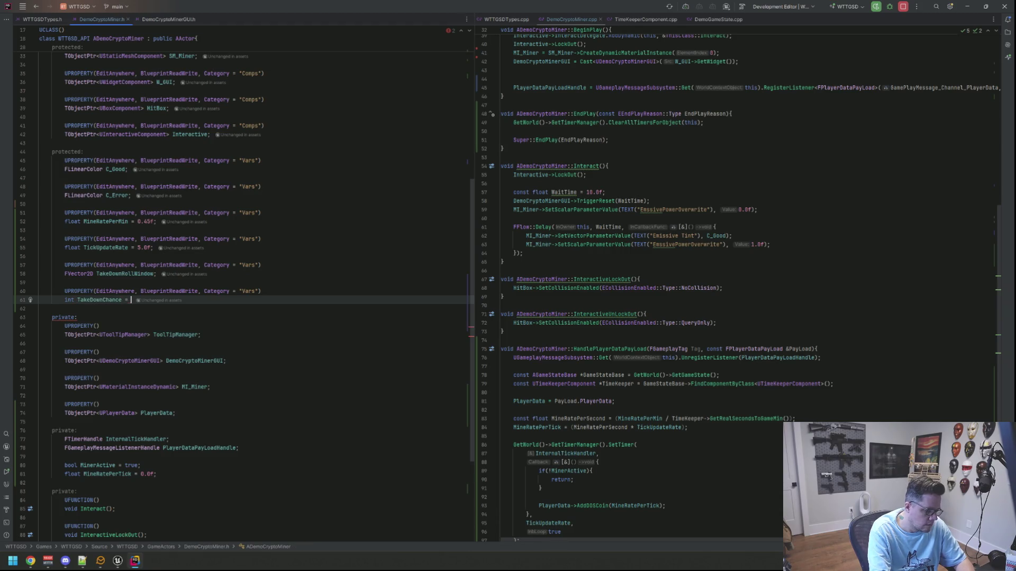
Step: Add the comment '// Note: 1 to 100' above TakeDownChance
{"action": "key", "text": "Up"}
{"action": "key", "text": "Up"}
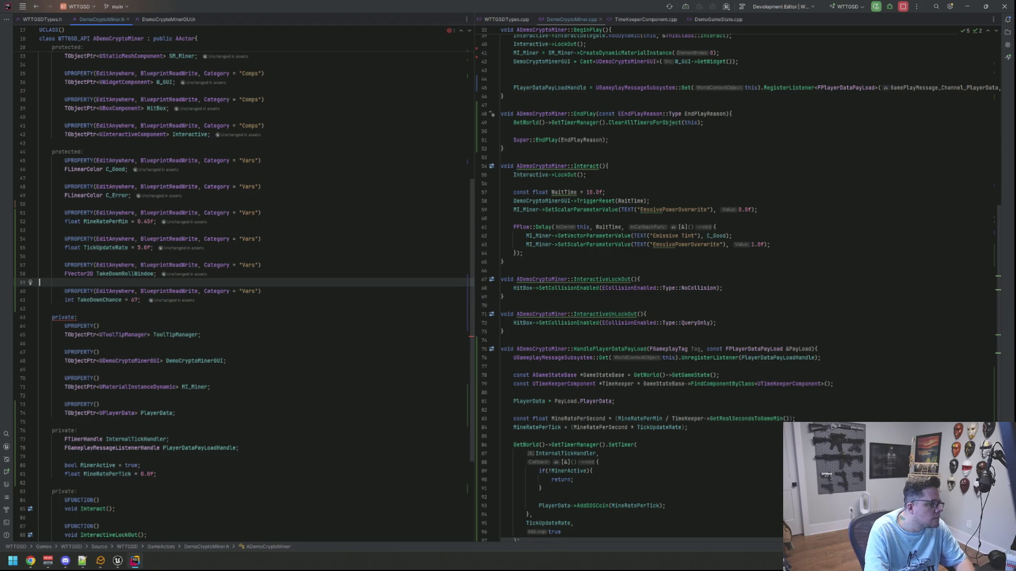
{"action": "key", "text": "Return"}
{"action": "type", "text": "// 1 to 100"}
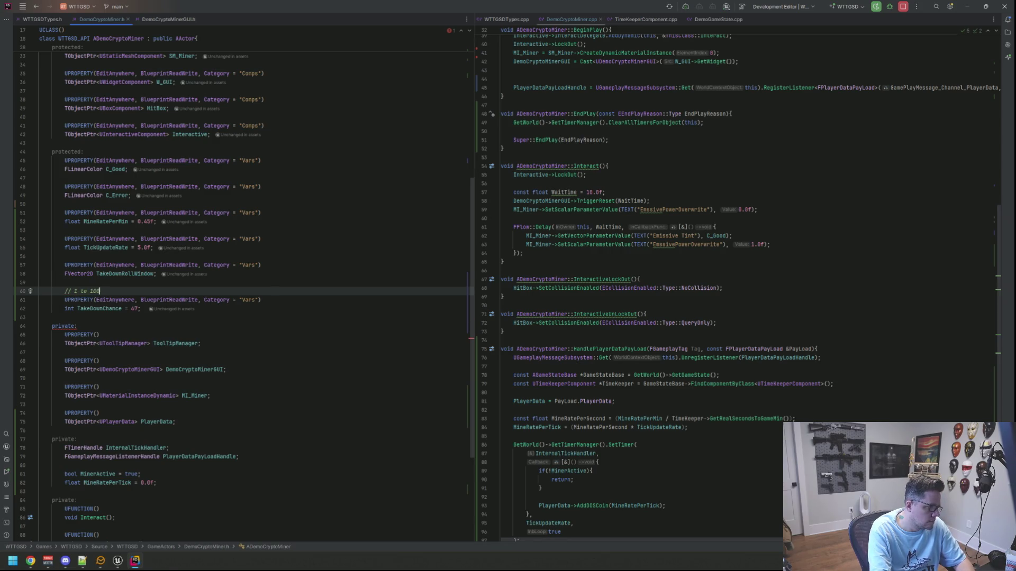
{"action": "key", "text": "BackSpace"}
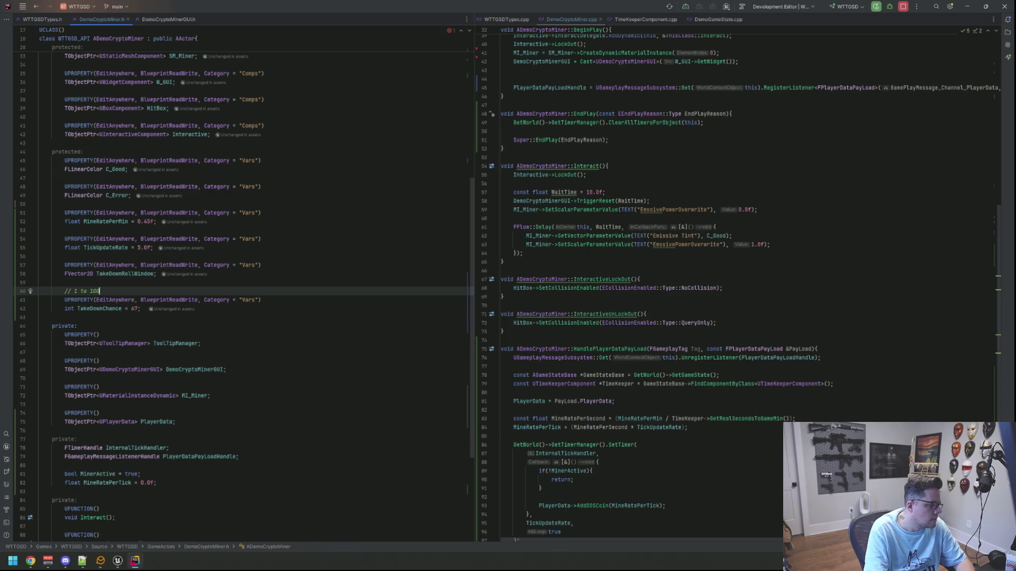
{"action": "type", "text": "Note: 4"}
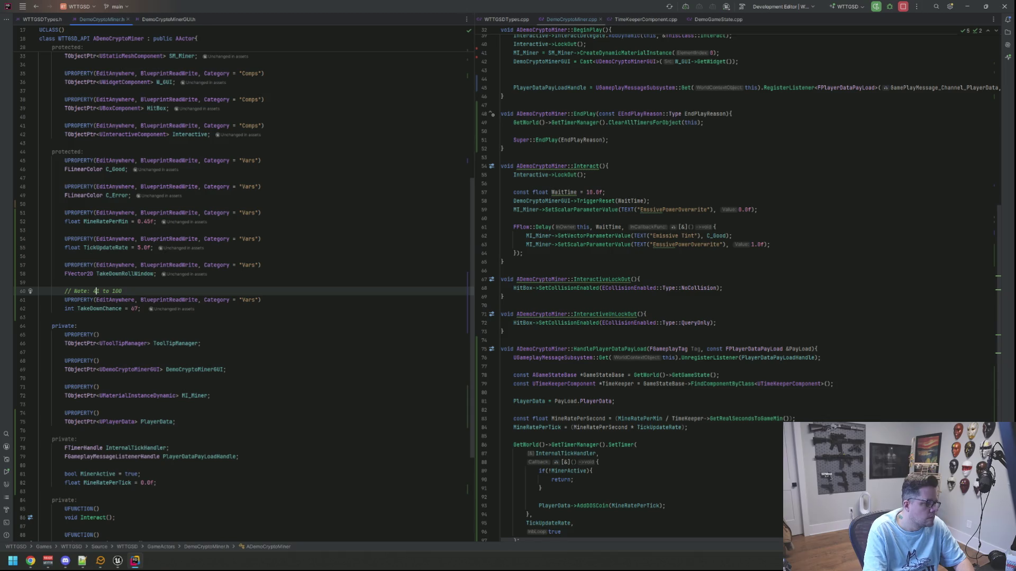
{"action": "key", "text": "BackSpace"}
{"action": "left_click", "coordinate": [65, 317]}
{"action": "scroll", "coordinate": [404, 295], "scroll_direction": "down", "scroll_amount": 6}
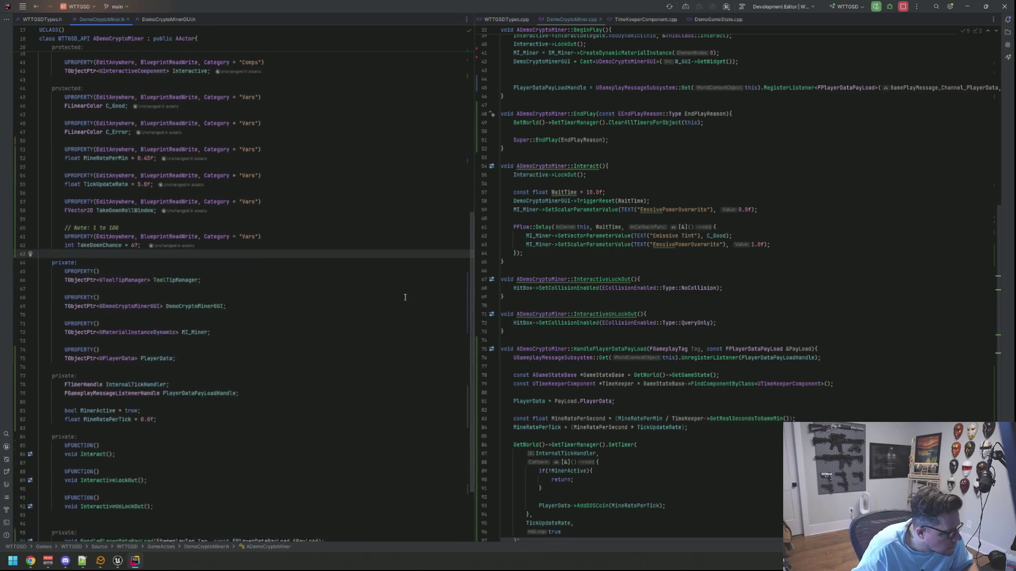
{"action": "left_click", "coordinate": [249, 459]}
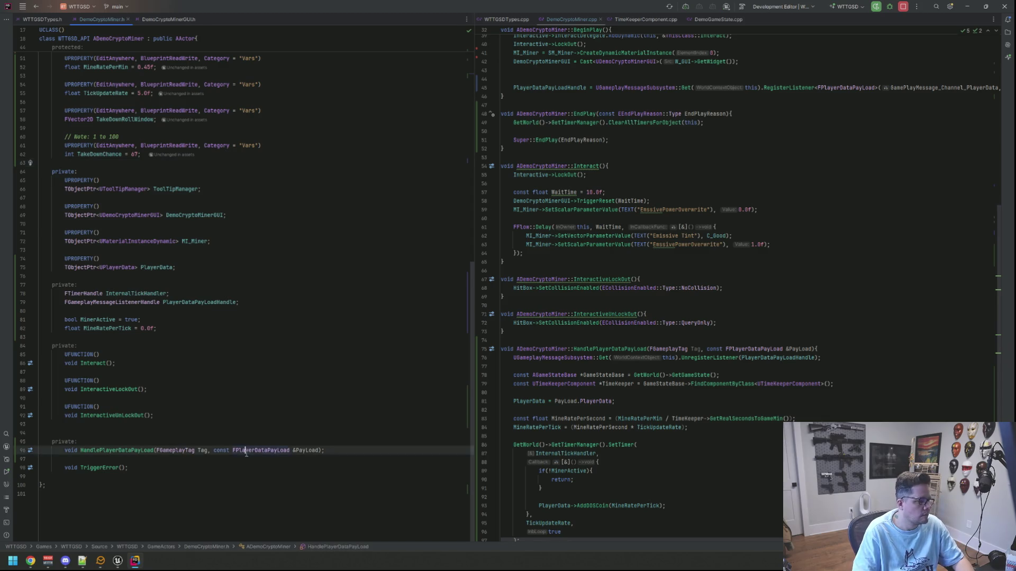
Step: Remove the blank line before the TriggerError declaration
{"action": "scroll", "coordinate": [634, 371], "scroll_direction": "down", "scroll_amount": 1}
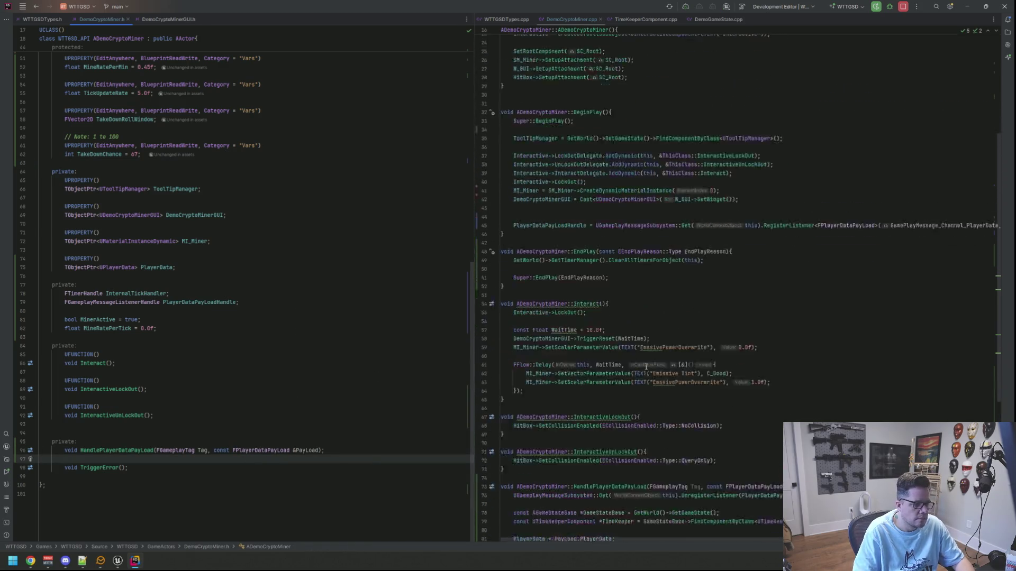
{"action": "left_click", "coordinate": [220, 452]}
{"action": "key", "text": "Down"}
{"action": "key", "text": "BackSpace"}
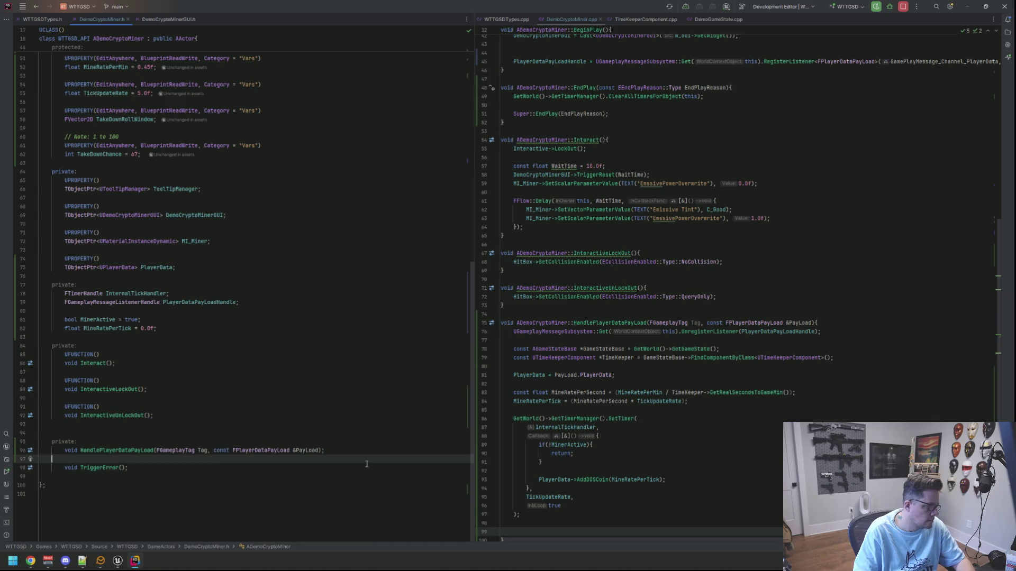
Step: Declare UFUNCTION() void TakeDown(); and generate its empty definition in the .cpp
{"action": "left_click", "coordinate": [40, 442]}
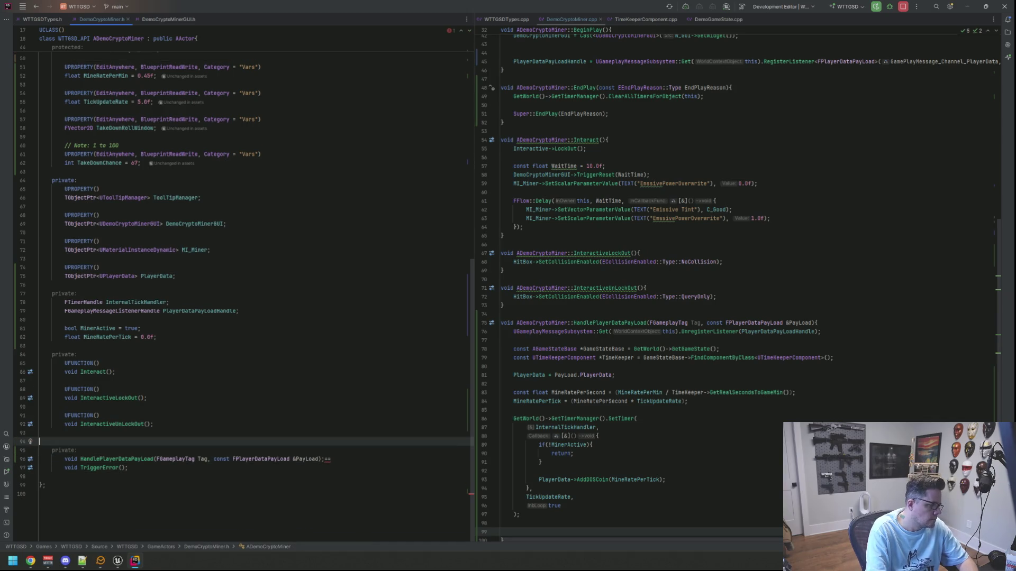
{"action": "key", "text": "Up"}
{"action": "key", "text": "Return"}
{"action": "type", "text": "UFUNCTION()"}
{"action": "key", "text": "Return"}
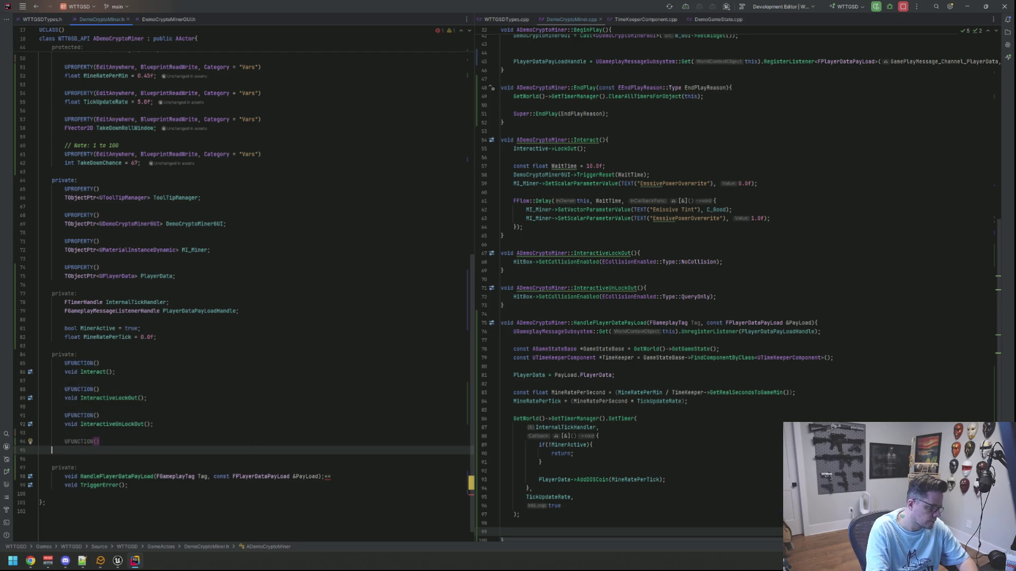
{"action": "type", "text": "vo"}
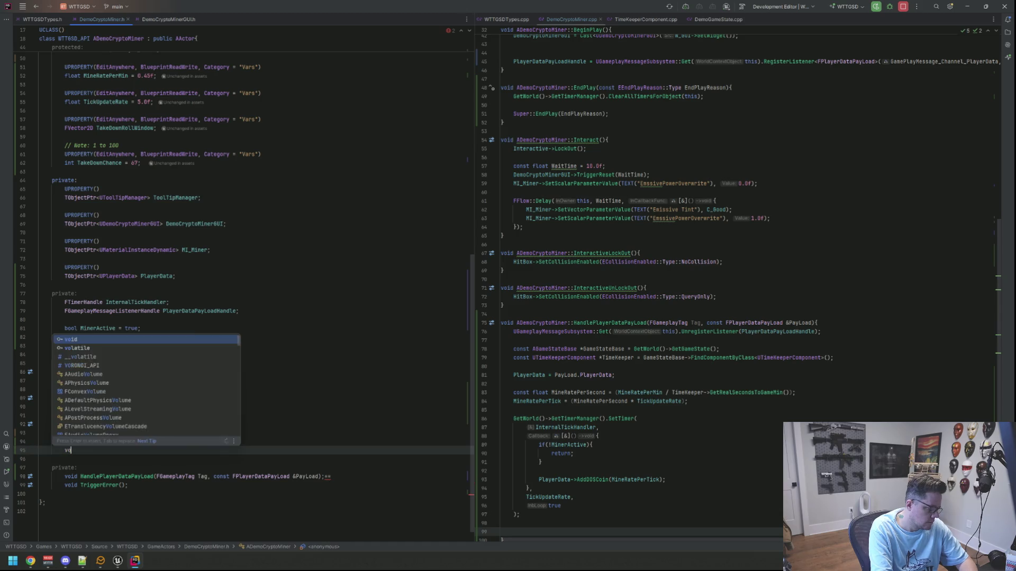
{"action": "type", "text": "id TakeDown();"}
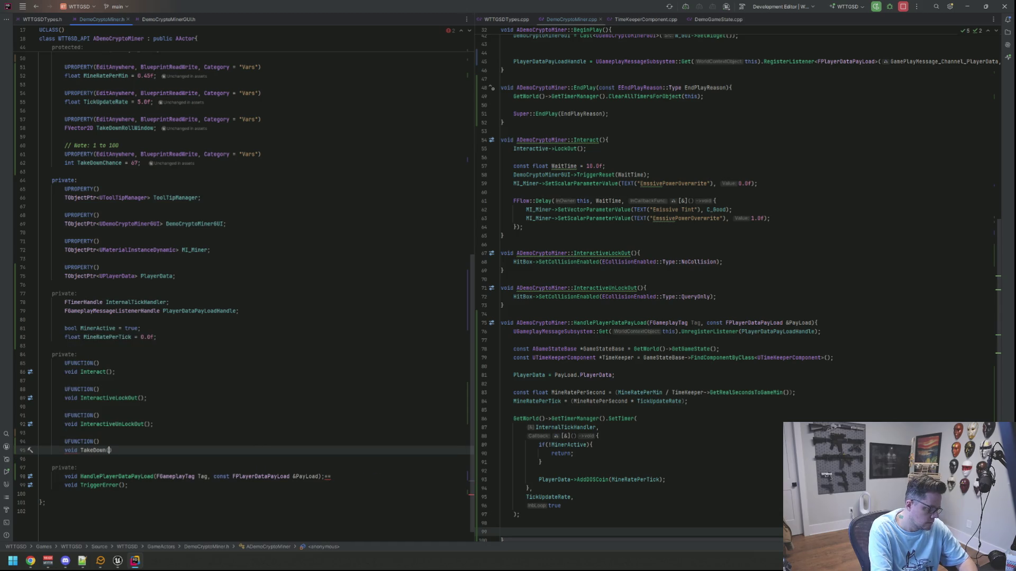
{"action": "key", "text": "alt+Return"}
{"action": "key", "text": "Return"}
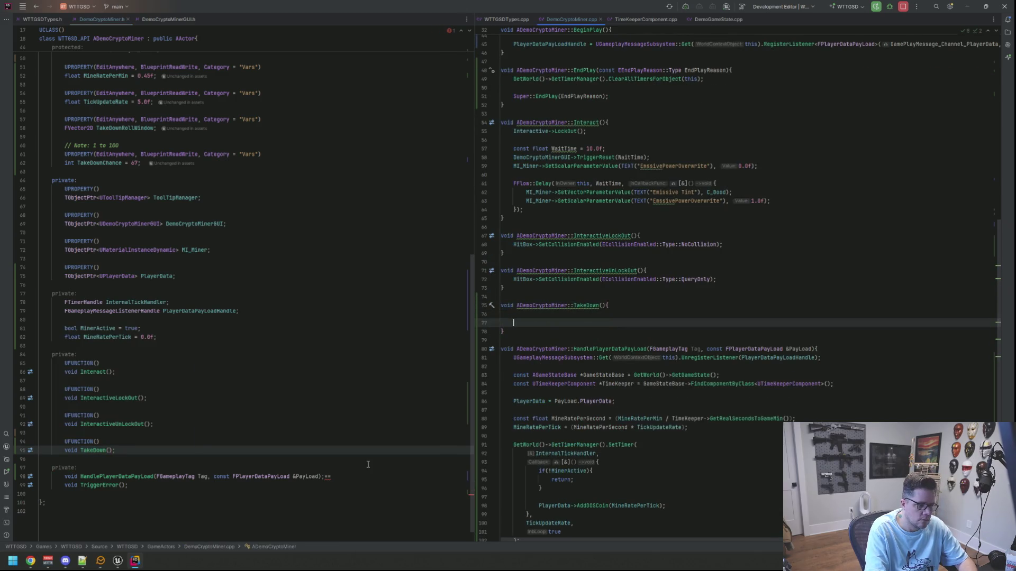
{"action": "key", "text": "BackSpace"}
Step: Add TakeDownTimerHandler to the FTimerHandle declaration after InternalTickHandler
{"action": "left_click", "coordinate": [346, 339]}
{"action": "scroll", "coordinate": [346, 339], "scroll_direction": "up", "scroll_amount": 1}
{"action": "key", "text": "Up"}
{"action": "key", "text": "Up"}
{"action": "key", "text": "Up"}
{"action": "key", "text": "BackSpace"}
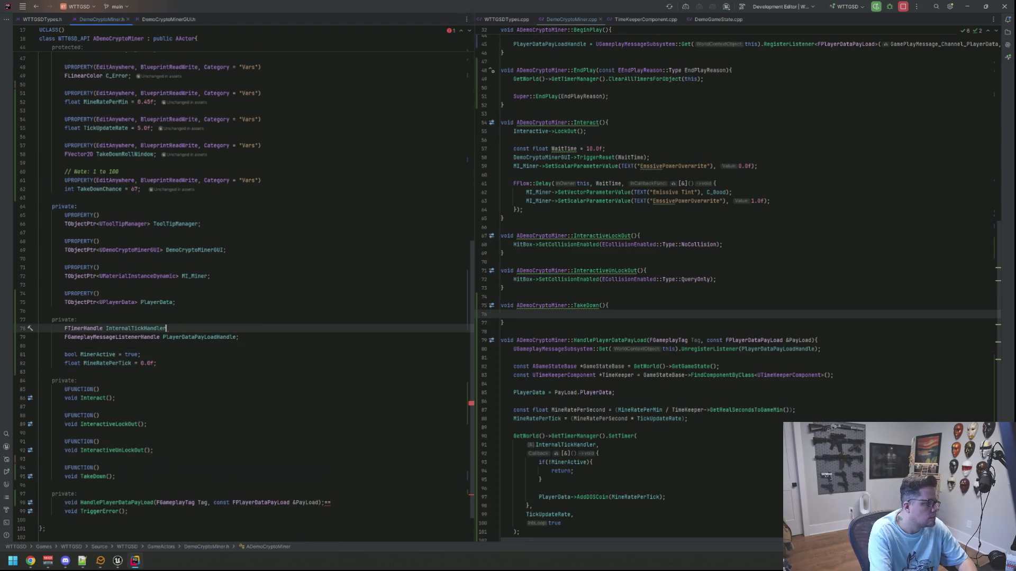
{"action": "type", "text": ", T"}
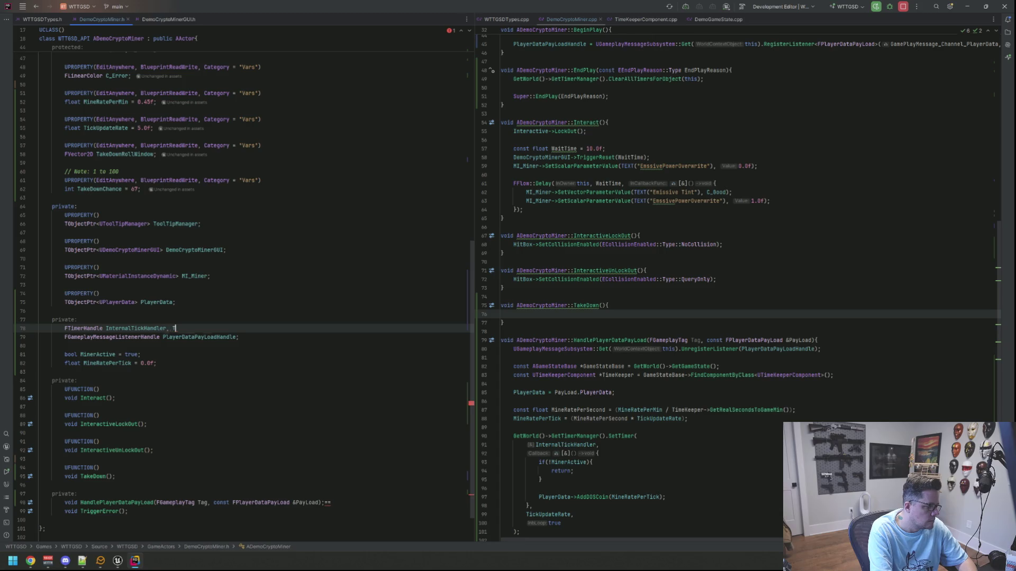
{"action": "type", "text": "akeDownTimer"}
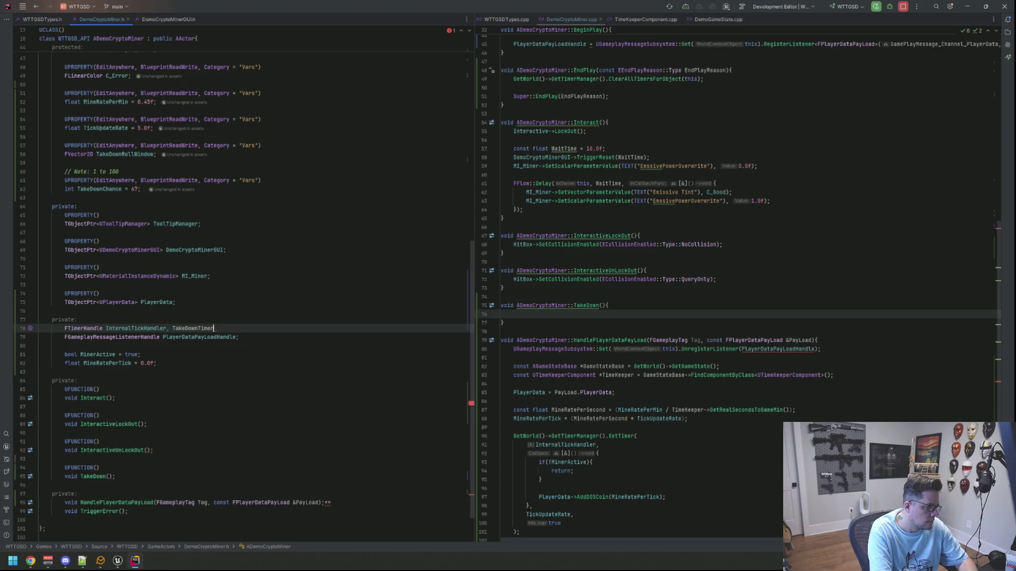
{"action": "type", "text": "Handler;"}
Step: Below the mining tick SetTimer block, begin a GetWorld()->GetTimerManager() call
{"action": "scroll", "coordinate": [582, 412], "scroll_direction": "down", "scroll_amount": 5}
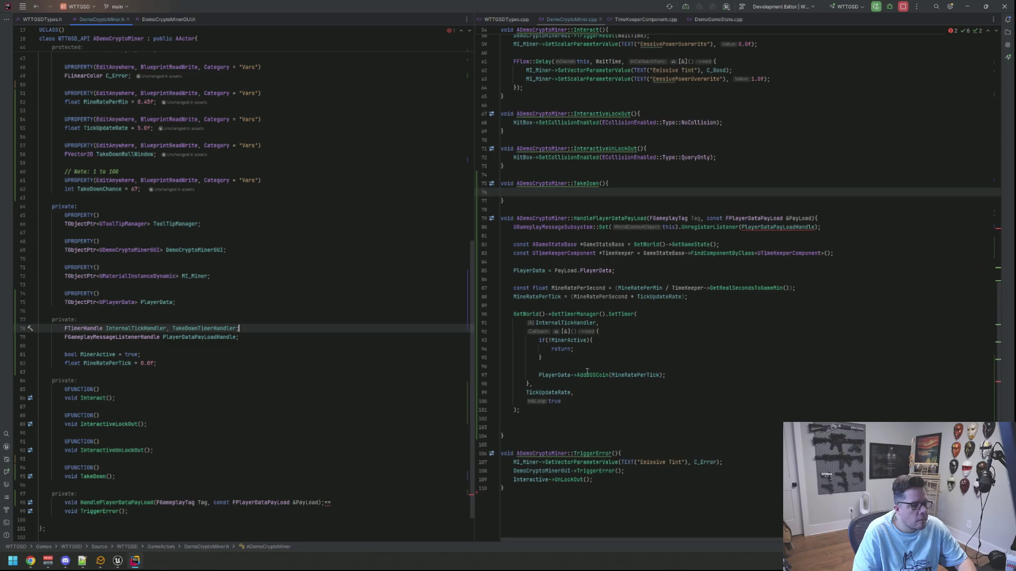
{"action": "left_click", "coordinate": [583, 411]}
{"action": "key", "text": "Return"}
{"action": "key", "text": "Return"}
{"action": "type", "text": "GetWor"}
{"action": "key", "text": "Return"}
{"action": "type", "text": "->Gettion"}
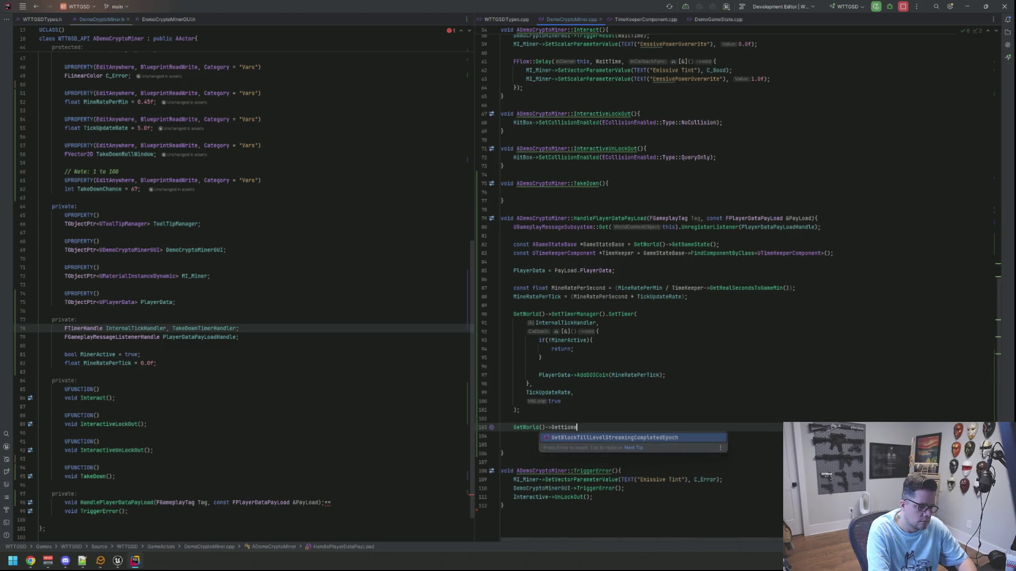
{"action": "key", "text": "ctrl+BackSpace"}
{"action": "type", "text": ">GetTimer"}
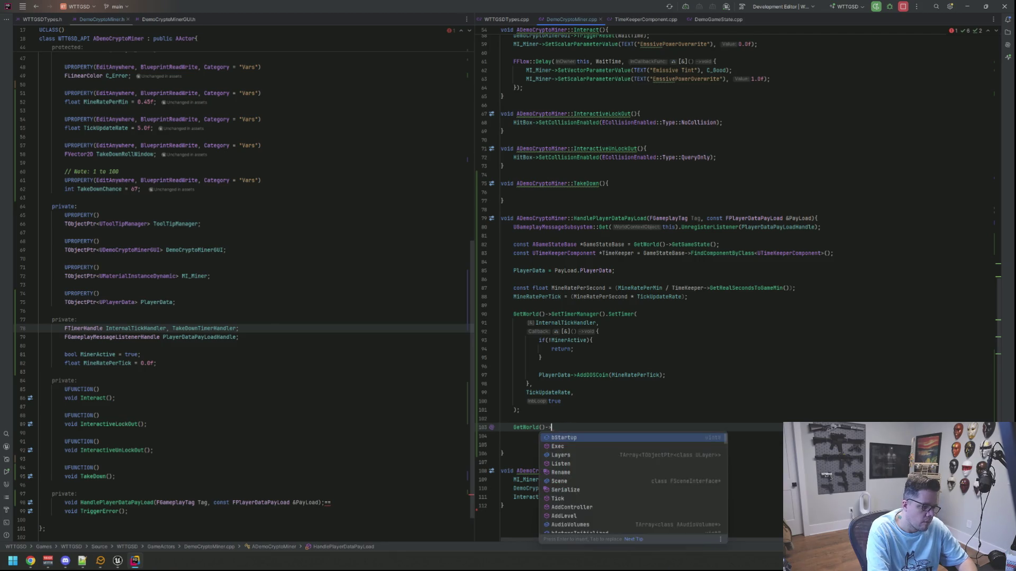
{"action": "key", "text": "Return"}
Step: Start a SetTimer call passing TakeDownTimerHandler, this and &ThisClass::TakeDown
{"action": "type", "text": ".Set"}
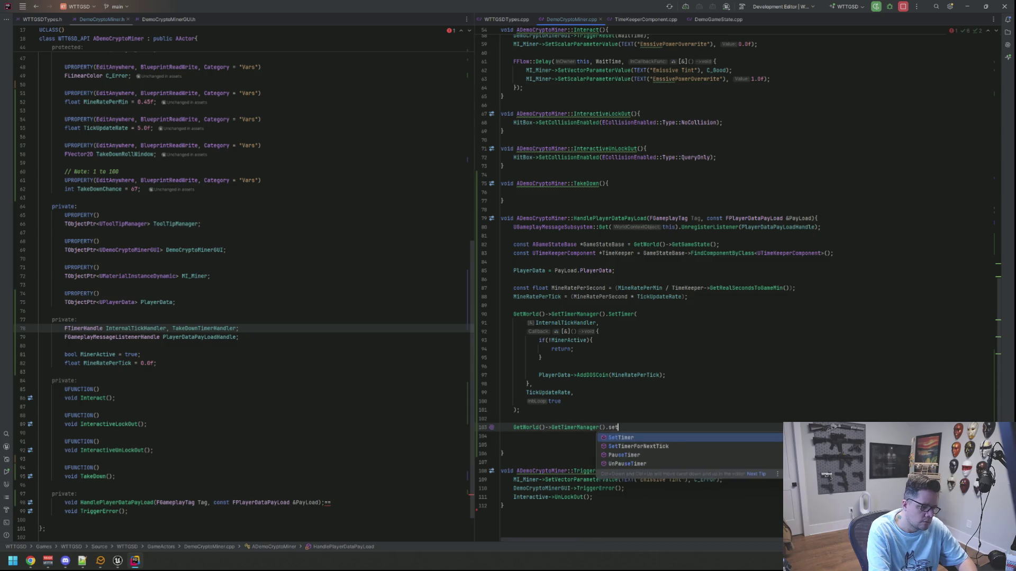
{"action": "key", "text": "Return"}
{"action": "key", "text": "Return"}
{"action": "key", "text": "Return"}
{"action": "key", "text": "Return"}
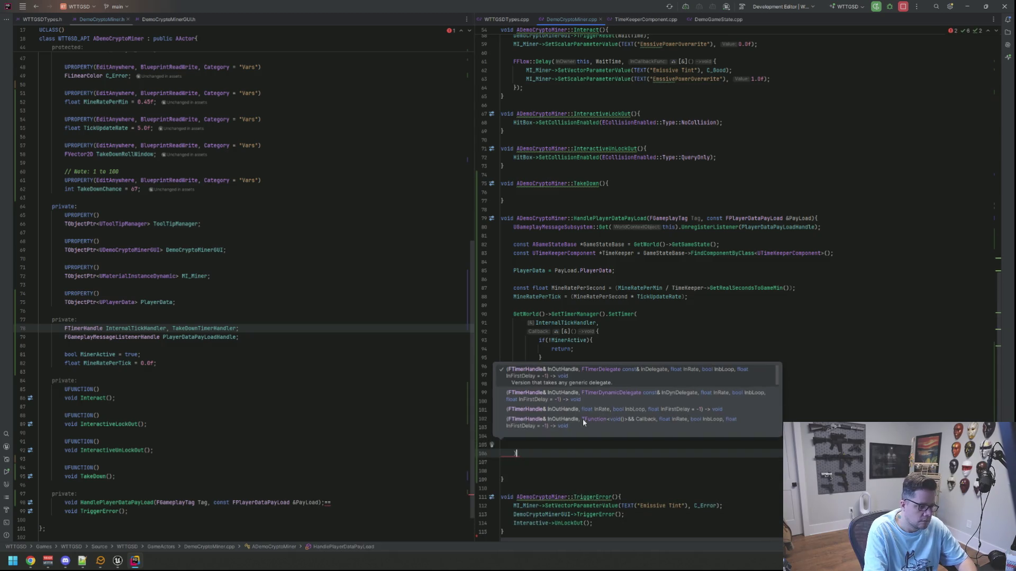
{"action": "key", "text": "Escape"}
{"action": "left_click", "coordinate": [500, 444]}
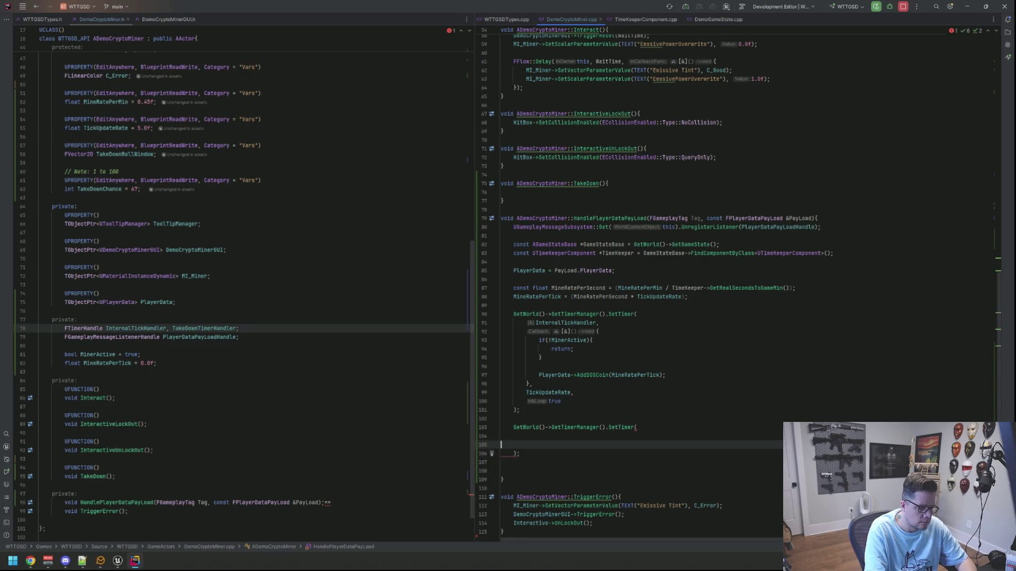
{"action": "key", "text": "BackSpace"}
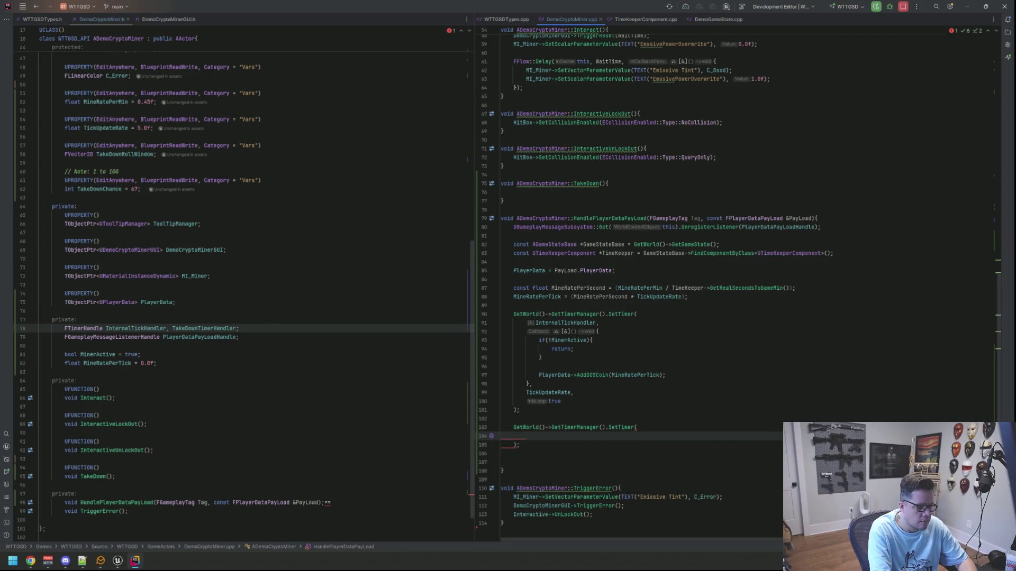
{"action": "type", "text": "TakedownTim"}
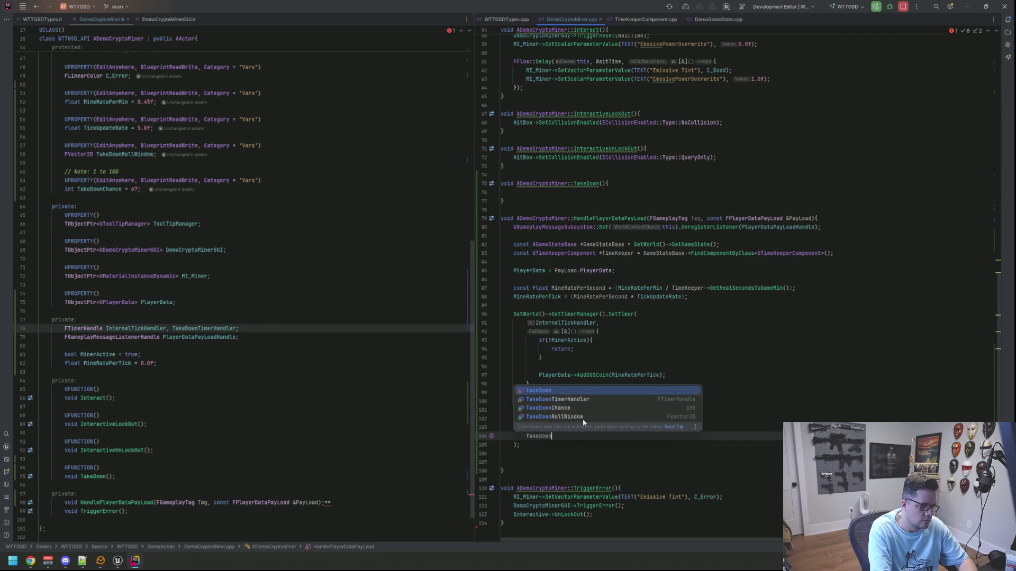
{"action": "key", "text": "Return"}
{"action": "type", "text": ","}
{"action": "key", "text": "Return"}
{"action": "type", "text": "this,"}
{"action": "key", "text": "Return"}
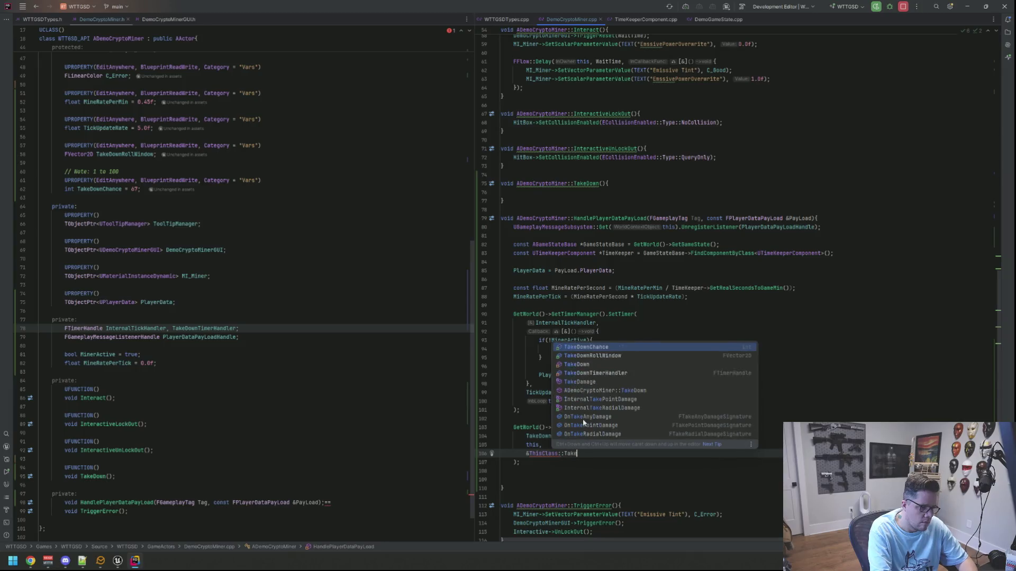
{"action": "type", "text": "&ThisClass::Takedown"}
{"action": "key", "text": "Return"}
{"action": "type", "text": ","}
{"action": "key", "text": "Return"}
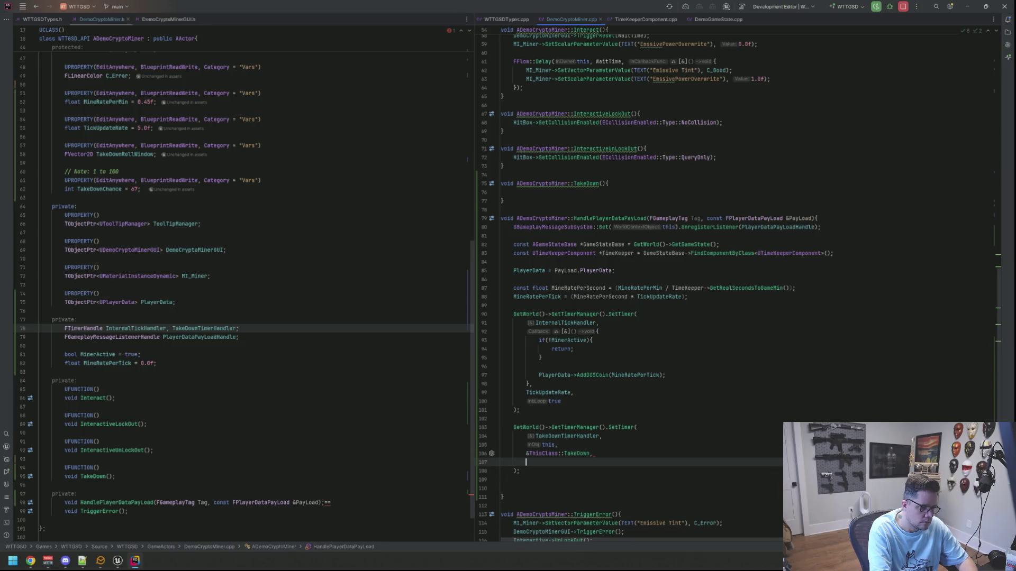
Step: Finish the call with FMath::RandRange(TakeDownRollWindow.X, TakeDownRollWindow.Y) delay and looping false
{"action": "type", "text": "FMath::Randr"}
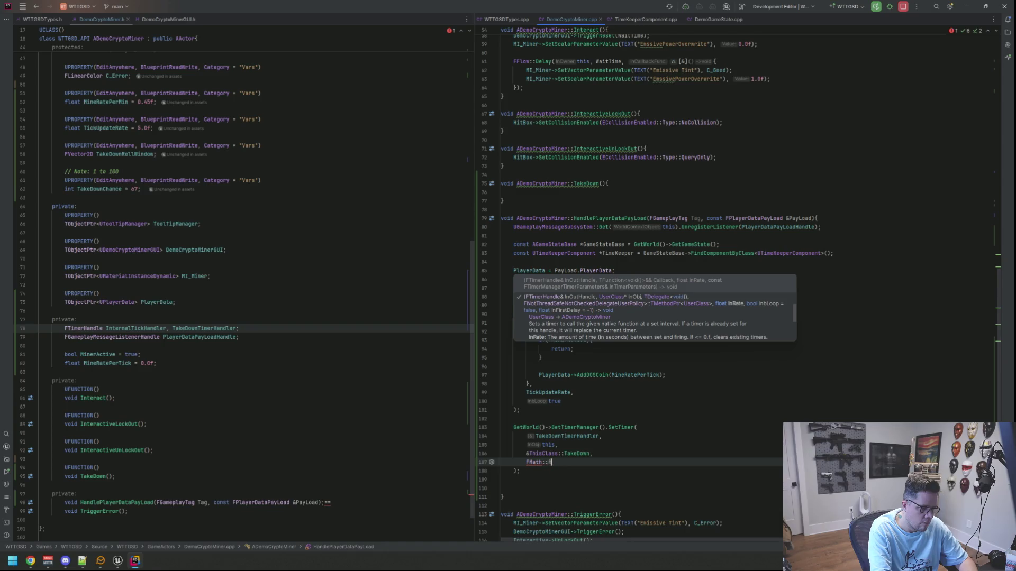
{"action": "key", "text": "Return"}
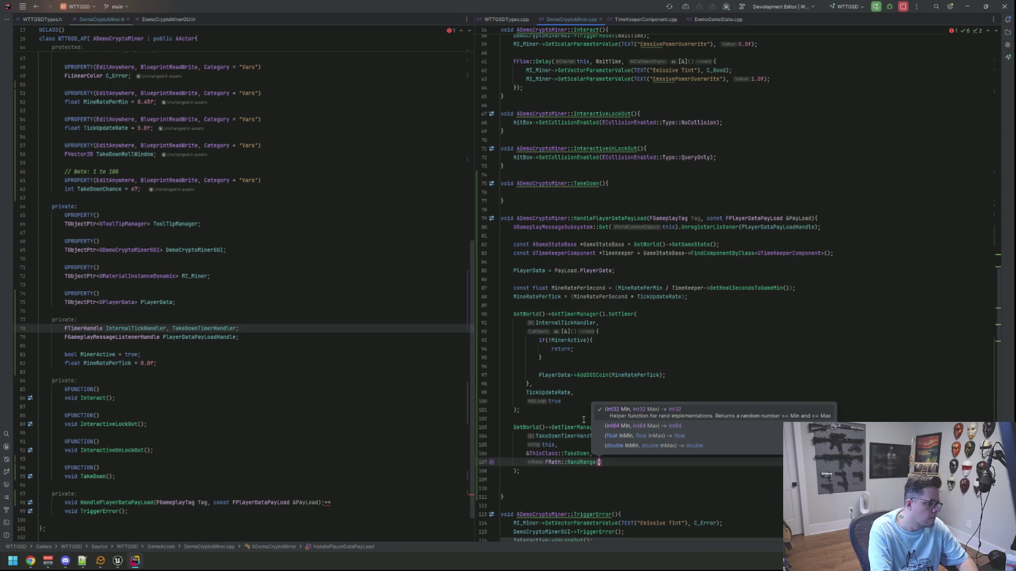
{"action": "type", "text": "TakeDownwin"}
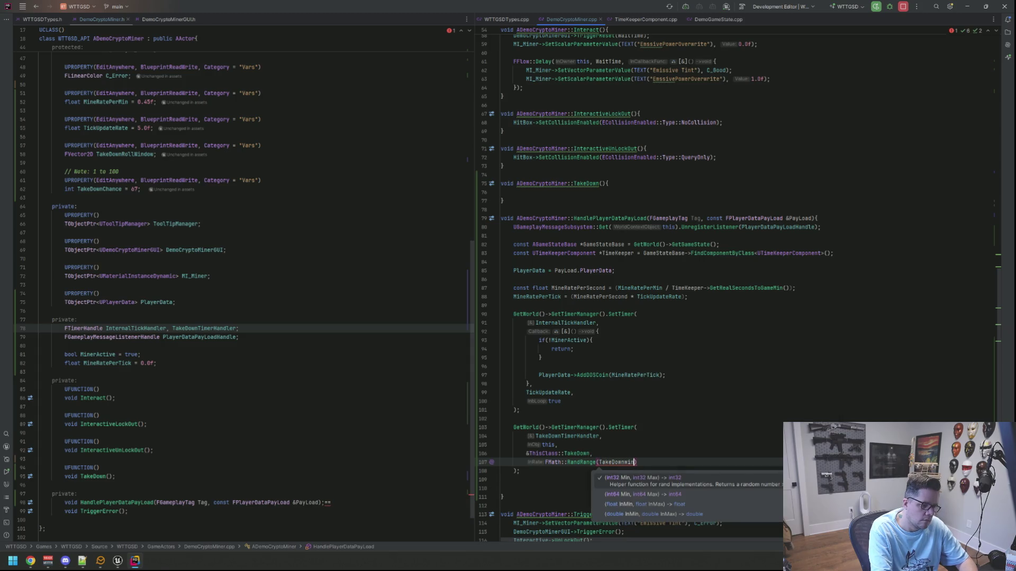
{"action": "key", "text": "BackSpace"}
{"action": "key", "text": "BackSpace"}
{"action": "key", "text": "BackSpace"}
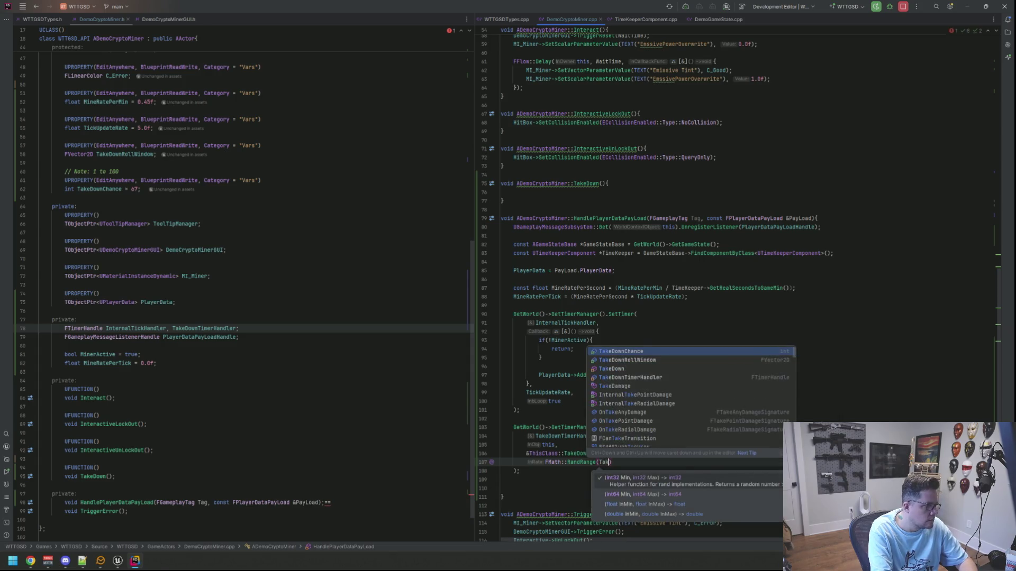
{"action": "type", "text": "eDownRol"}
{"action": "key", "text": "Return"}
{"action": "type", "text": ".X,"}
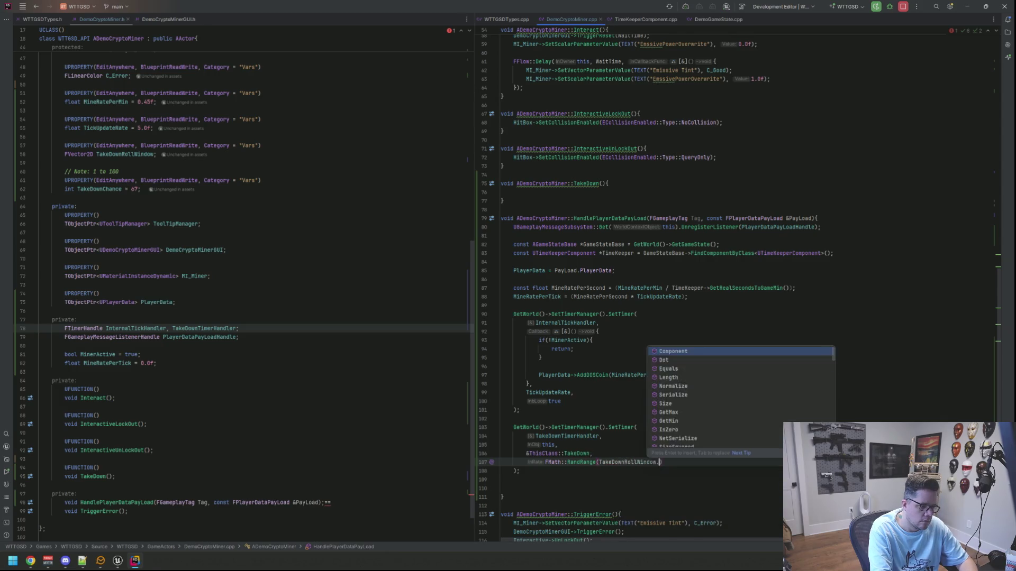
{"action": "type", "text": " TakeDownRo"}
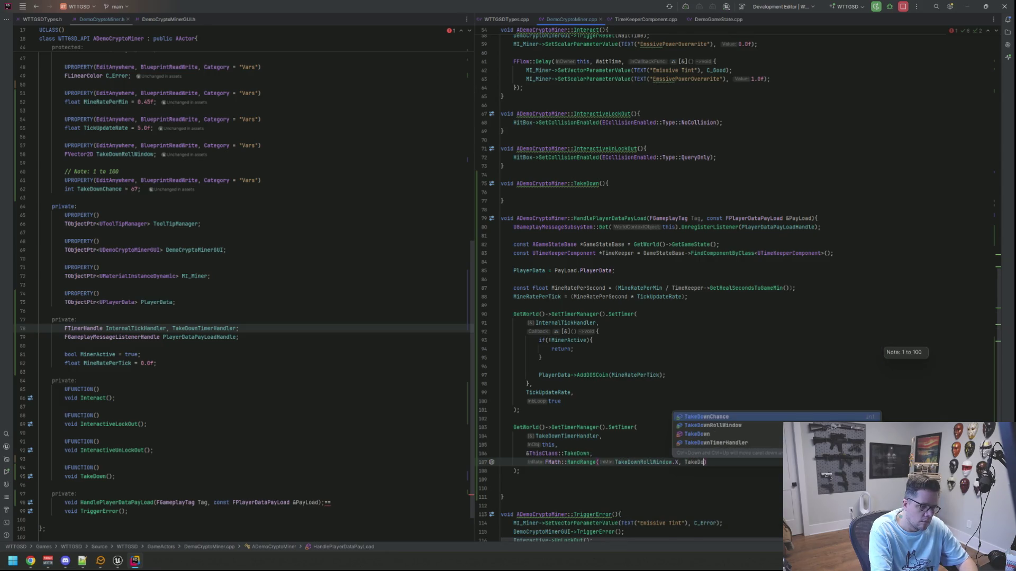
{"action": "type", "text": "ll"}
{"action": "key", "text": "Return"}
{"action": "type", "text": ".y"}
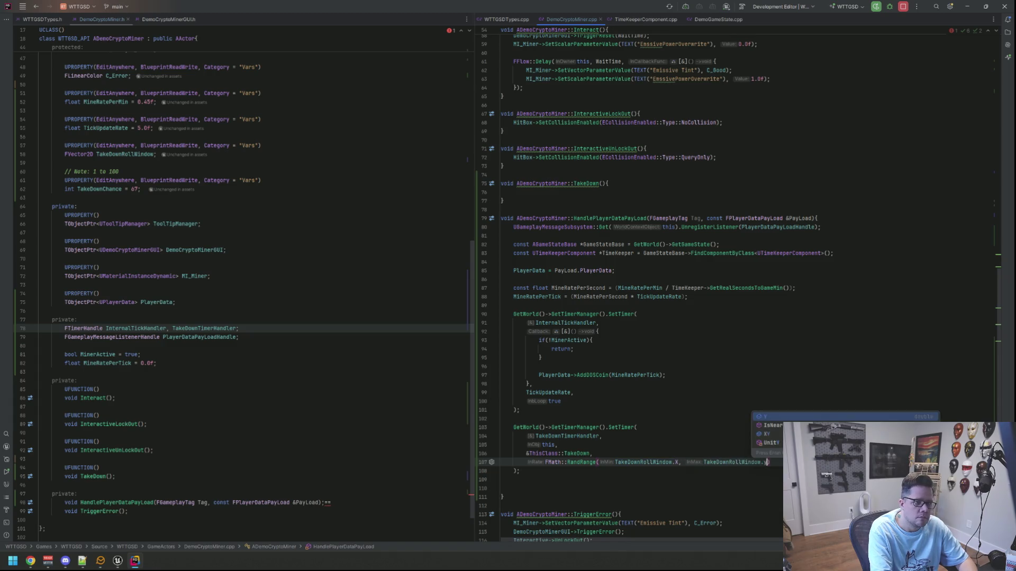
{"action": "key", "text": "BackSpace"}
{"action": "type", "text": "Y"}
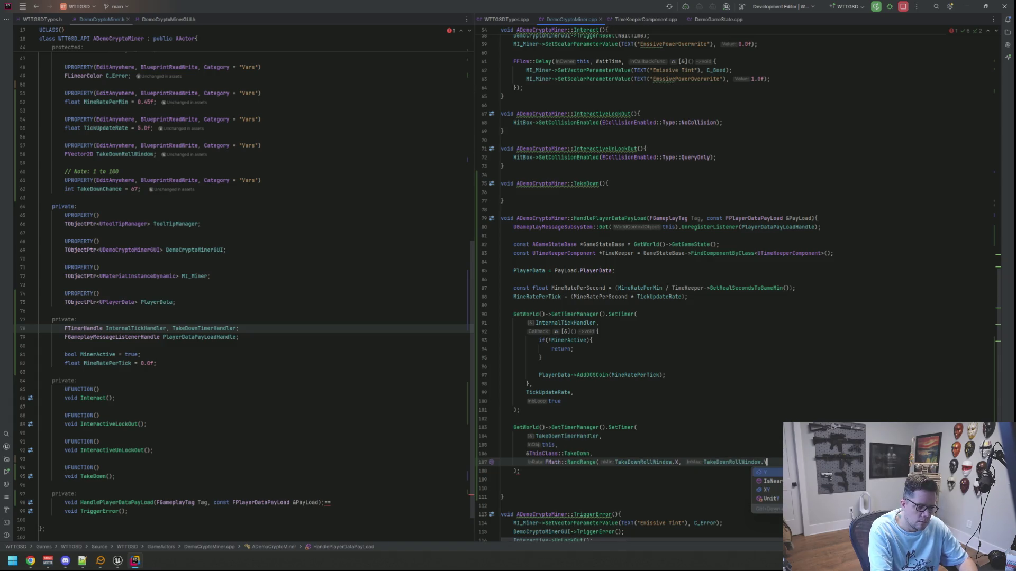
{"action": "type", "text": "),"}
{"action": "key", "text": "Return"}
{"action": "type", "text": "false"}
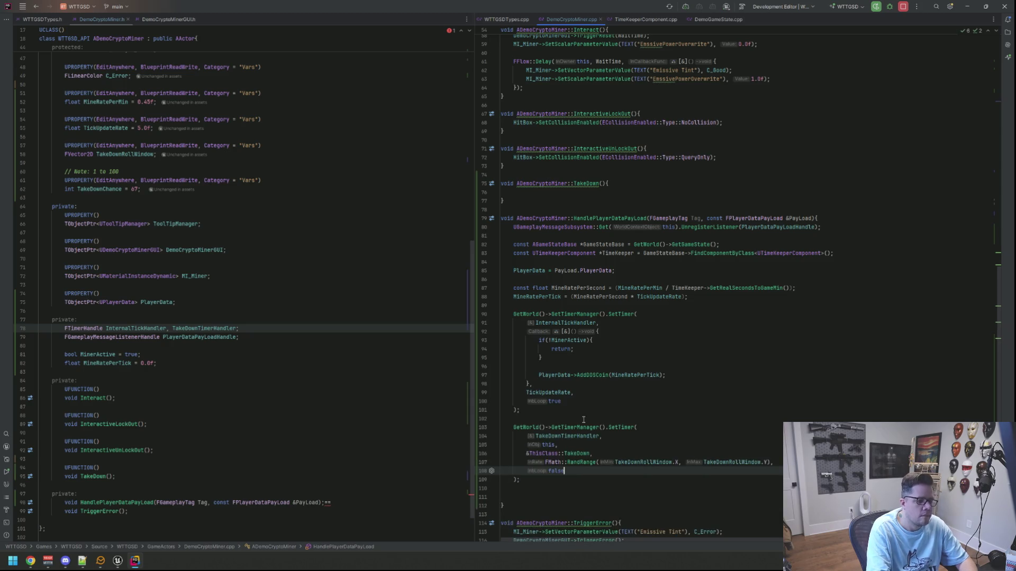
Step: Delete the leftover blank lines and select the whole new timer call
{"action": "key", "text": "Down"}
{"action": "key", "text": "Down"}
{"action": "key", "text": "Down"}
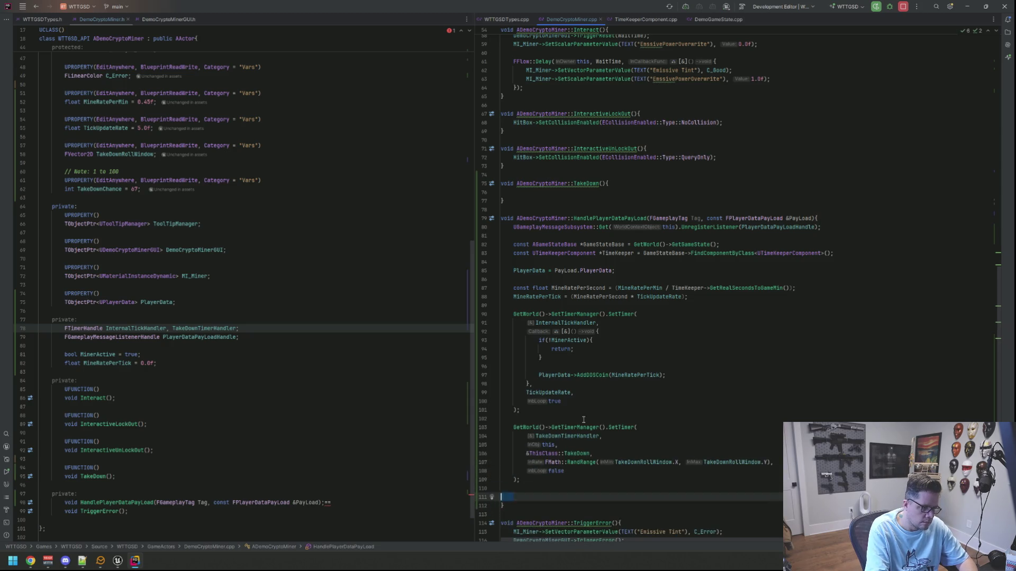
{"action": "key", "text": "shift+Up"}
{"action": "key", "text": "BackSpace"}
{"action": "key", "text": "shift+Up"}
{"action": "key", "text": "shift+Up"}
{"action": "key", "text": "shift+Up"}
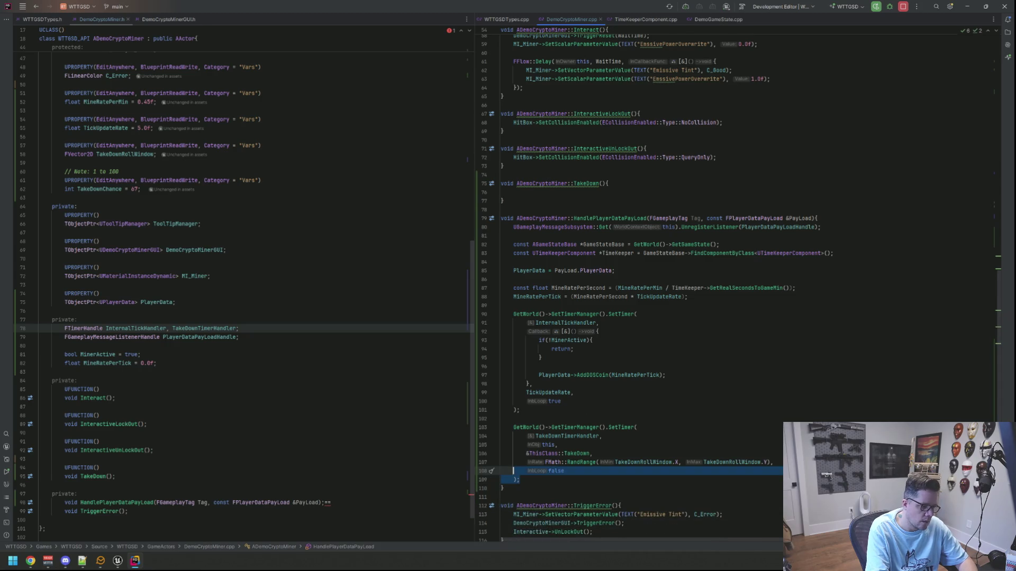
{"action": "key", "text": "shift+Up"}
{"action": "key", "text": "ctrl+c"}
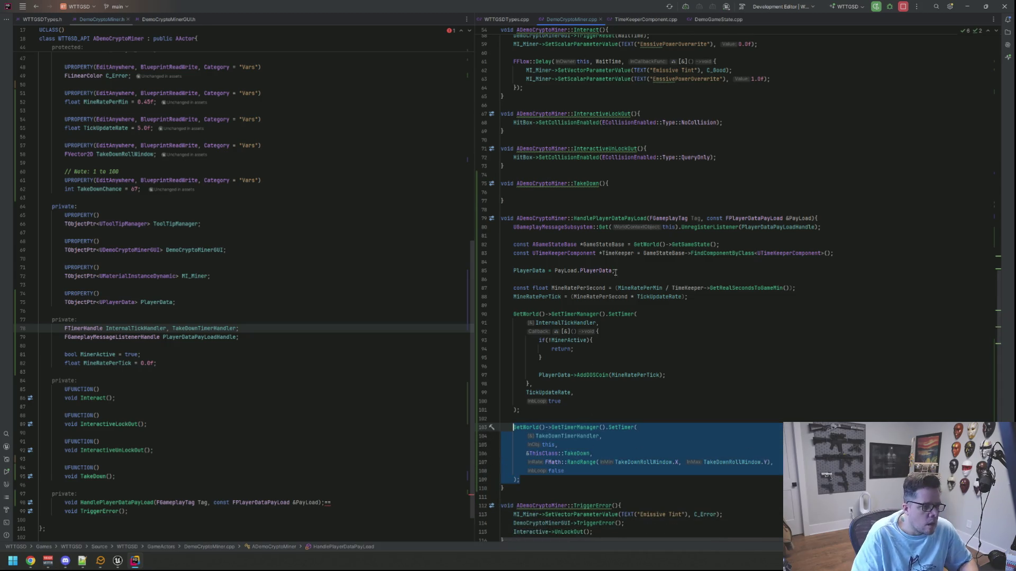
Step: Remove the extra blank lines above the FFlow::Delay call in Interact
{"action": "scroll", "coordinate": [584, 420], "scroll_direction": "up", "scroll_amount": 5}
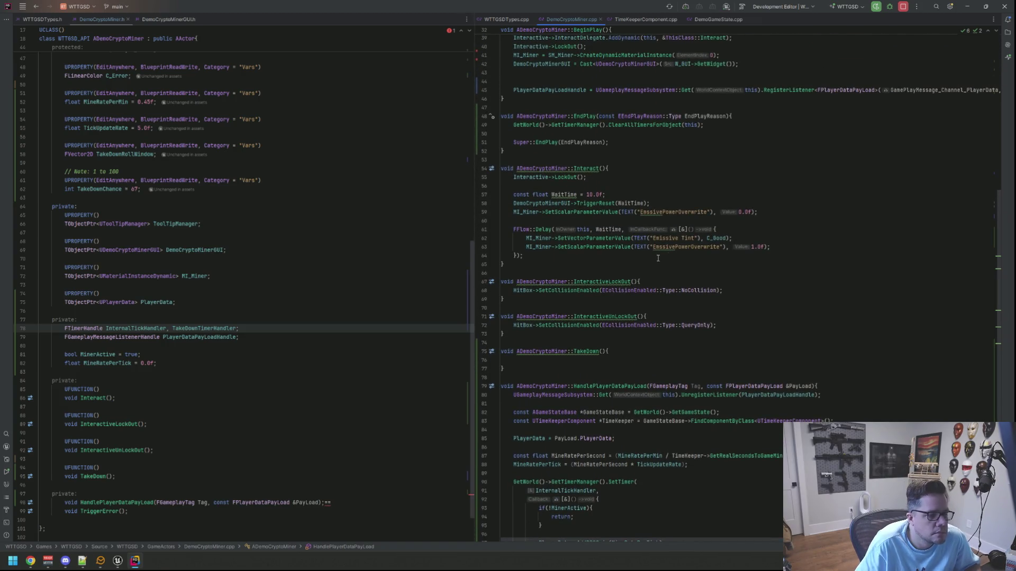
{"action": "left_click", "coordinate": [765, 238]}
{"action": "left_click", "coordinate": [748, 233]}
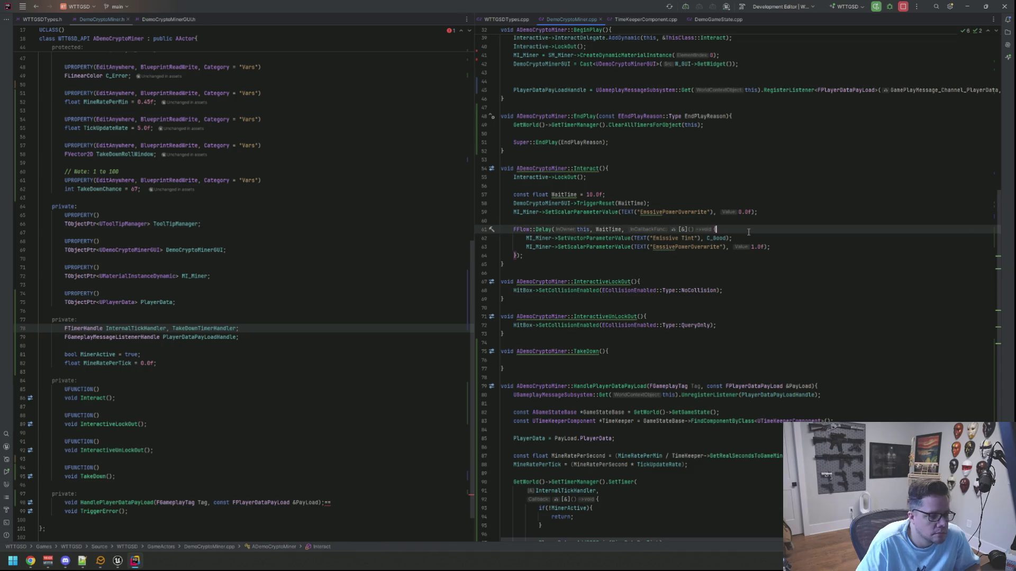
{"action": "key", "text": "Home"}
{"action": "key", "text": "Return"}
{"action": "key", "text": "Return"}
{"action": "key", "text": "shift+Up"}
{"action": "key", "text": "shift+Up"}
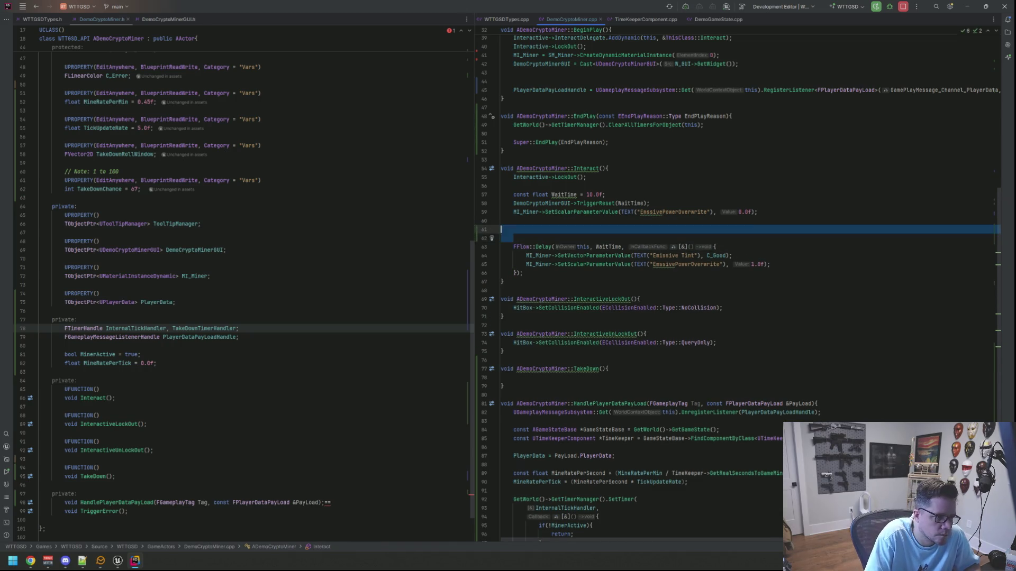
{"action": "key", "text": "BackSpace"}
Step: Add a '// TODO Lock out player' comment in Interact above the wait time
{"action": "key", "text": "Down"}
{"action": "key", "text": "End"}
{"action": "key", "text": "Return"}
{"action": "key", "text": "Return"}
{"action": "key", "text": "Up"}
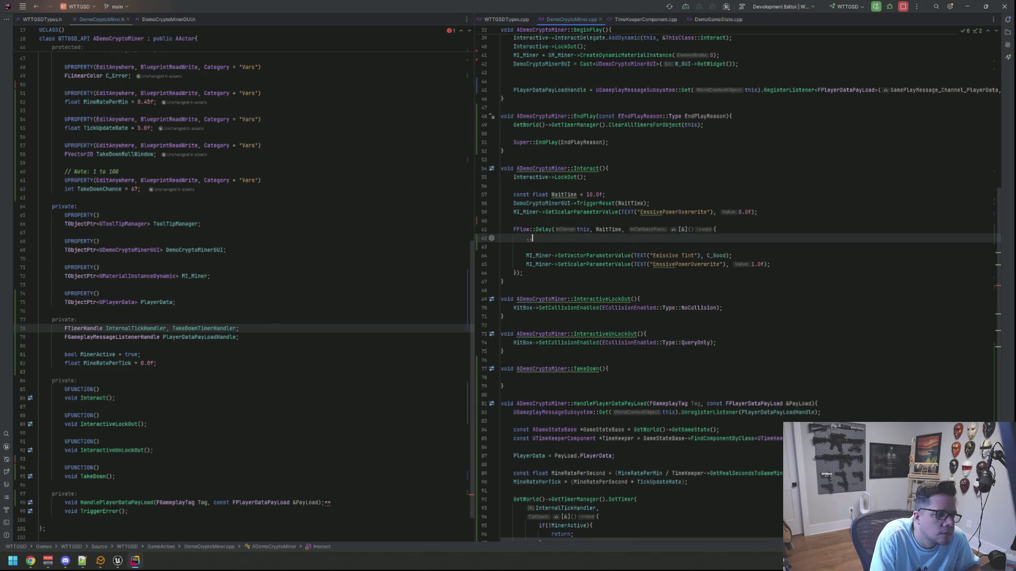
{"action": "type", "text": "/ "}
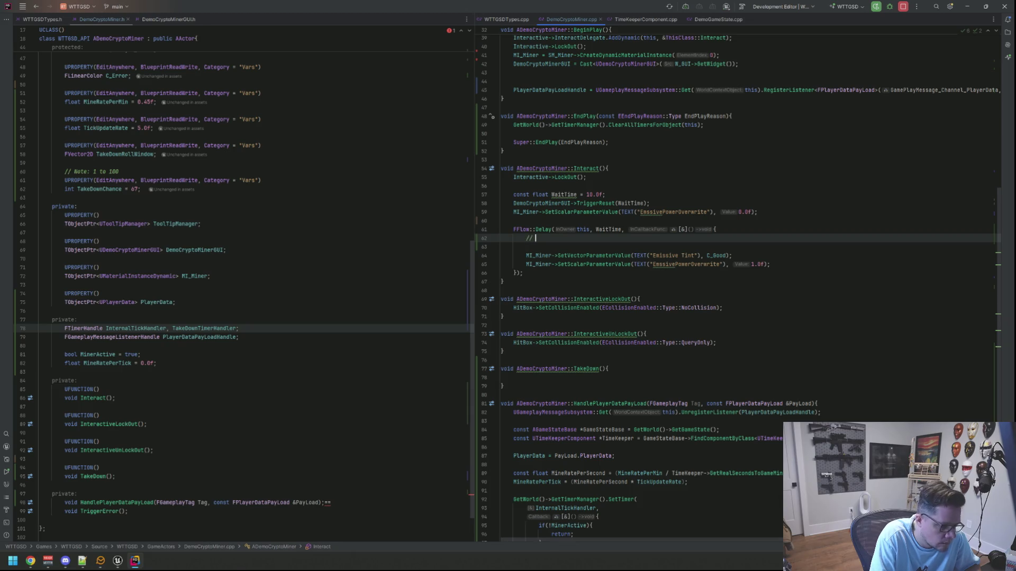
{"action": "type", "text": "TODO _ Lock out player"}
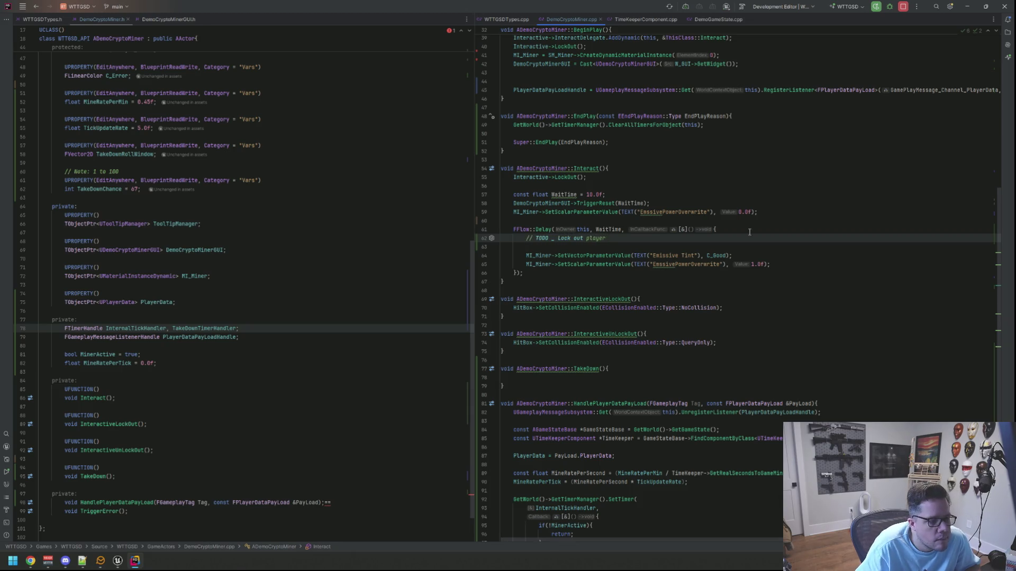
{"action": "left_click", "coordinate": [777, 255]}
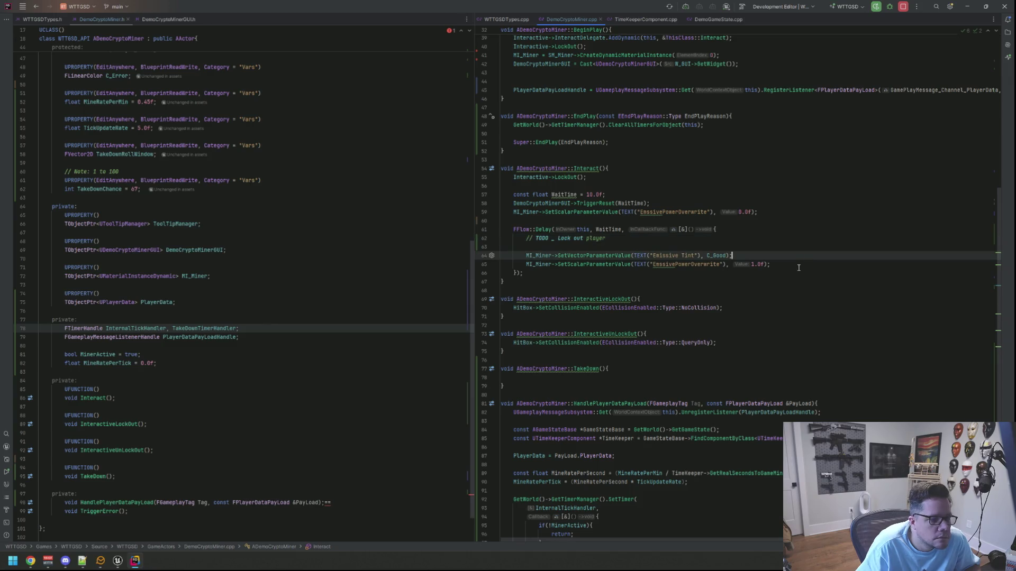
{"action": "left_click", "coordinate": [685, 238]}
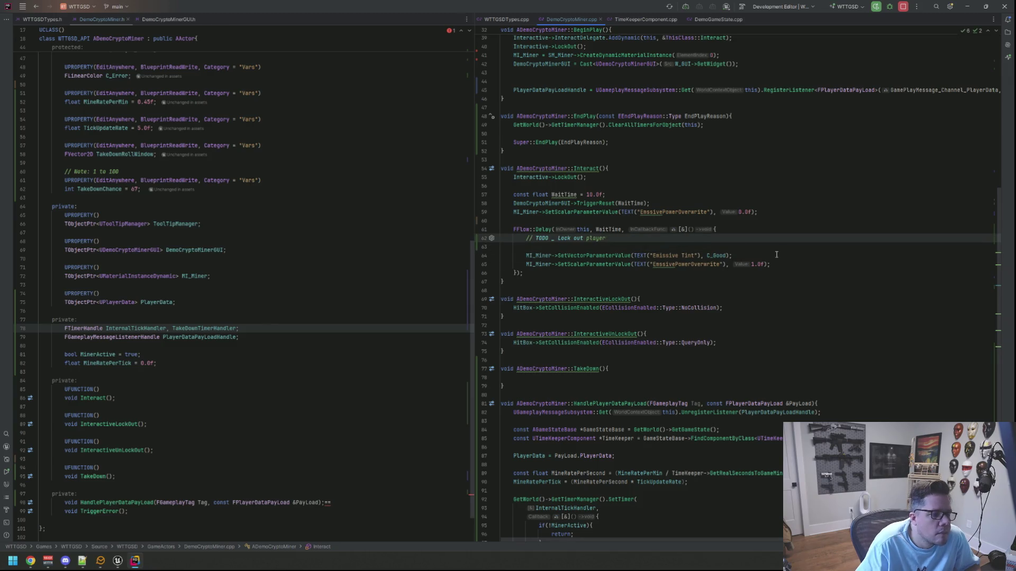
{"action": "key", "text": "alt+shift+Up"}
{"action": "key", "text": "alt+shift+Up"}
{"action": "key", "text": "alt+shift+Up"}
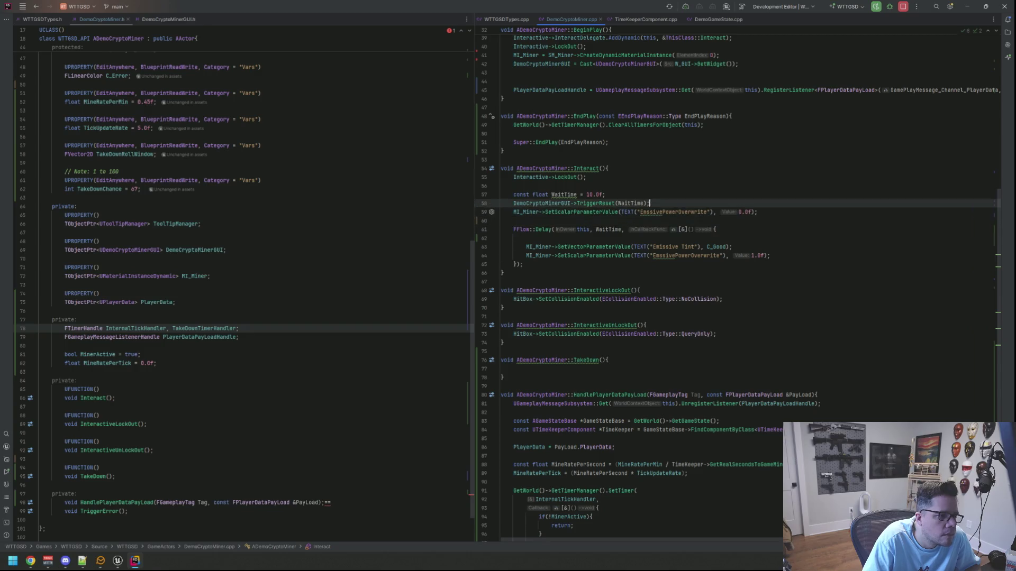
{"action": "key", "text": "Delete"}
{"action": "type", "text": "// TO"}
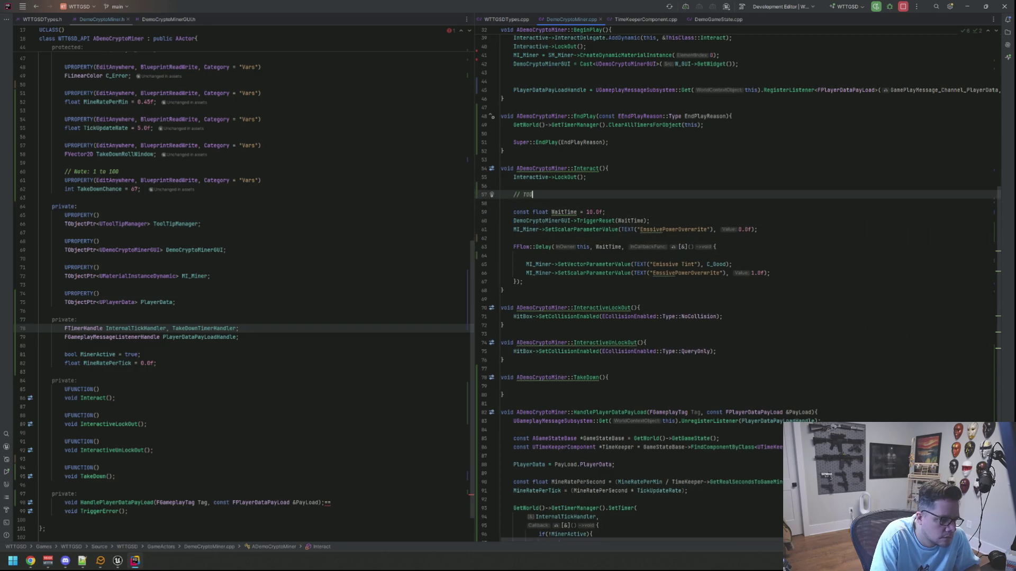
{"action": "type", "text": "DO Lock out player"}
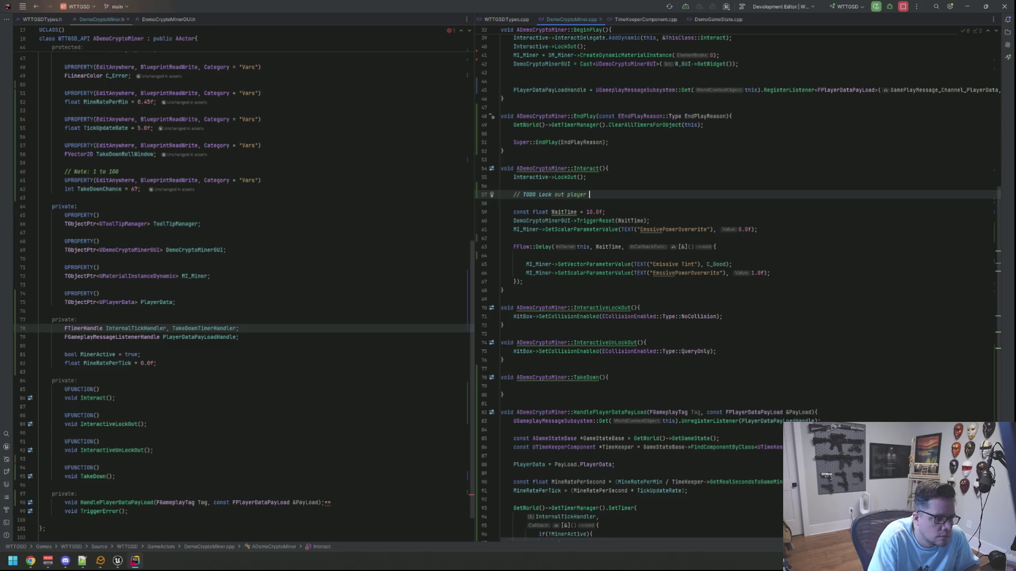
{"action": "key", "text": "Down"}
{"action": "key", "text": "Down"}
{"action": "key", "text": "Down"}
{"action": "key", "text": "Up"}
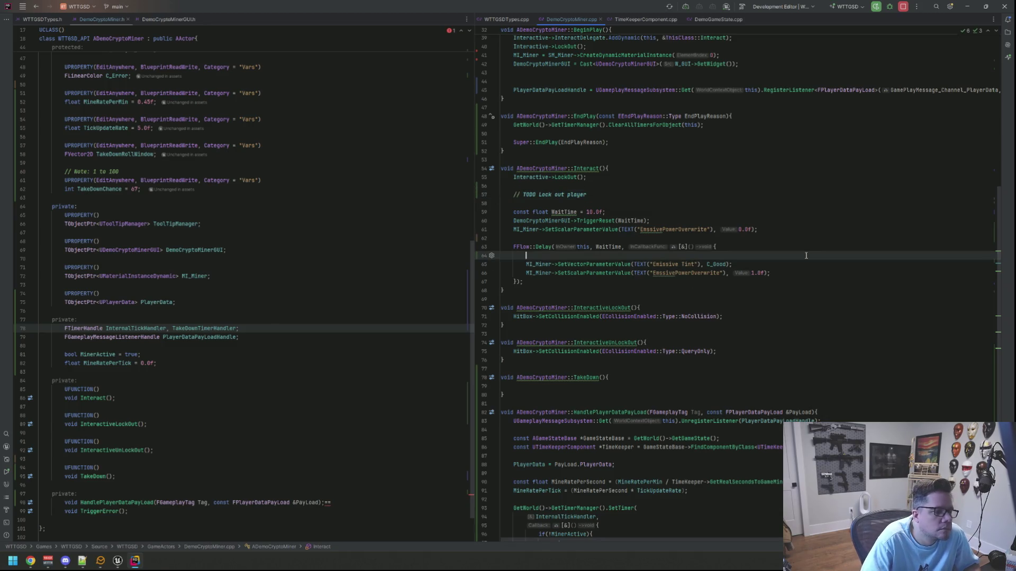
{"action": "key", "text": "BackSpace"}
Step: Paste the TakeDown SetTimer call into the Delay callback and fix its argument indentation
{"action": "key", "text": "Down"}
{"action": "key", "text": "Down"}
{"action": "key", "text": "End"}
{"action": "key", "text": "Return"}
{"action": "key", "text": "Return"}
{"action": "key", "text": "ctrl+v"}
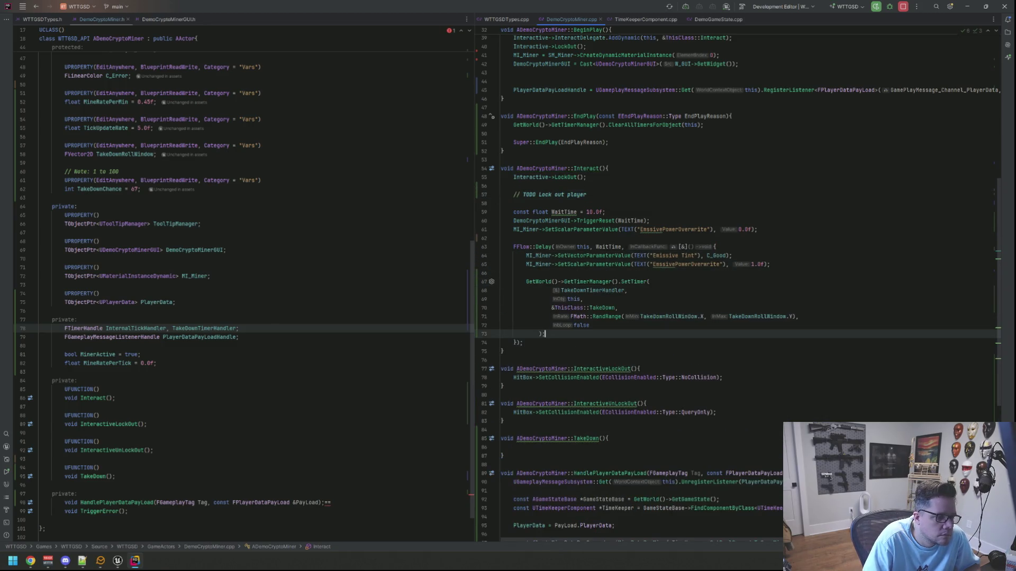
{"action": "left_click", "coordinate": [526, 325]}
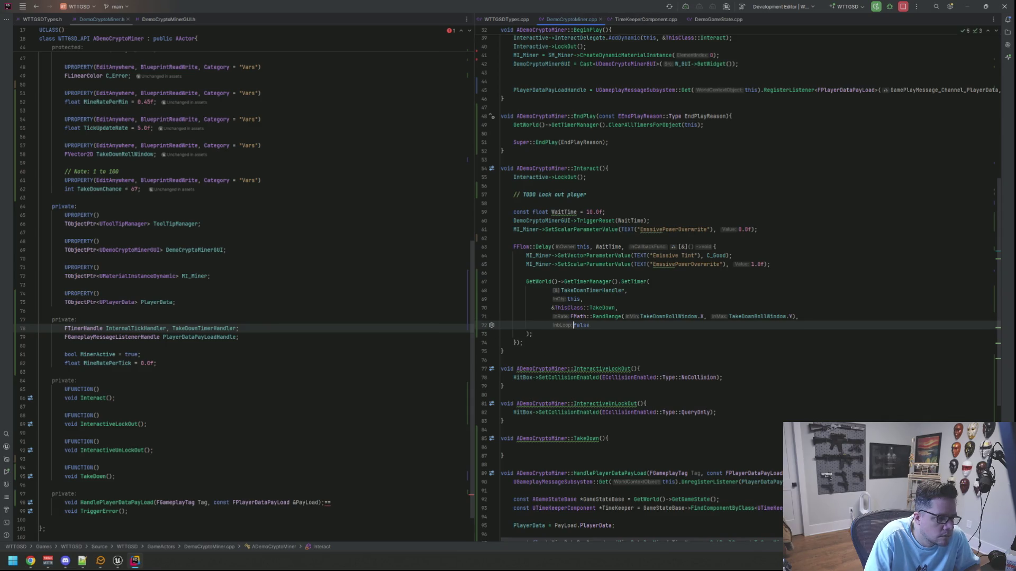
{"action": "key", "text": "End"}
{"action": "key", "text": "shift+Up"}
{"action": "key", "text": "shift+Up"}
{"action": "key", "text": "shift+Up"}
{"action": "key", "text": "shift+Home"}
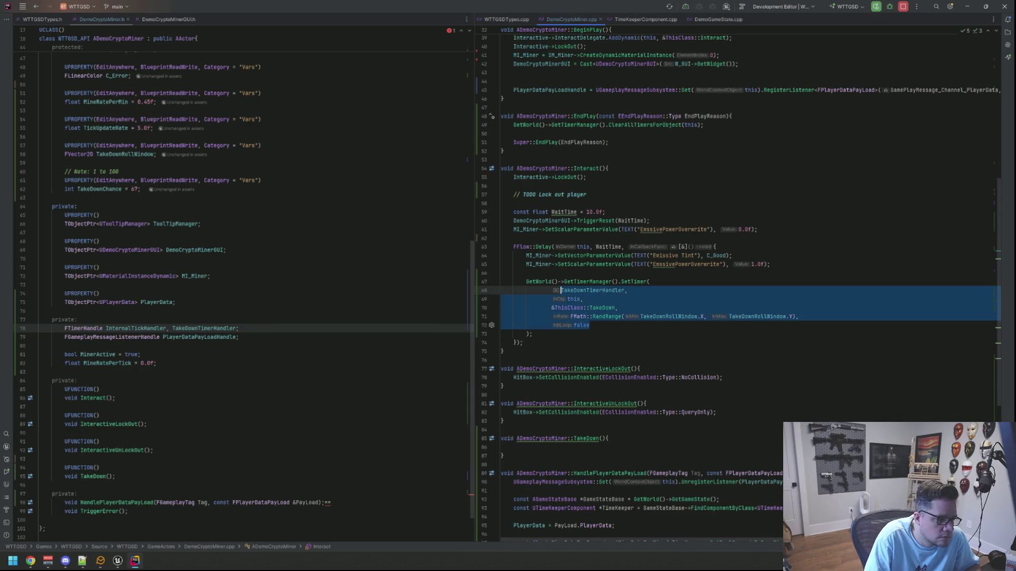
{"action": "key", "text": "shift+Tab"}
{"action": "key", "text": "Tab"}
{"action": "key", "text": "Up"}
{"action": "key", "text": "Up"}
{"action": "key", "text": "Up"}
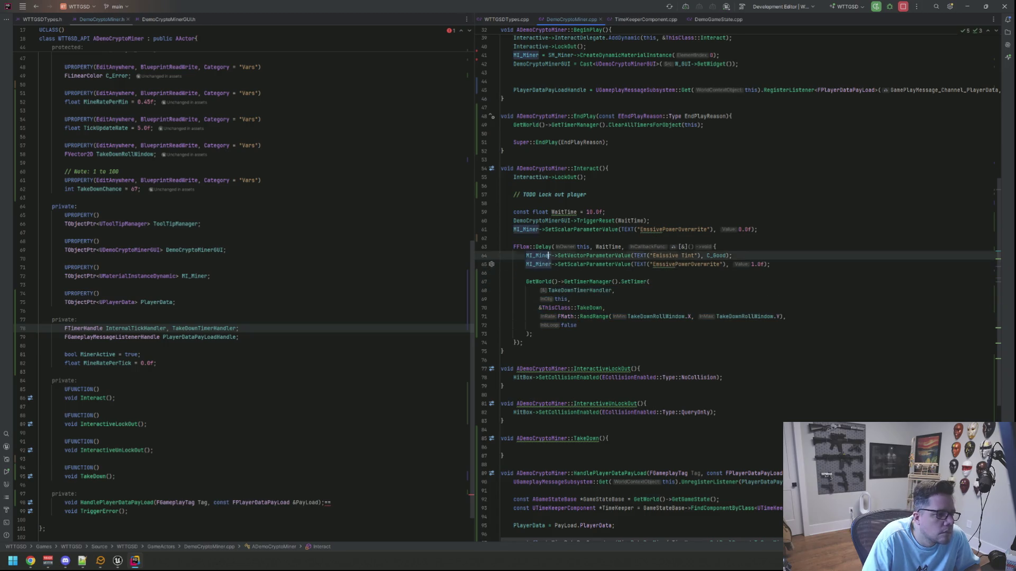
{"action": "left_click", "coordinate": [317, 224]}
{"action": "scroll", "coordinate": [370, 223], "scroll_direction": "up", "scroll_amount": 3}
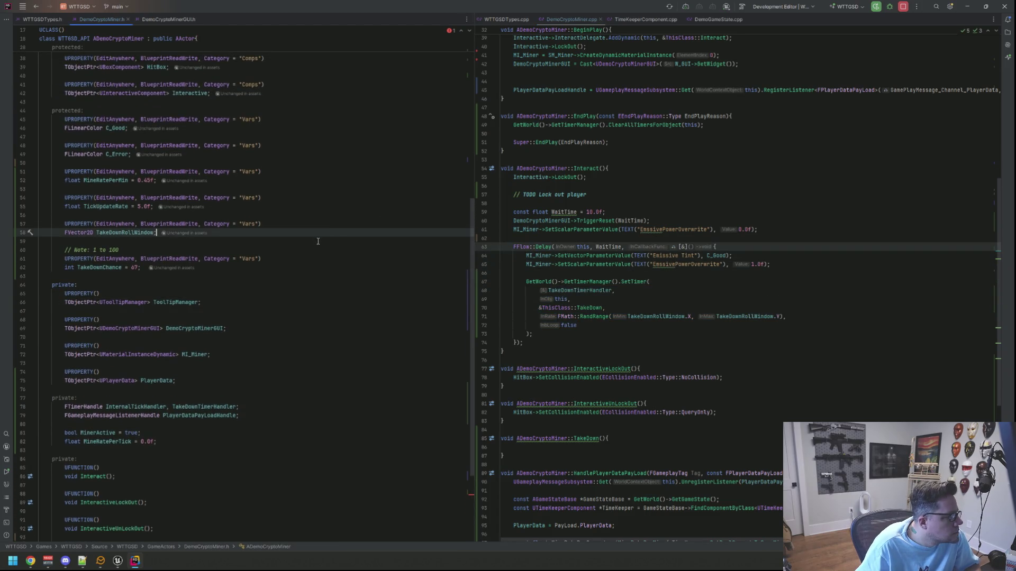
Step: Insert UPROPERTY(EditAnywhere, BlueprintReadWrite, Category="Vars") float ResetTime = 10.0f above MineRatePerMin
{"action": "left_click", "coordinate": [319, 223]}
{"action": "left_click", "coordinate": [330, 171]}
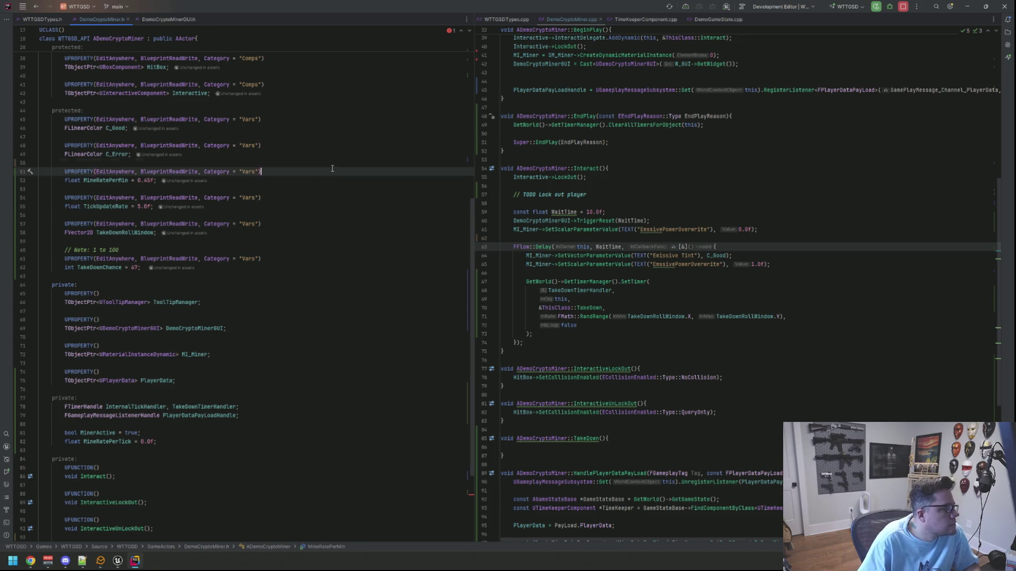
{"action": "key", "text": "ctrl+alt+Return"}
{"action": "key", "text": "ctrl+alt+Return"}
{"action": "type", "text": "UPROPERTY(EditAnywhere, Blu"}
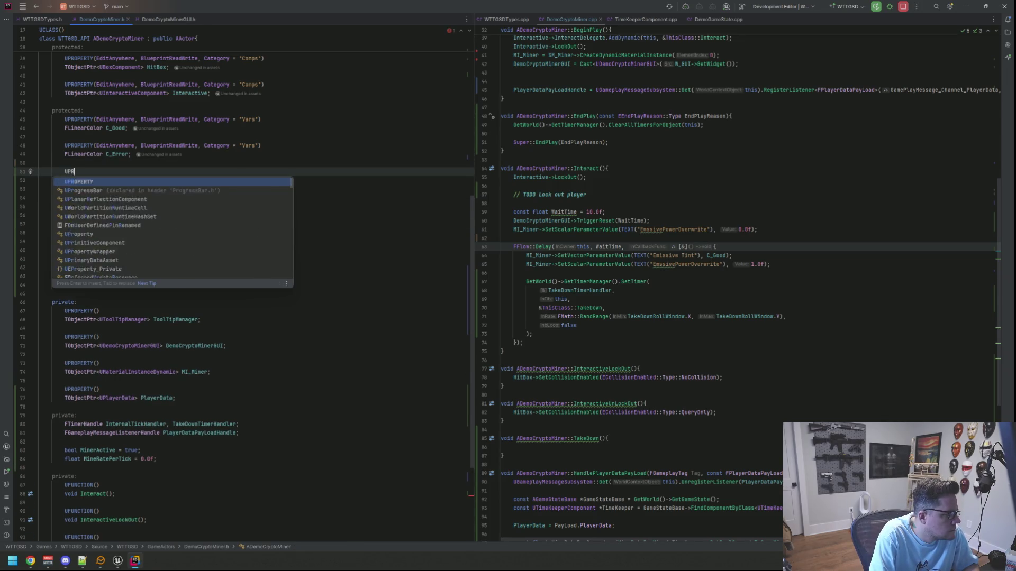
{"action": "key", "text": "Return"}
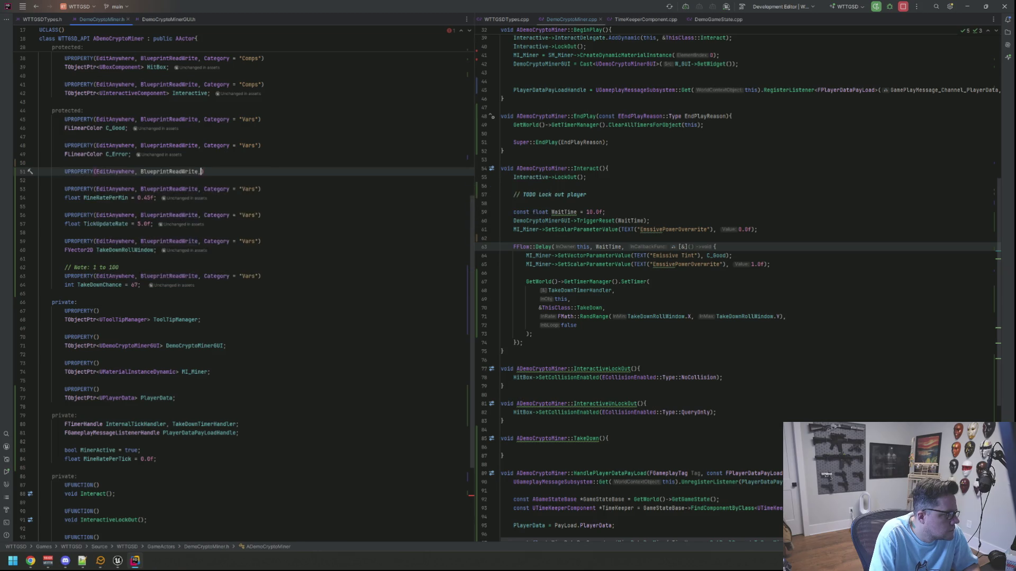
{"action": "type", "text": ", Category = \"Vars"}
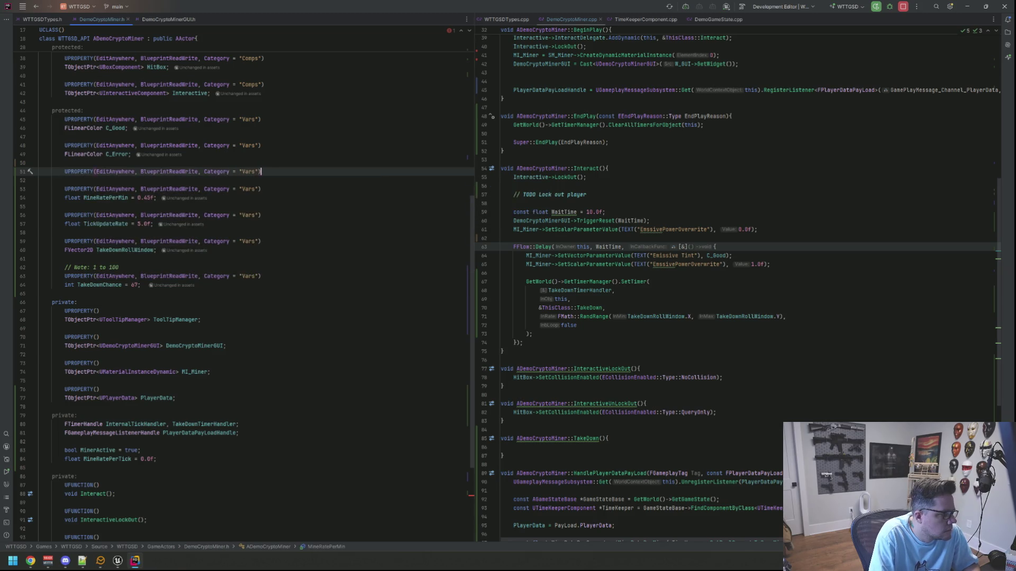
{"action": "key", "text": "Return"}
{"action": "type", "text": "float Reset"}
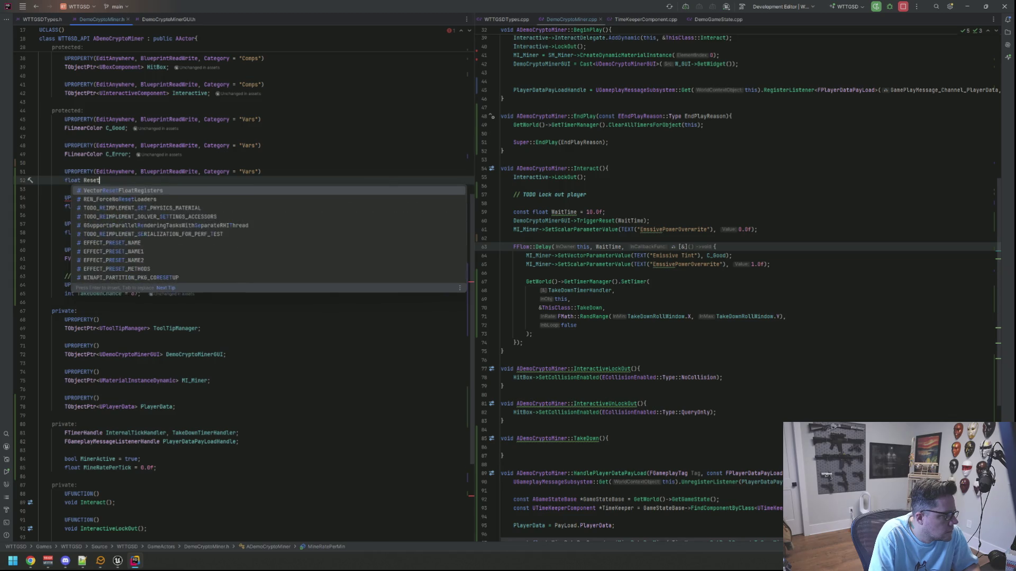
{"action": "type", "text": "Time = 10.0f;"}
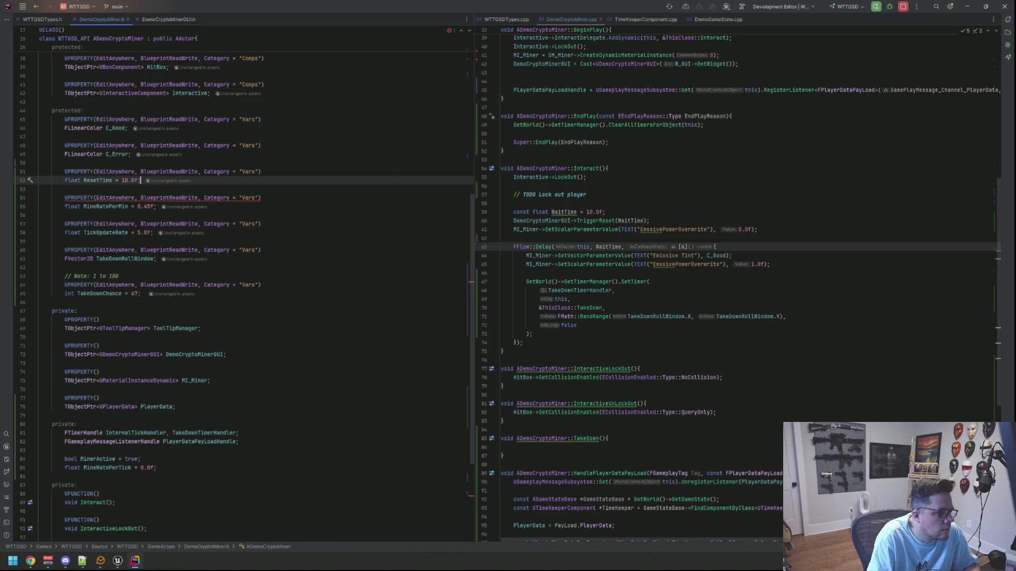
{"action": "left_click", "coordinate": [618, 211]}
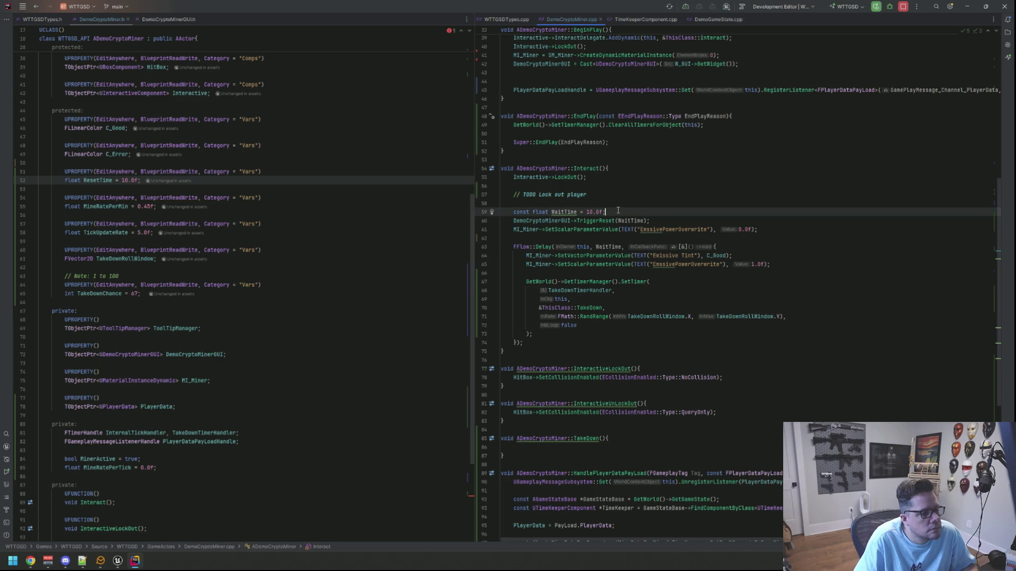
Step: Delete the const WaitTime line and use ResetTime in TriggerReset and FFlow::Delay
{"action": "key", "text": "BackSpace"}
{"action": "double_click", "coordinate": [624, 218]}
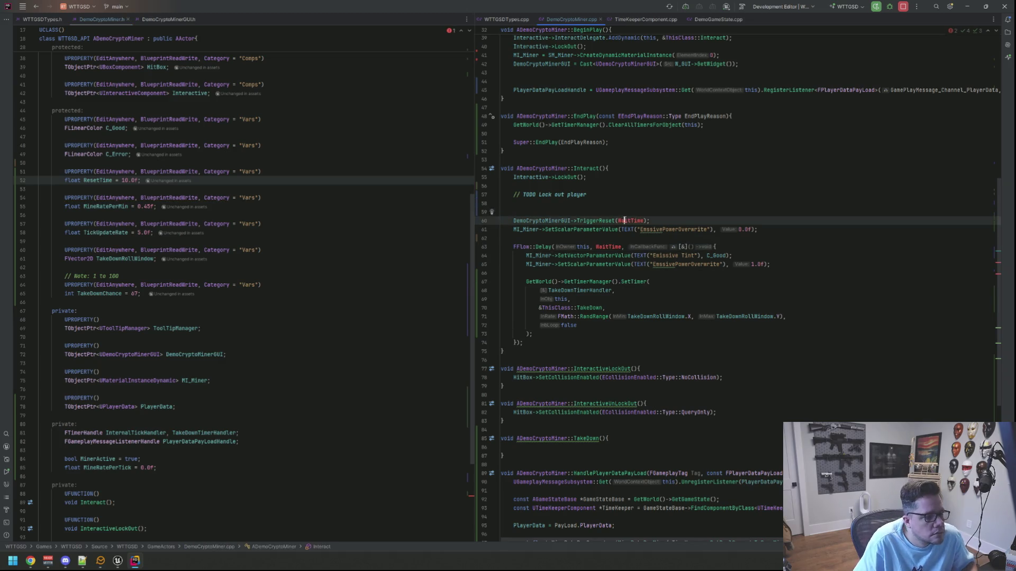
{"action": "type", "text": "Rese"}
{"action": "key", "text": "Return"}
{"action": "double_click", "coordinate": [608, 246]}
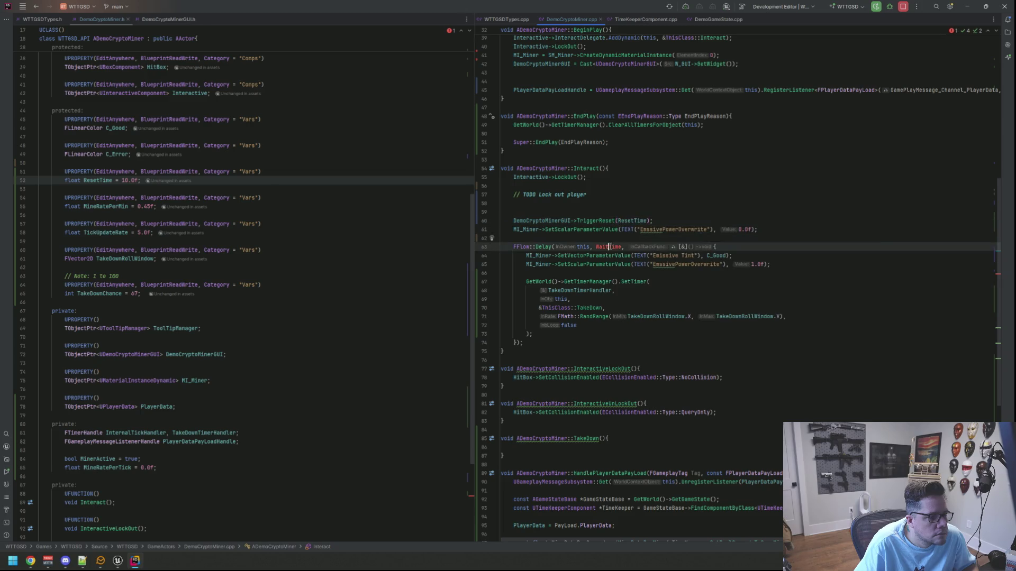
{"action": "type", "text": "Rese"}
{"action": "key", "text": "Return"}
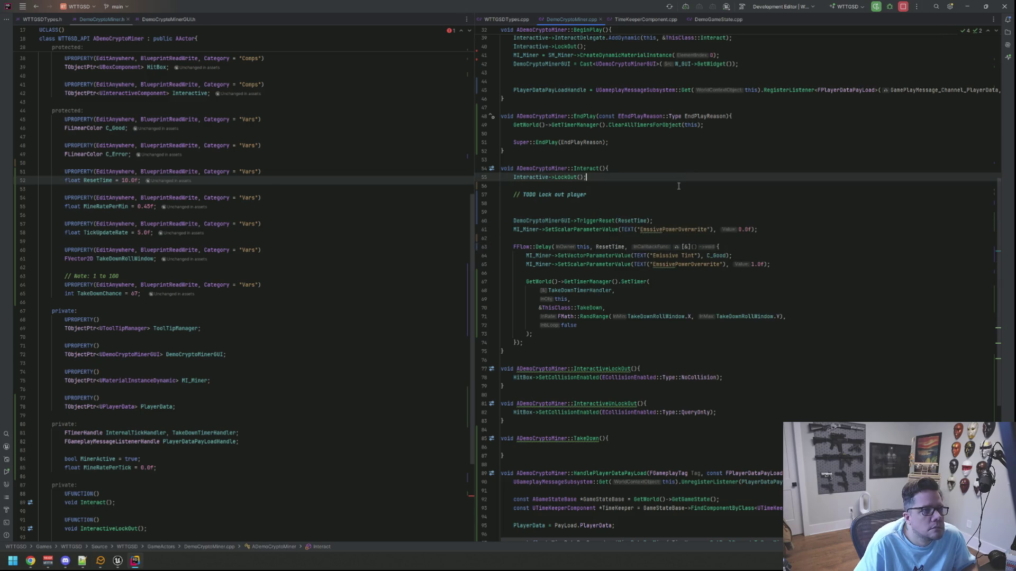
{"action": "left_click", "coordinate": [697, 168]}
{"action": "left_click", "coordinate": [704, 152]}
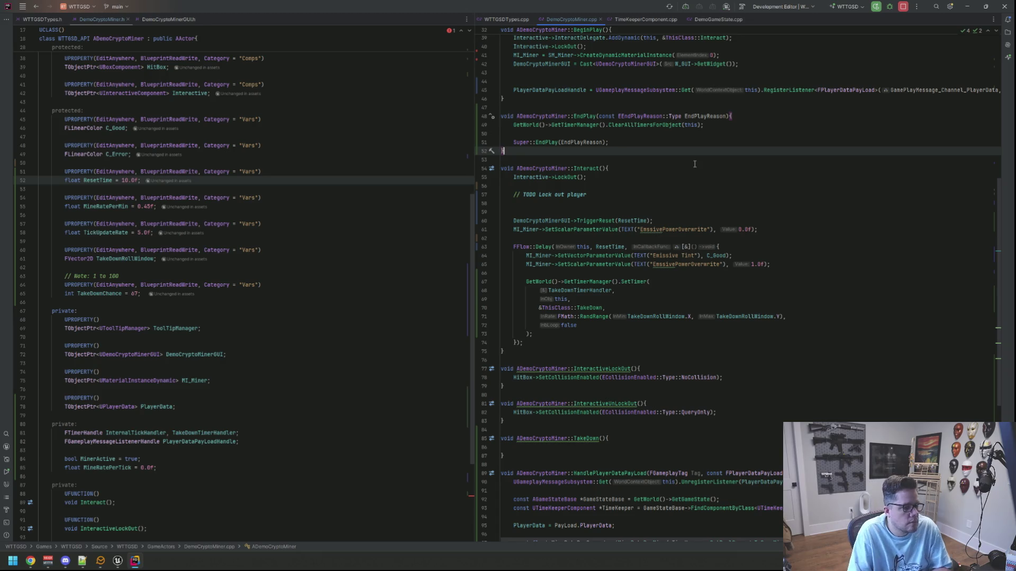
{"action": "scroll", "coordinate": [585, 215], "scroll_direction": "down", "scroll_amount": 5}
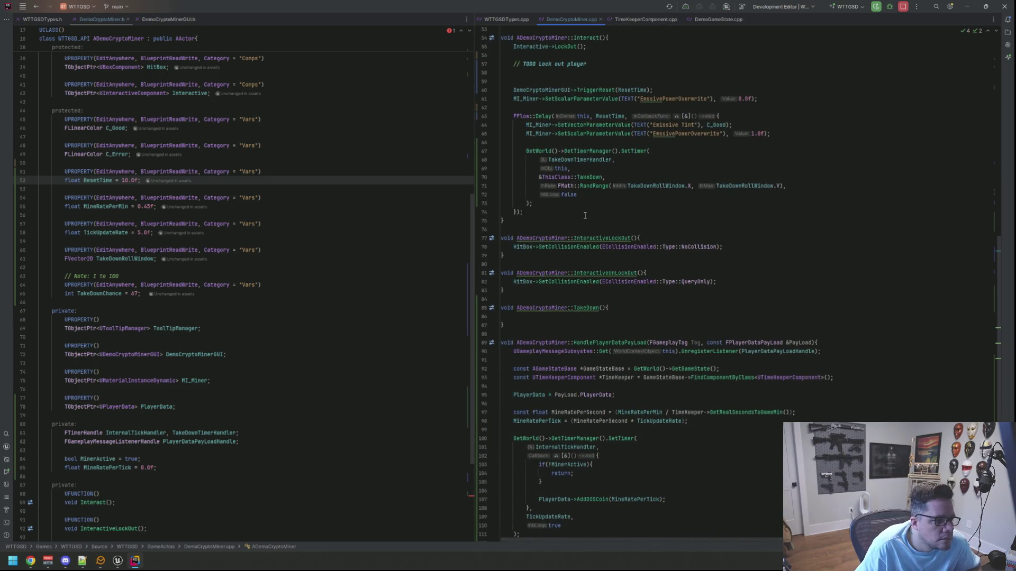
Step: Start TakeDown with the roll const int R = FMath::RandRange(0, 100);
{"action": "left_click", "coordinate": [629, 316]}
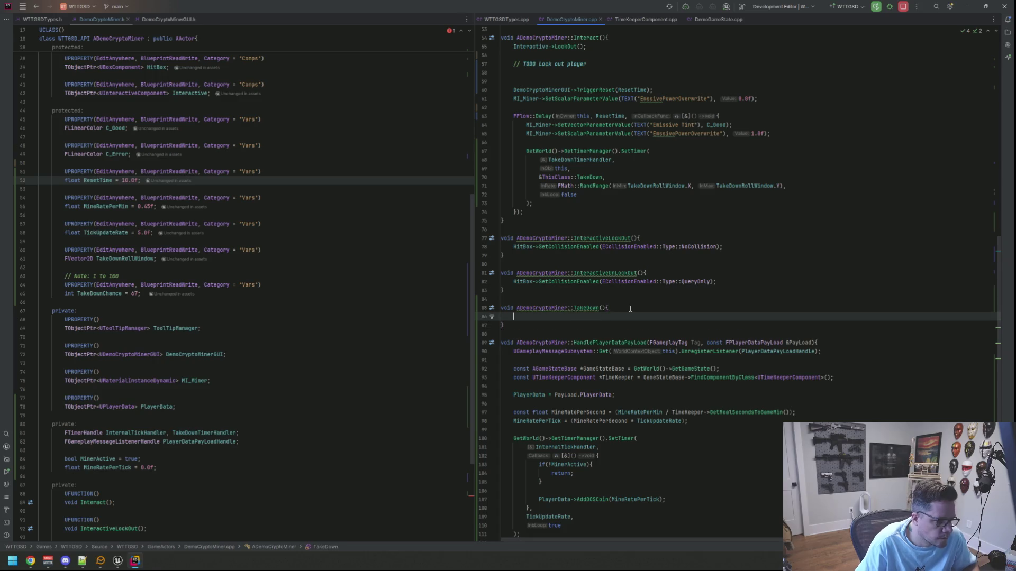
{"action": "type", "text": "const int R ="}
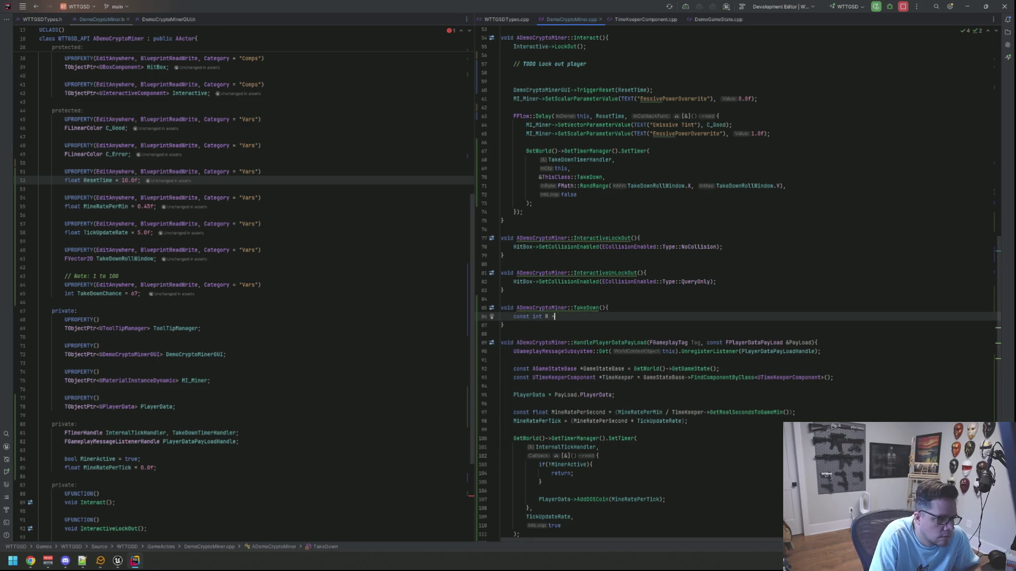
{"action": "type", "text": " Fmath"}
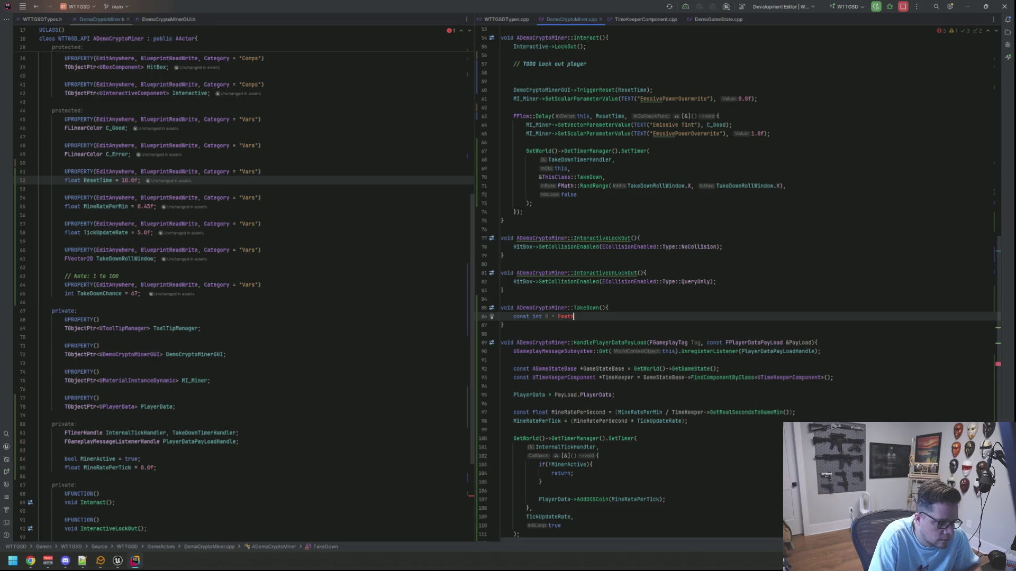
{"action": "key", "text": "BackSpace"}
{"action": "key", "text": "BackSpace"}
{"action": "key", "text": "BackSpace"}
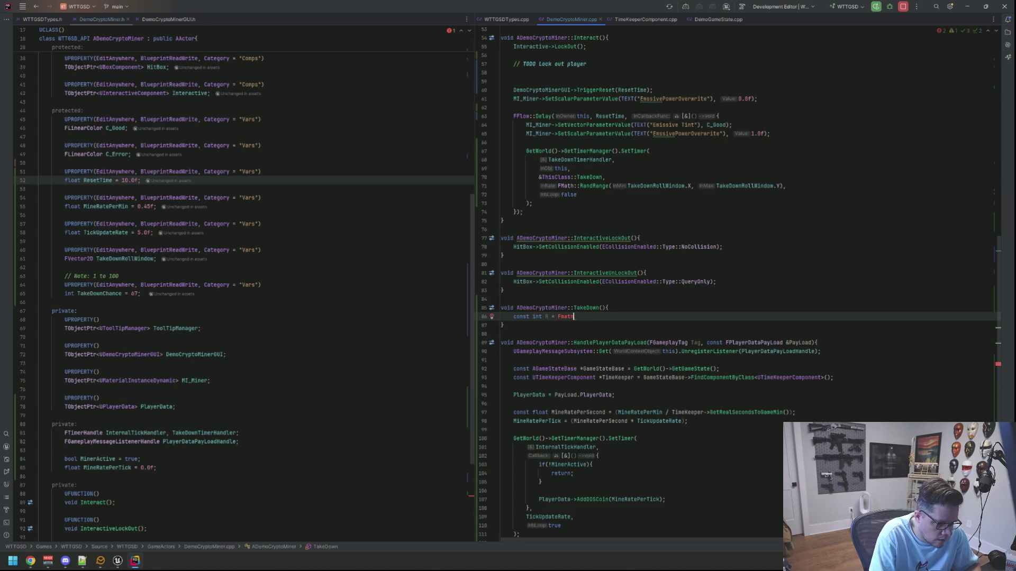
{"action": "key", "text": "BackSpace"}
{"action": "key", "text": "BackSpace"}
{"action": "type", "text": "Math"}
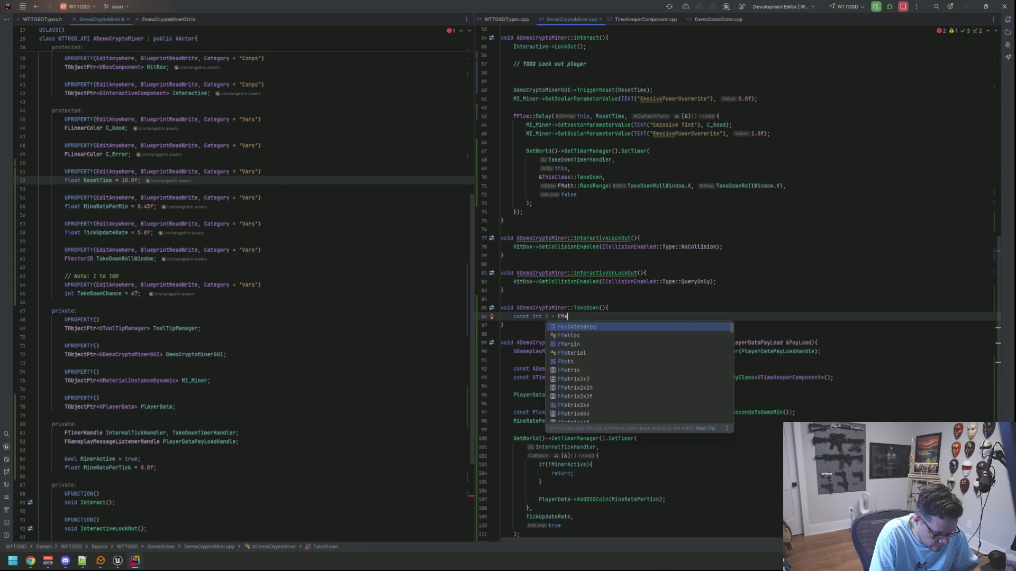
{"action": "key", "text": "BackSpace"}
{"action": "key", "text": "BackSpace"}
{"action": "key", "text": "BackSpace"}
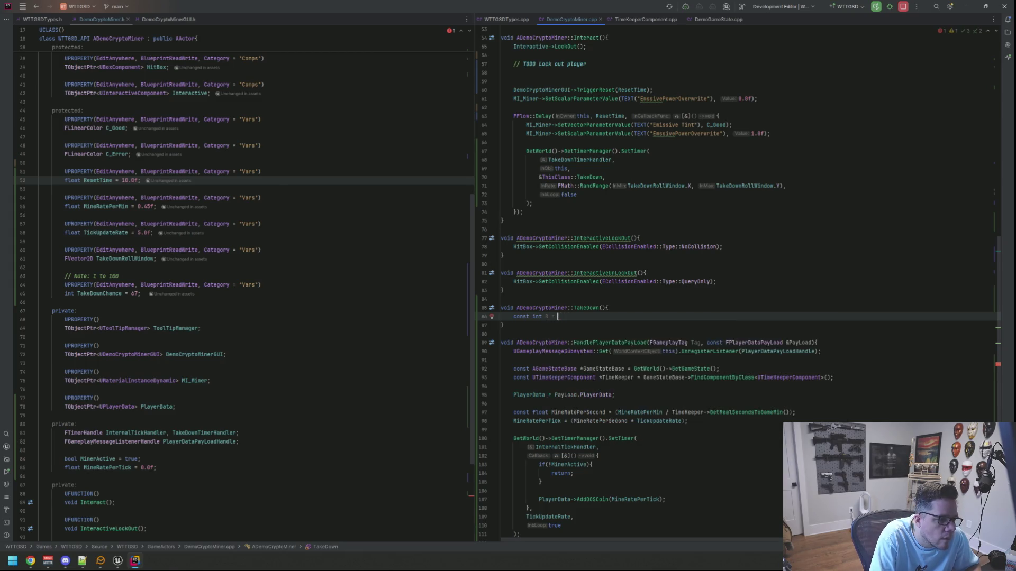
{"action": "type", "text": "Math::Rand"}
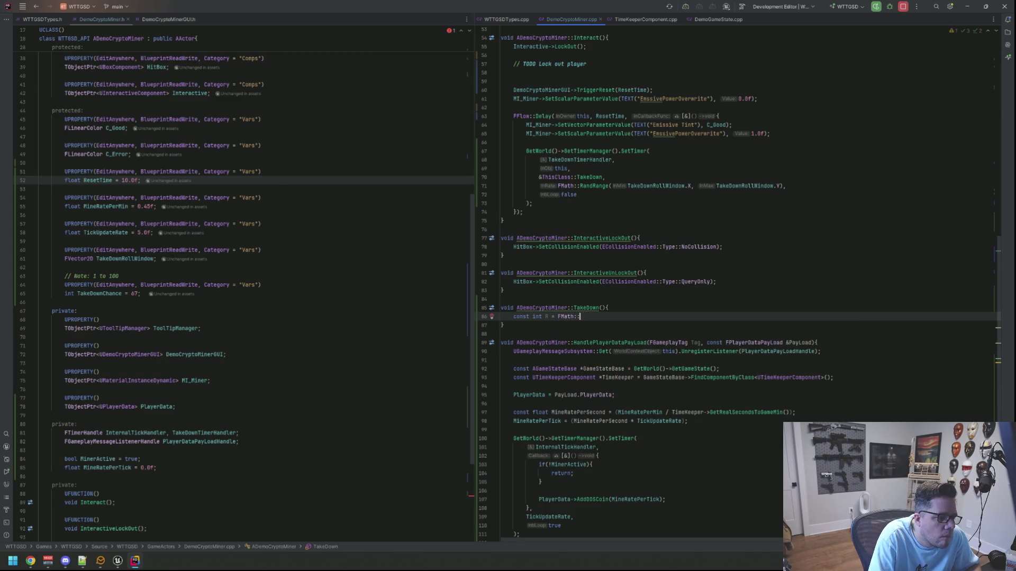
{"action": "key", "text": "Return"}
{"action": "type", "text": "0, 100)"}
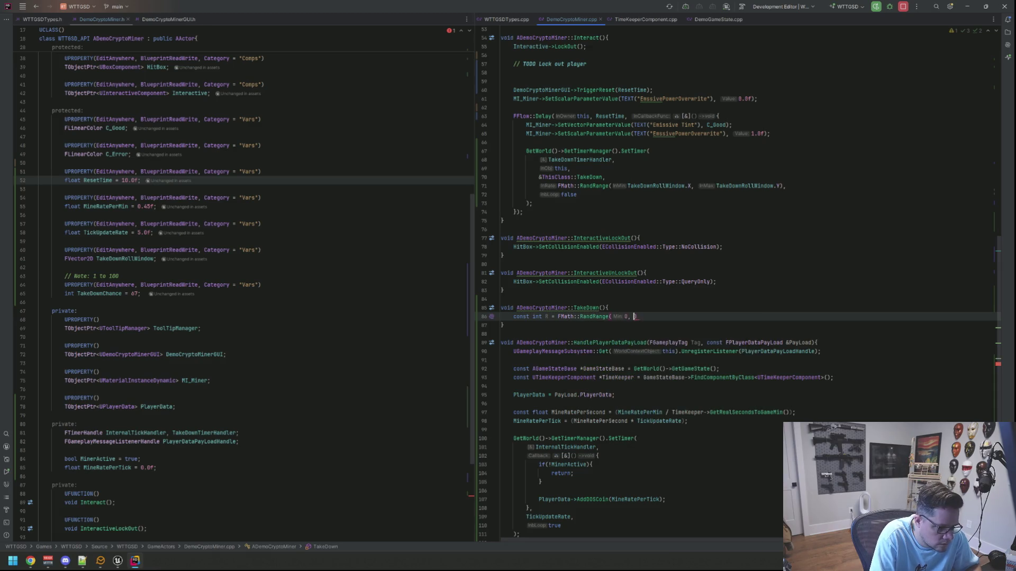
{"action": "type", "text": ";"}
{"action": "key", "text": "Return"}
{"action": "key", "text": "Return"}
Step: Add an if (R <= TakeDownChance) block containing return;
{"action": "type", "text": "if(R <"}
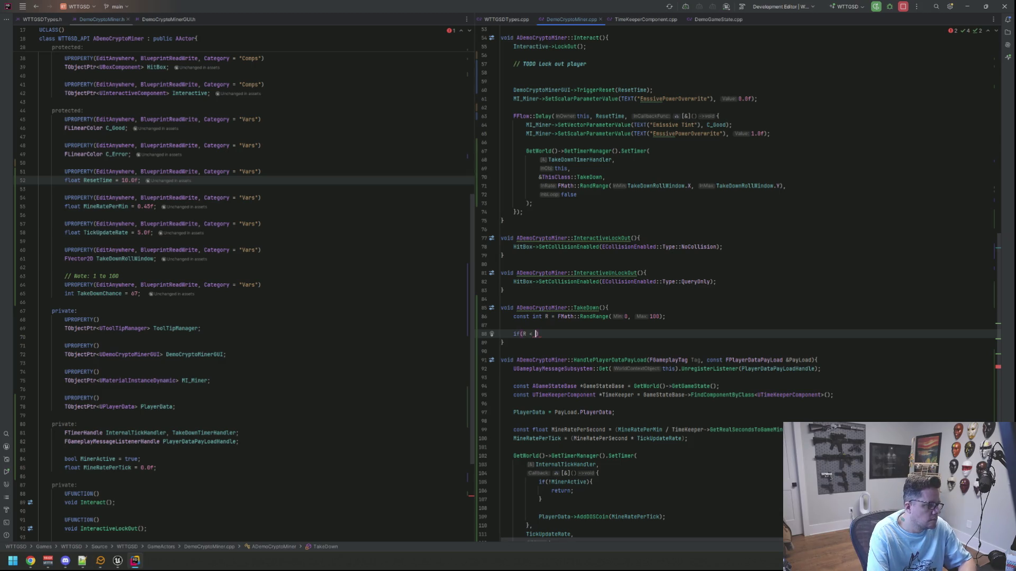
{"action": "type", "text": "Takedo"}
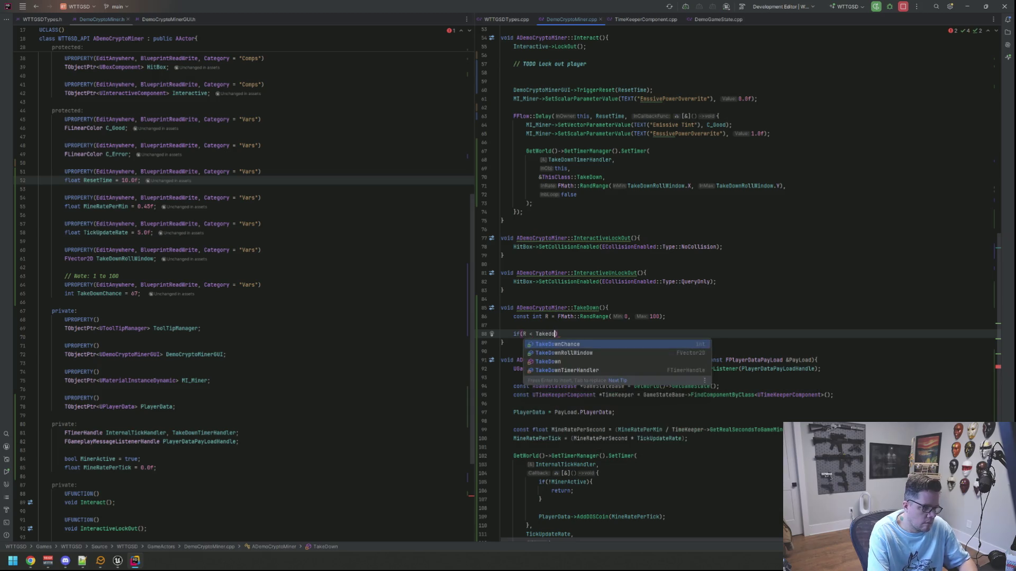
{"action": "key", "text": "BackSpace"}
{"action": "key", "text": "BackSpace"}
{"action": "type", "text": "= "}
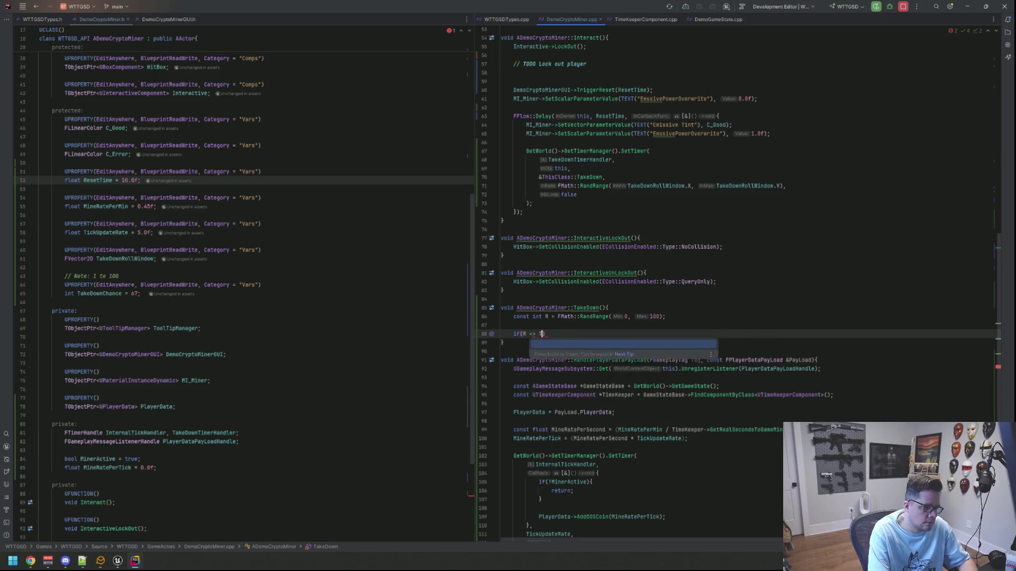
{"action": "type", "text": " T"}
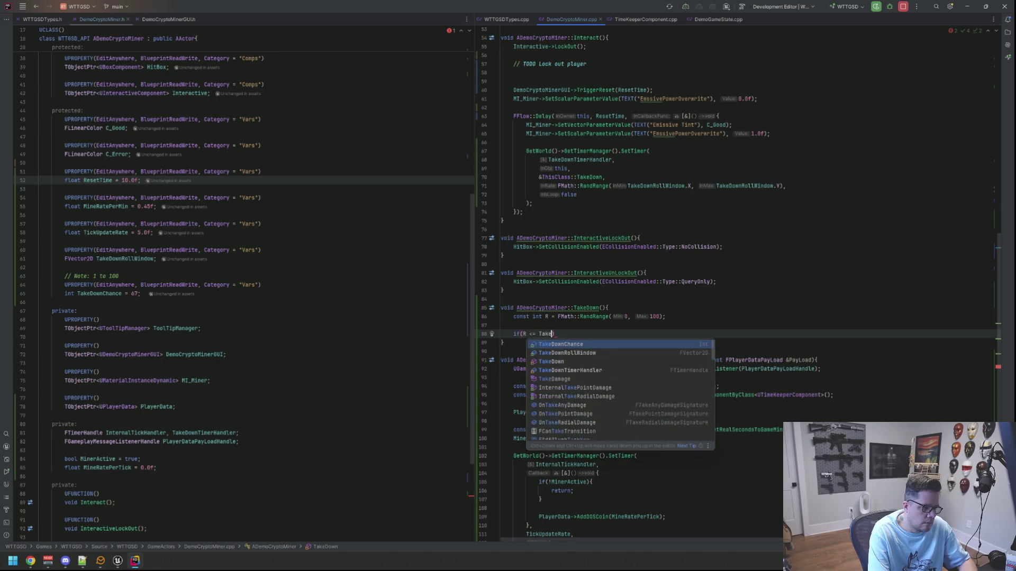
{"action": "key", "text": "Return"}
{"action": "key", "text": "BackSpace"}
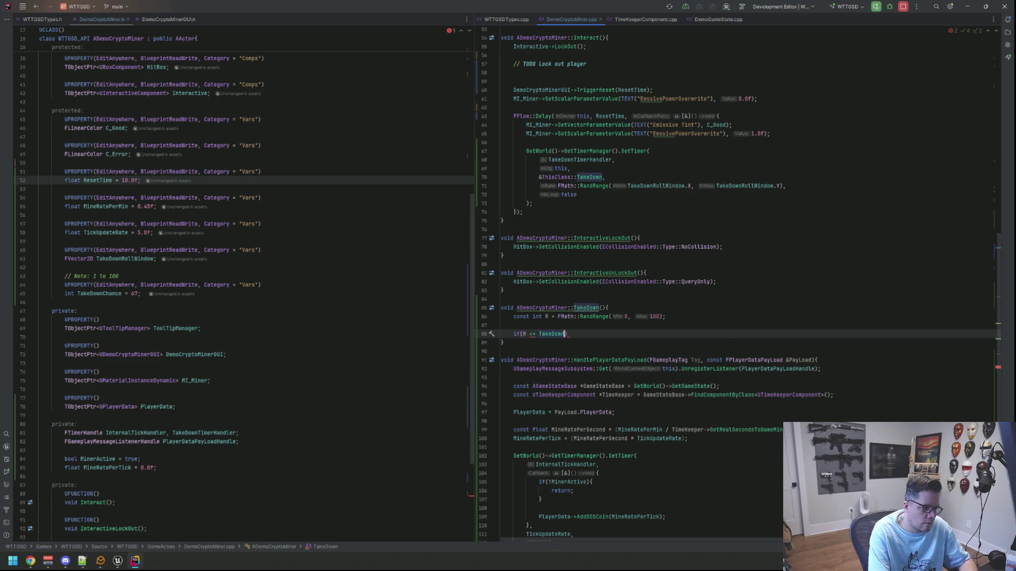
{"action": "type", "text": "Cha"}
{"action": "key", "text": "Return"}
{"action": "type", "text": "{"}
{"action": "key", "text": "Return"}
{"action": "type", "text": "return;"}
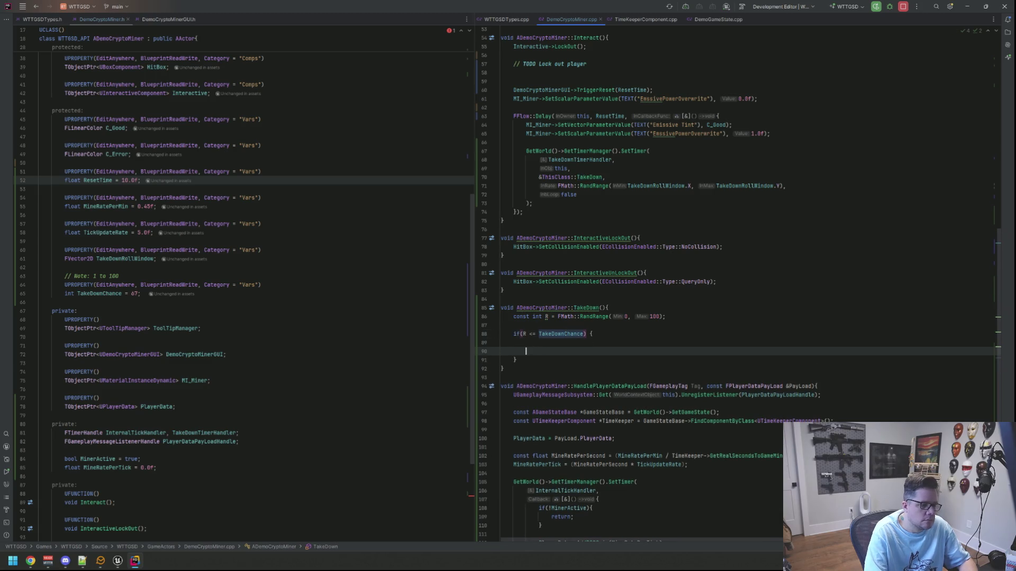
{"action": "key", "text": "Return"}
{"action": "type", "text": "}"}
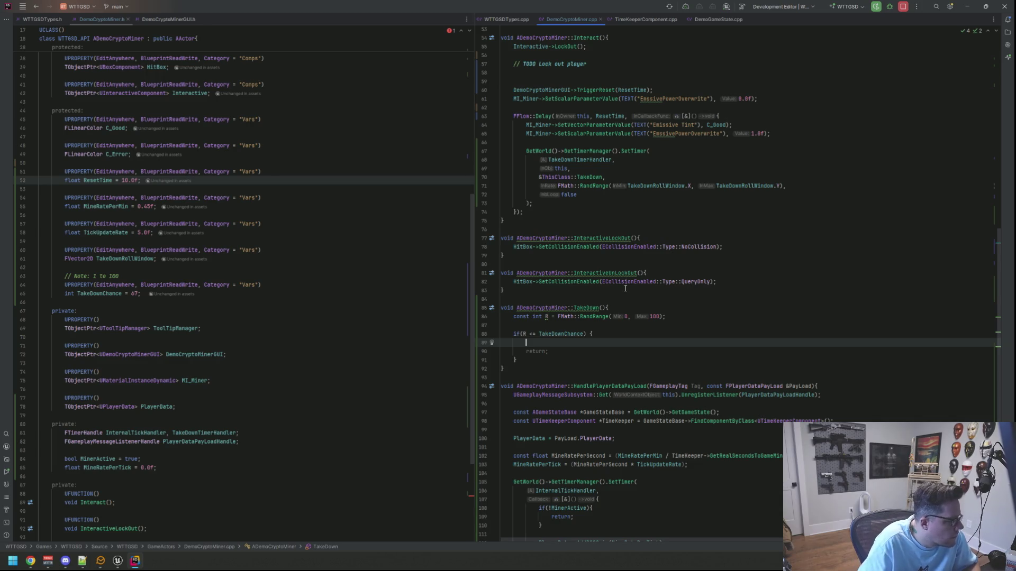
Step: Add a TriggerError(); call inside the if block before the return
{"action": "scroll", "coordinate": [332, 332], "scroll_direction": "down", "scroll_amount": 5}
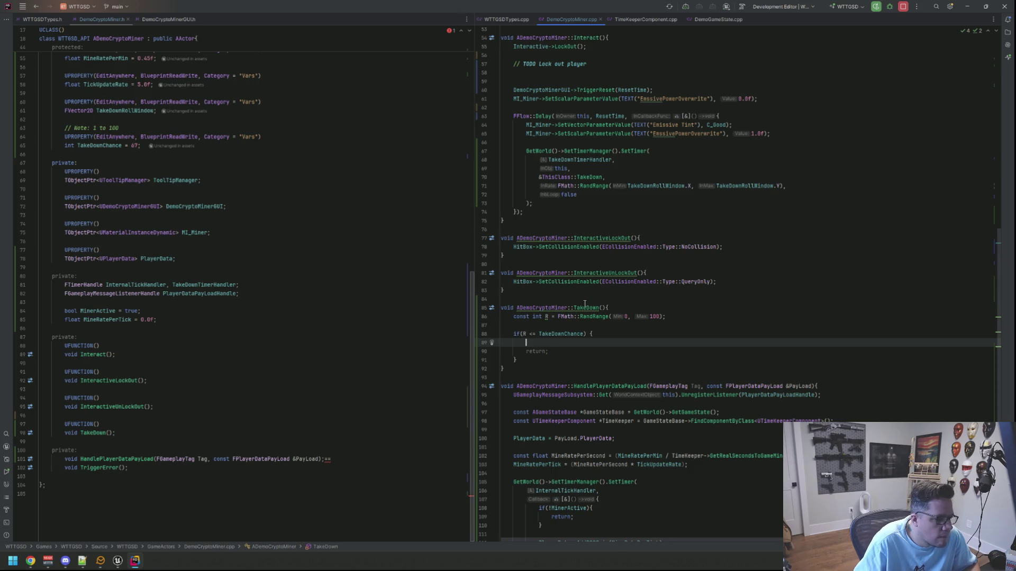
{"action": "mouse_move", "coordinate": [585, 304]}
{"action": "type", "text": "TakeDow"}
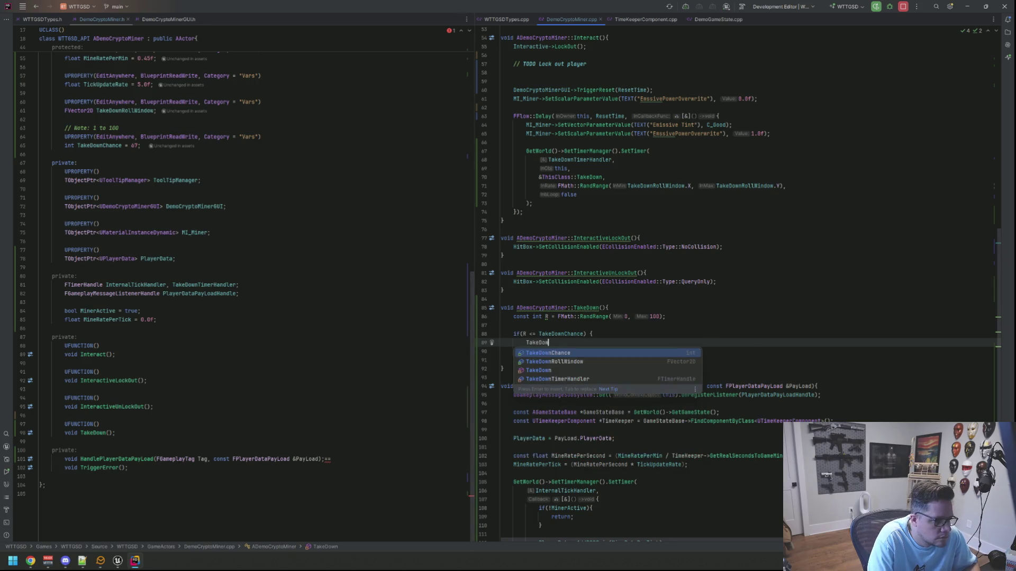
{"action": "key", "text": "Return"}
{"action": "type", "text": ";"}
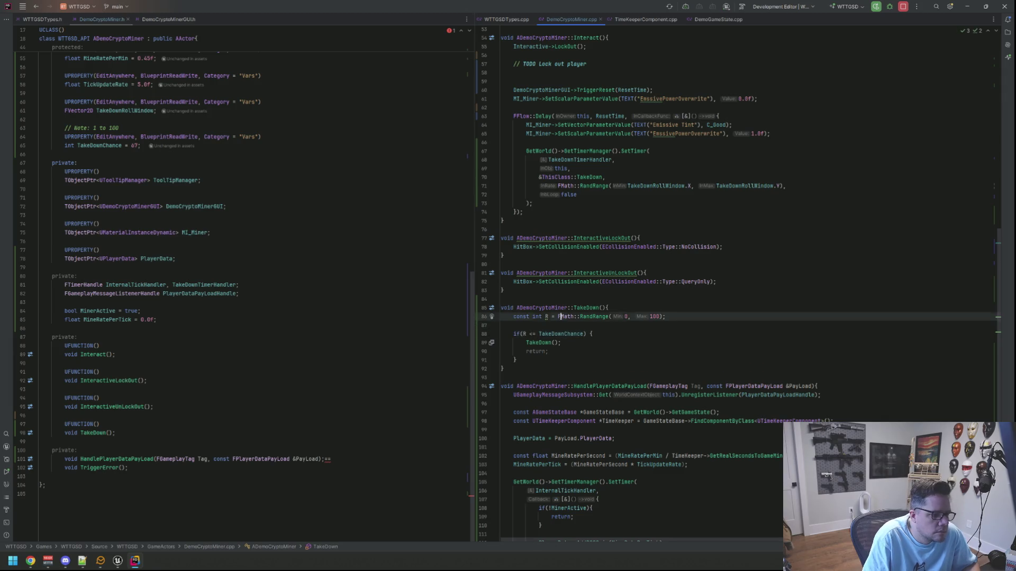
{"action": "key", "text": "BackSpace"}
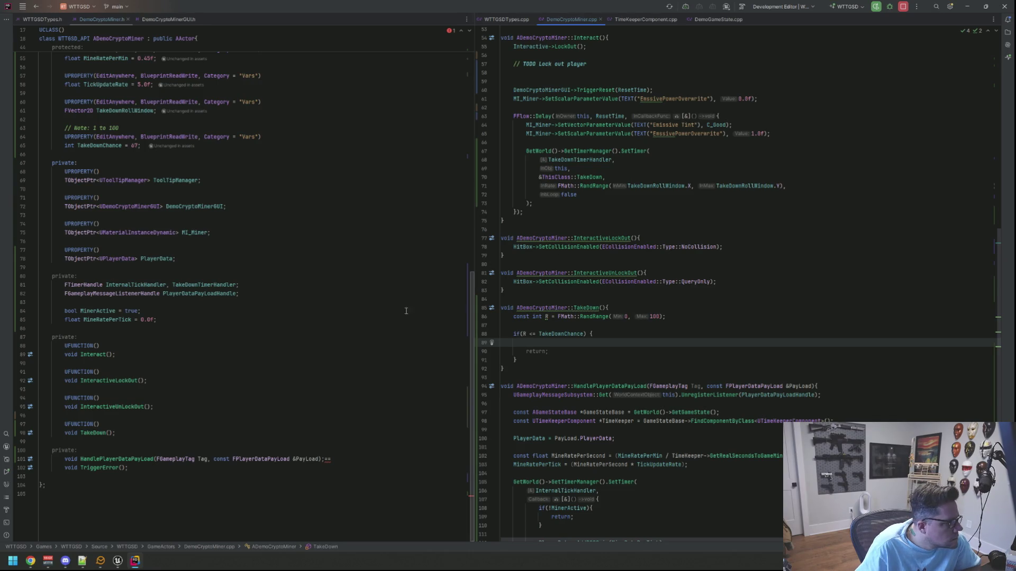
{"action": "scroll", "coordinate": [631, 307], "scroll_direction": "down", "scroll_amount": 8}
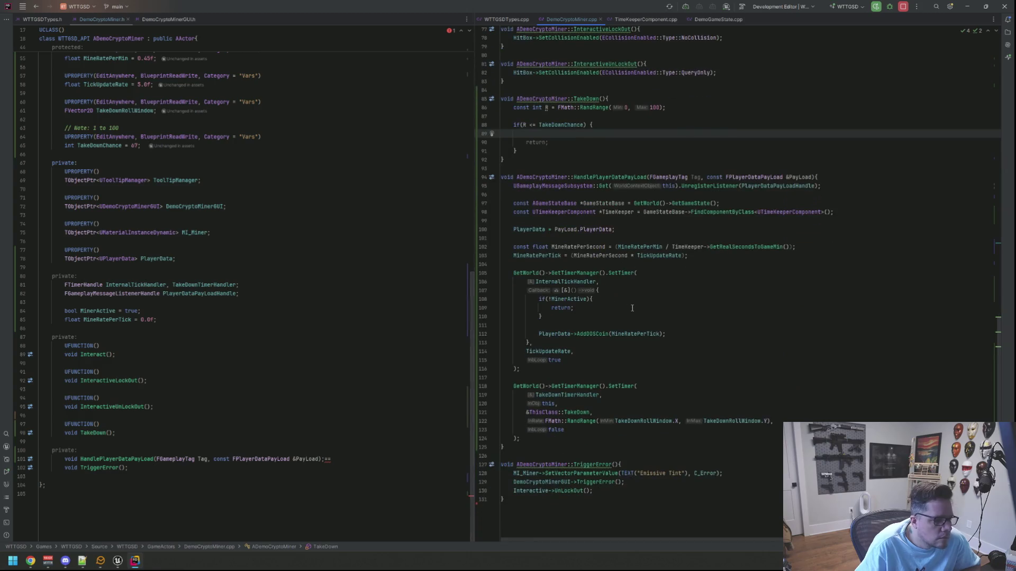
{"action": "type", "text": "Trigger"}
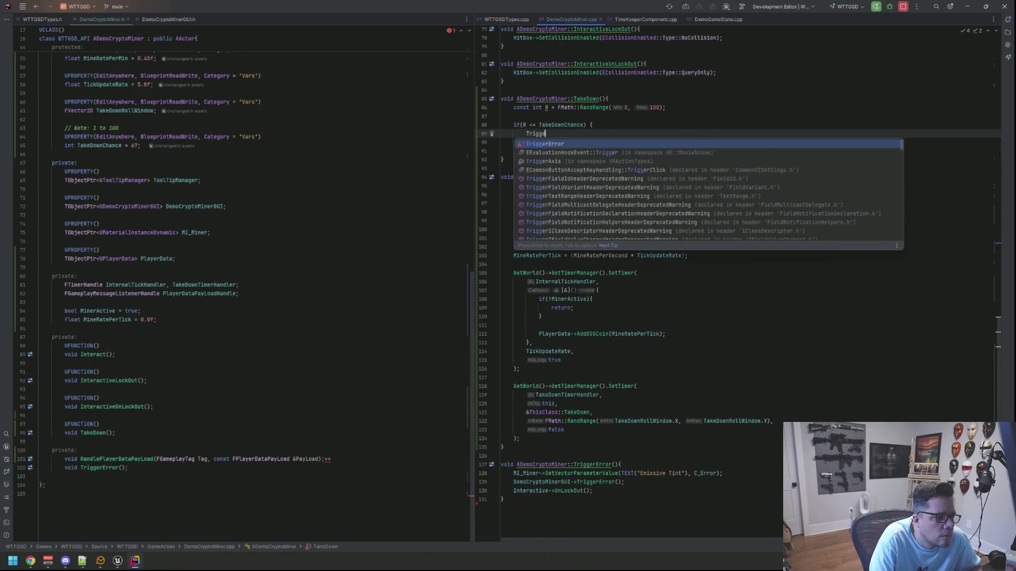
{"action": "key", "text": "Return"}
{"action": "type", "text": ";"}
Step: Paste the TakeDownTimerHandler SetTimer block after the if block and fix its indentation
{"action": "left_click", "coordinate": [590, 125]}
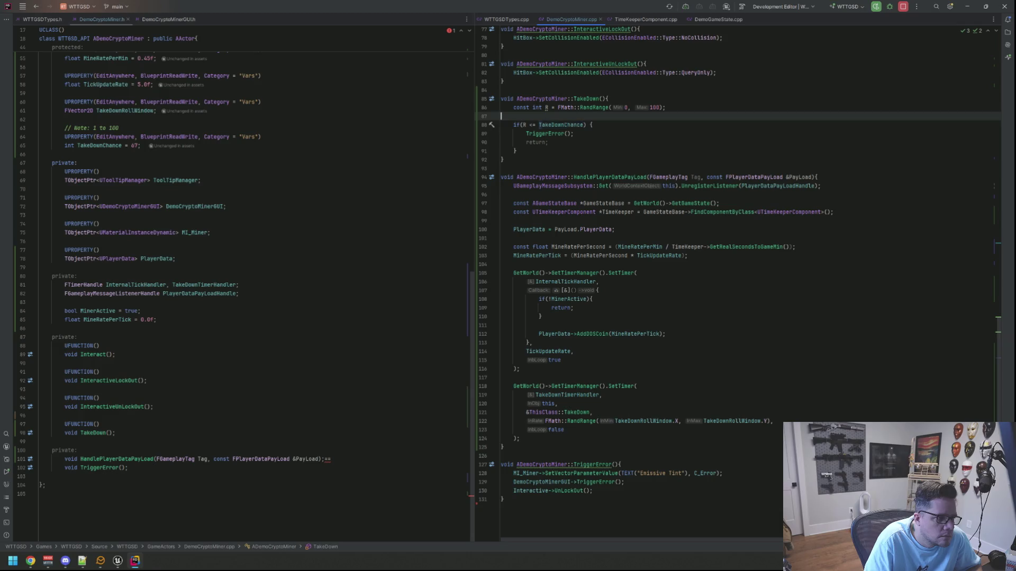
{"action": "key", "text": "Down"}
{"action": "key", "text": "Down"}
{"action": "key", "text": "Down"}
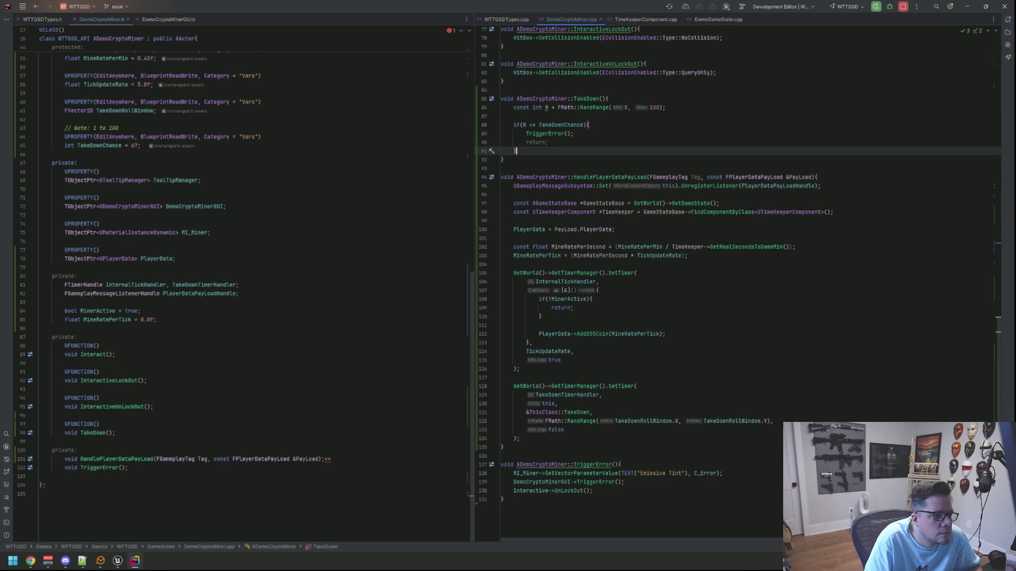
{"action": "key", "text": "Return"}
{"action": "type", "text": "GetWorld()->GetTimerManager().SetTimer(             TakeDownTimerHandler,             this,             &ThisClass::TakeDown,             FMath::RandRange(TakeDownRollWindow.X, TakeDownRollWindow.Y),             false         );"}
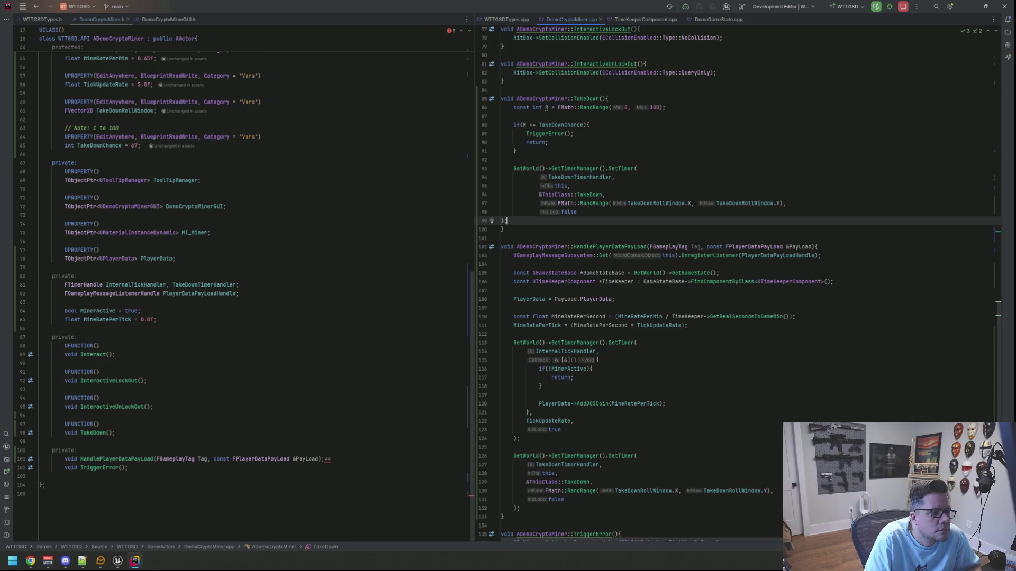
{"action": "key", "text": "Up"}
{"action": "key", "text": "End"}
{"action": "key", "text": "shift+Up"}
{"action": "key", "text": "shift+Up"}
{"action": "key", "text": "shift+Up"}
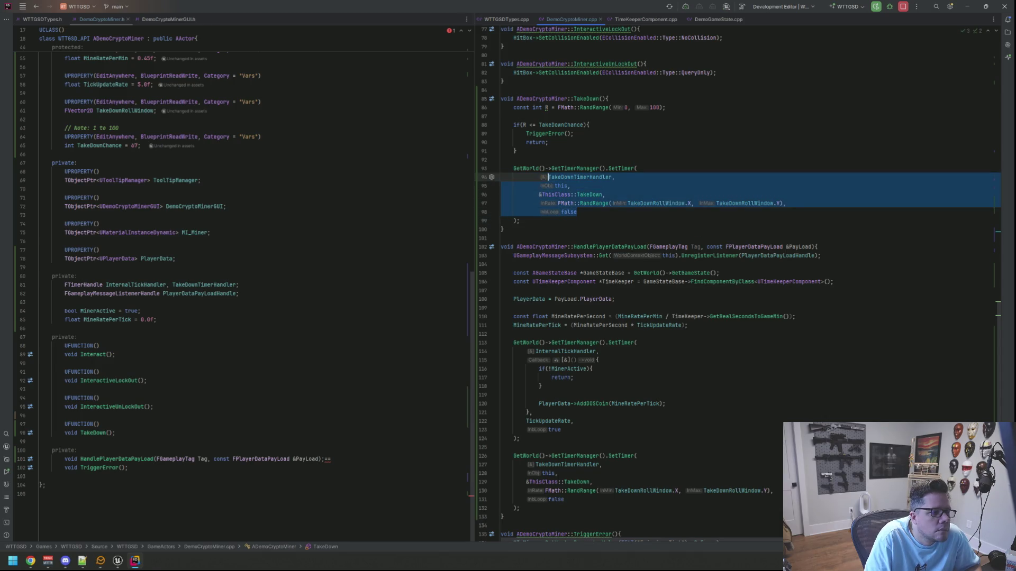
{"action": "key", "text": "Tab"}
{"action": "key", "text": "shift+Tab"}
{"action": "key", "text": "shift+Tab"}
{"action": "key", "text": "shift+Tab"}
{"action": "key", "text": "Tab"}
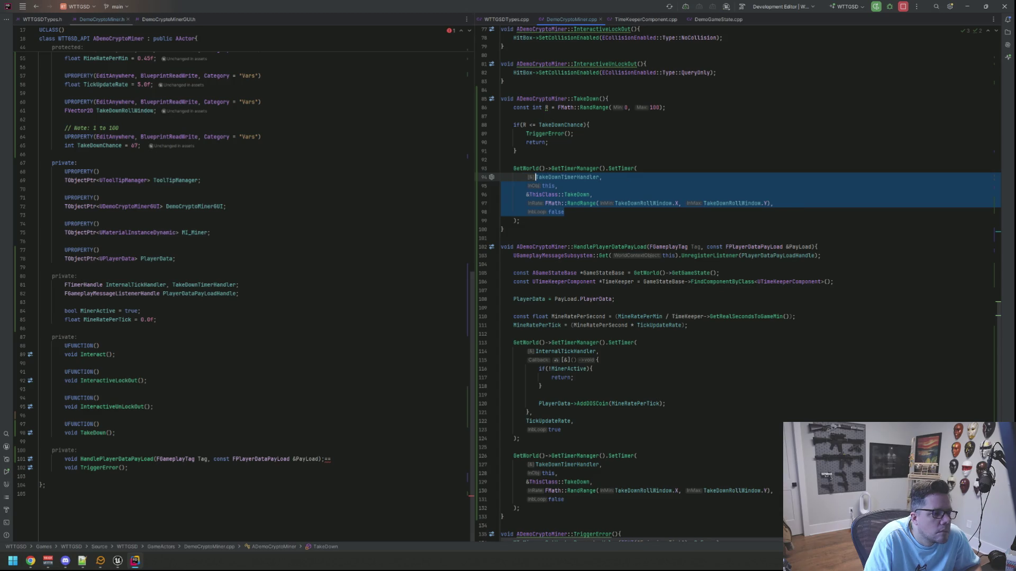
{"action": "left_click", "coordinate": [503, 229]}
{"action": "key", "text": "Up"}
{"action": "key", "text": "Up"}
{"action": "key", "text": "Up"}
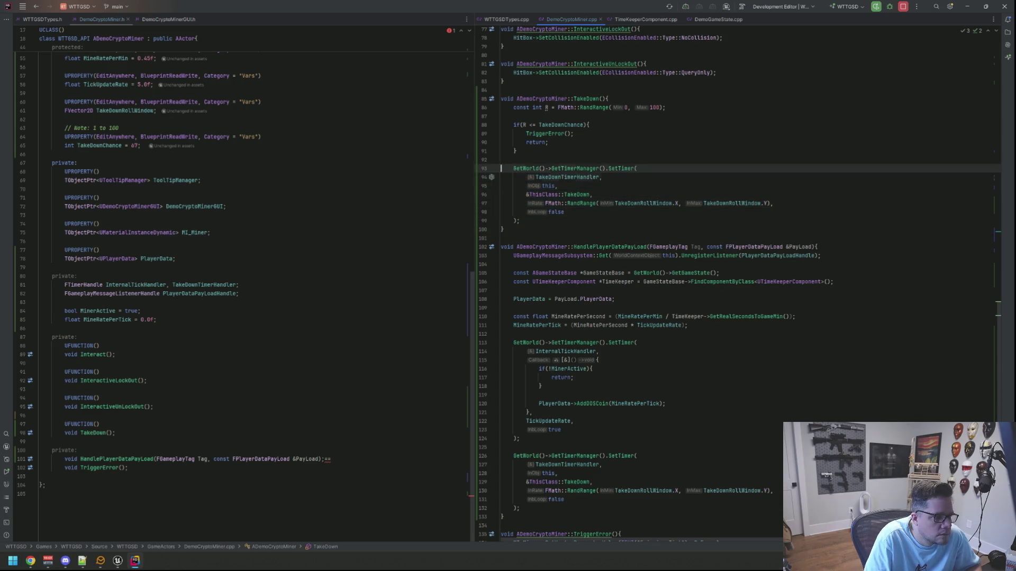
{"action": "key", "text": "Up"}
{"action": "key", "text": "Up"}
{"action": "key", "text": "Up"}
Step: Log "Taking DOWN!!" inside the if block and "GOT LUCKY RE-ROLL!!!" before SetTimer
{"action": "key", "text": "End"}
{"action": "key", "text": "Return"}
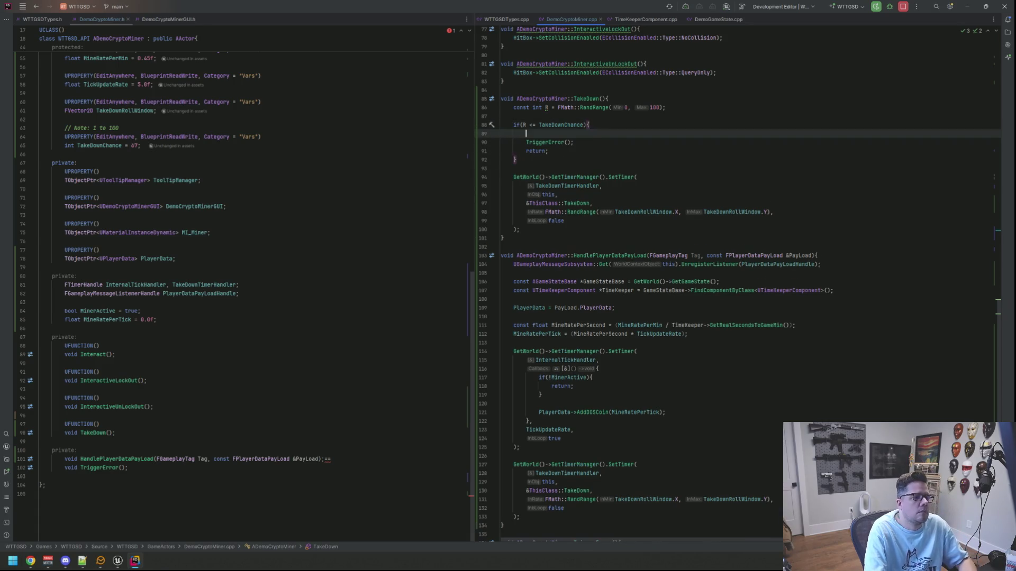
{"action": "type", "text": "RLOG(\"Taking DOWN!!\")"}
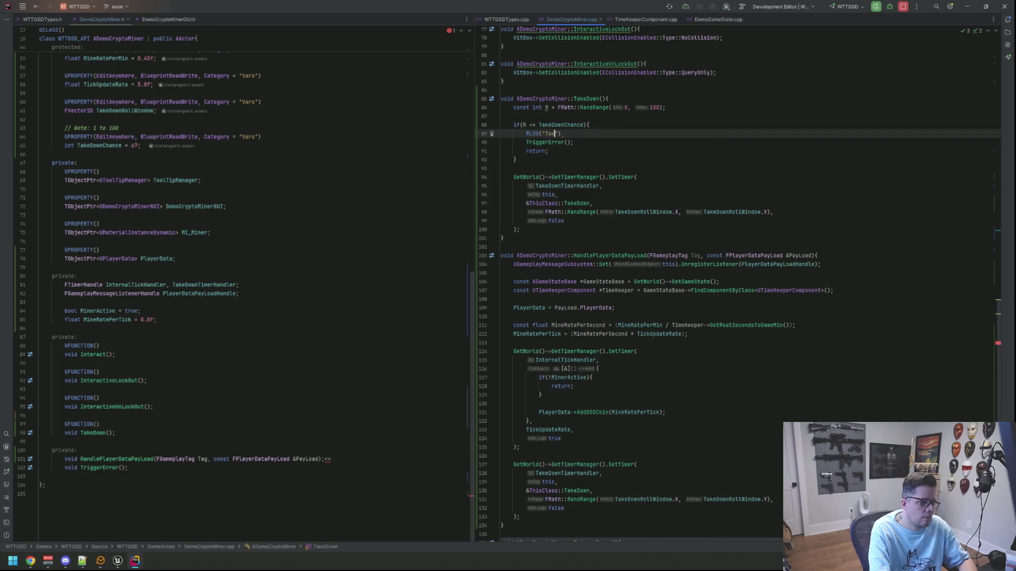
{"action": "type", "text": ";"}
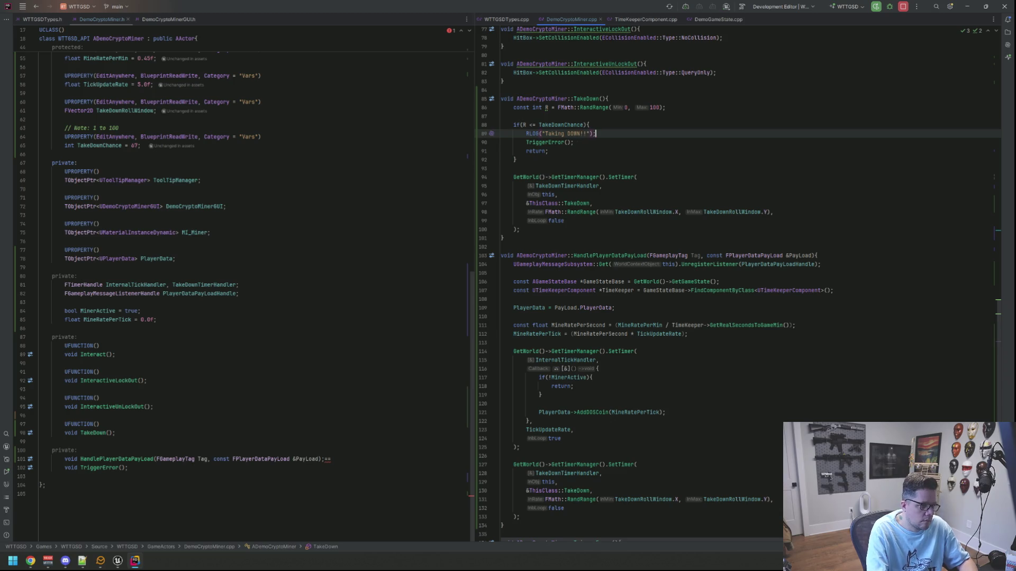
{"action": "key", "text": "Down"}
{"action": "key", "text": "Down"}
{"action": "key", "text": "Down"}
{"action": "key", "text": "Return"}
{"action": "type", "text": "R"}
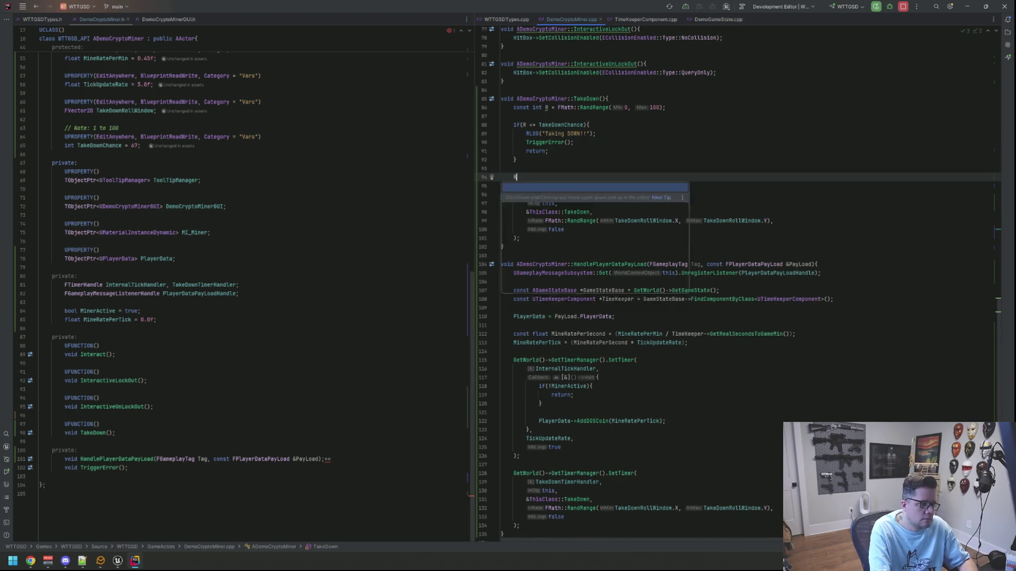
{"action": "type", "text": "LOG(\"GOT LUCKY RE-"}
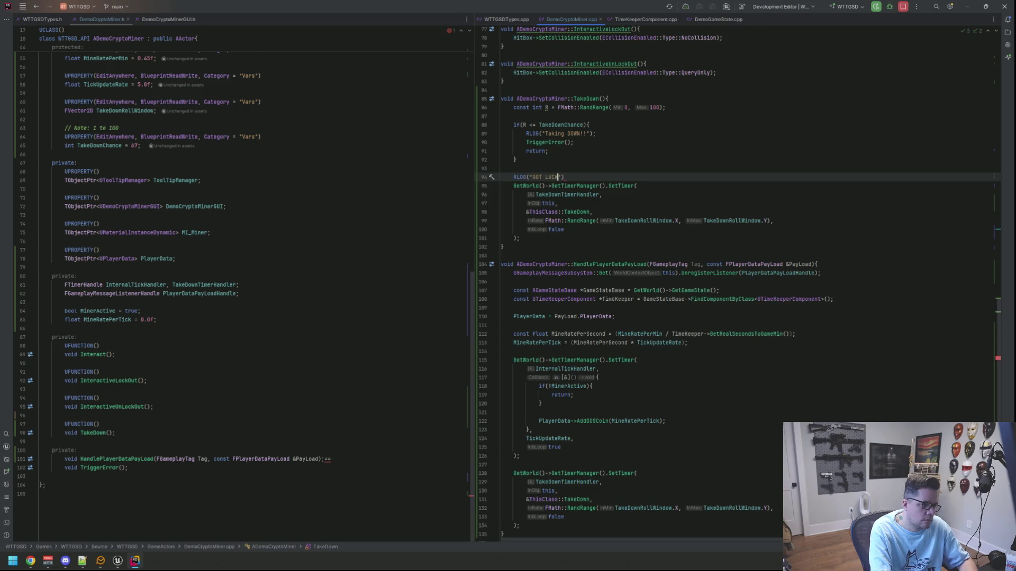
{"action": "type", "text": "ROLL!!!\")"}
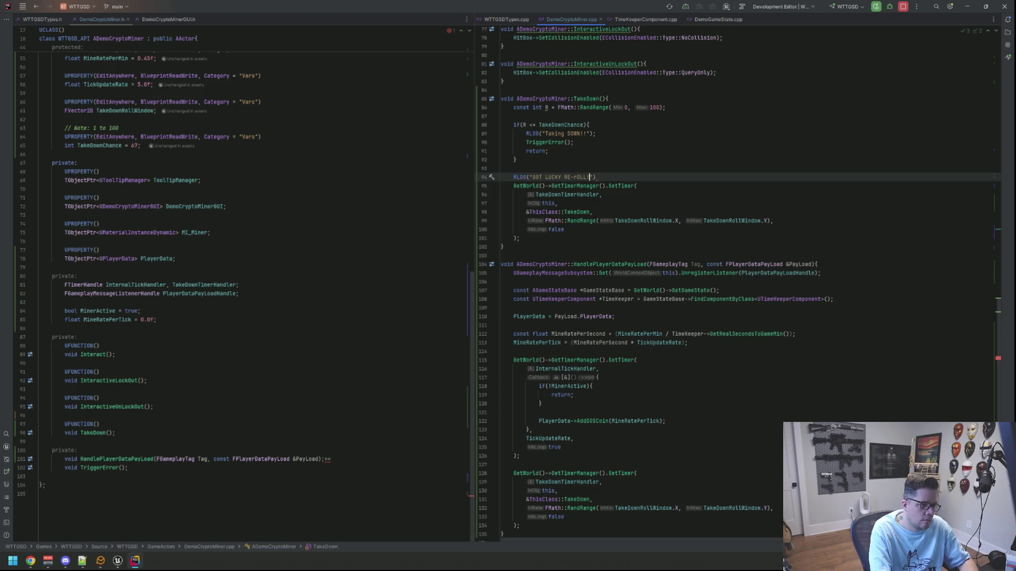
{"action": "type", "text": ";"}
{"action": "key", "text": "Up"}
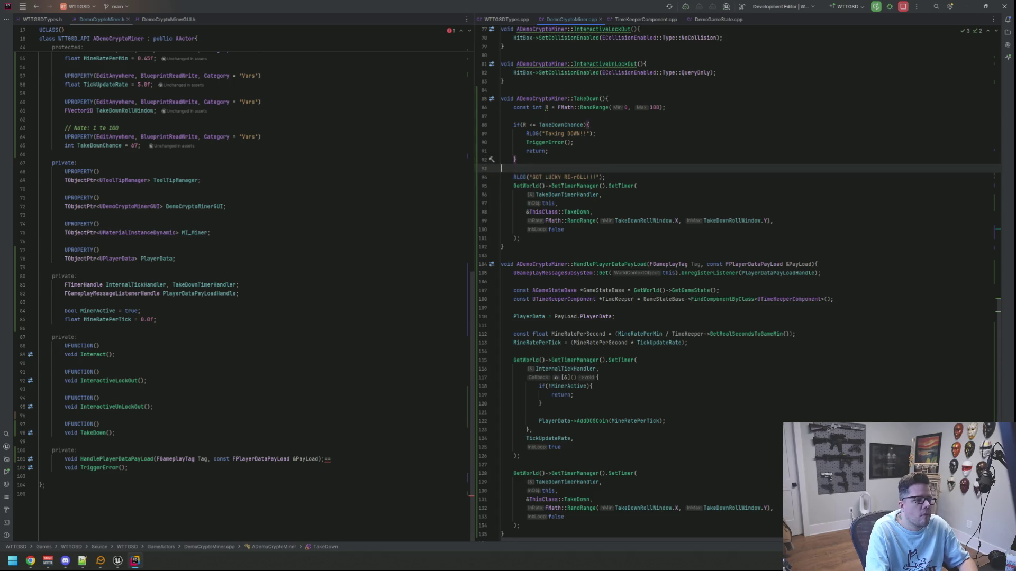
{"action": "key", "text": "Down"}
{"action": "key", "text": "Down"}
Step: Check the TakeDown occurrences, then go to the TriggerError definition
{"action": "left_click", "coordinate": [576, 178]}
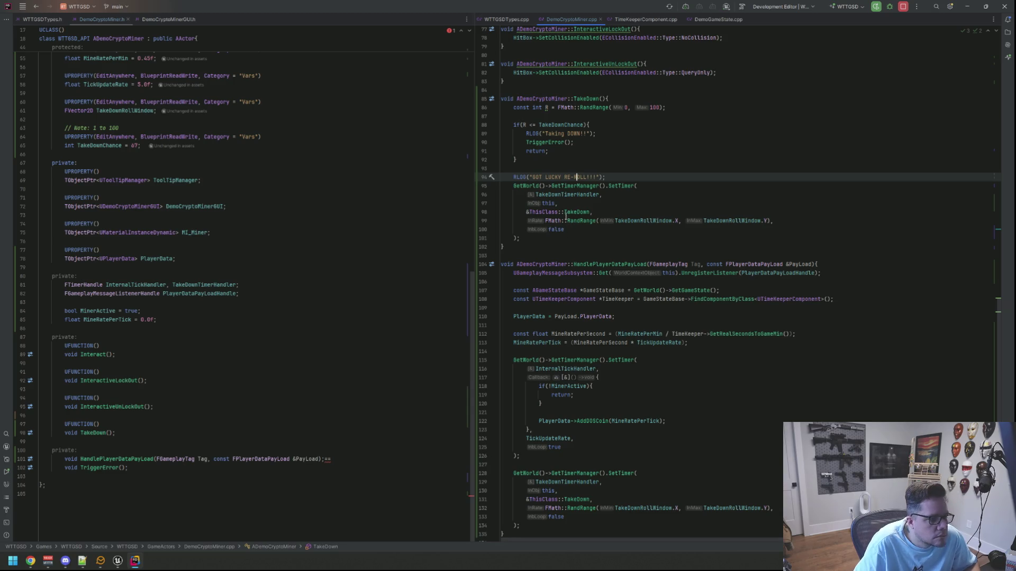
{"action": "double_click", "coordinate": [574, 212]}
{"action": "left_click", "coordinate": [576, 202]}
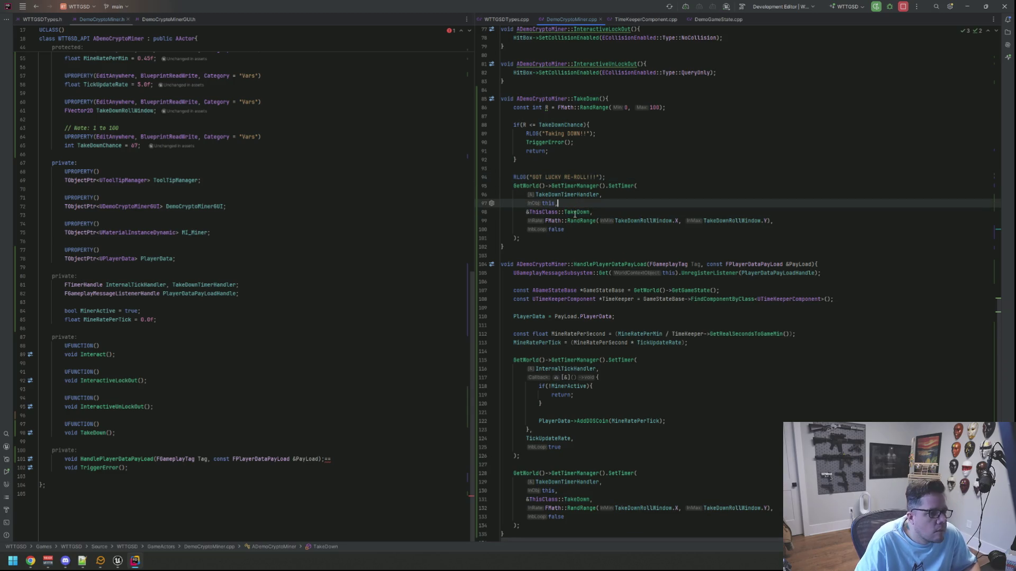
{"action": "left_click", "coordinate": [552, 143]}
{"action": "left_click", "coordinate": [550, 143], "text": "ctrl"}
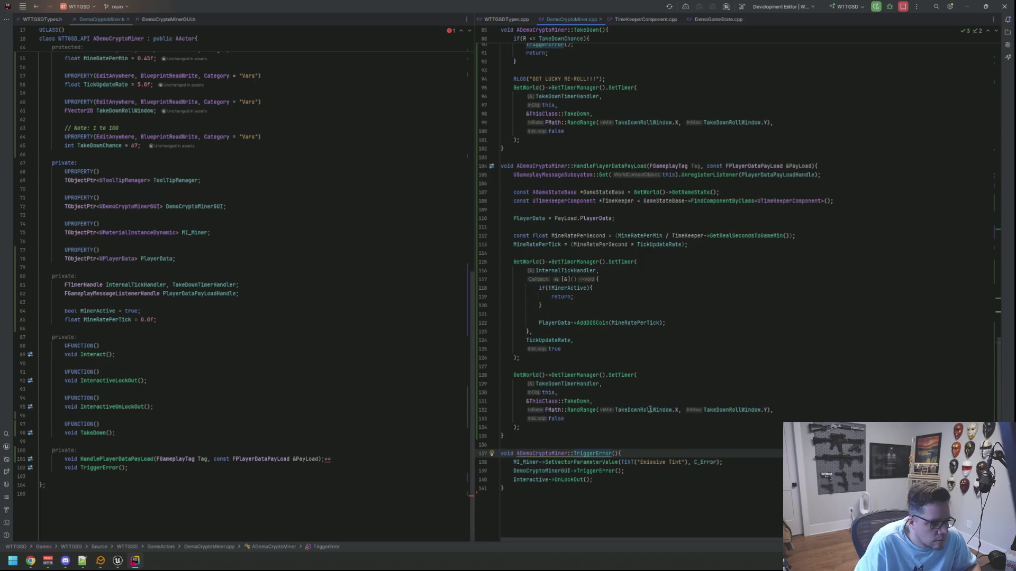
Step: Set MinerActive = false; at the top of TriggerError
{"action": "left_click", "coordinate": [637, 452]}
{"action": "key", "text": "Return"}
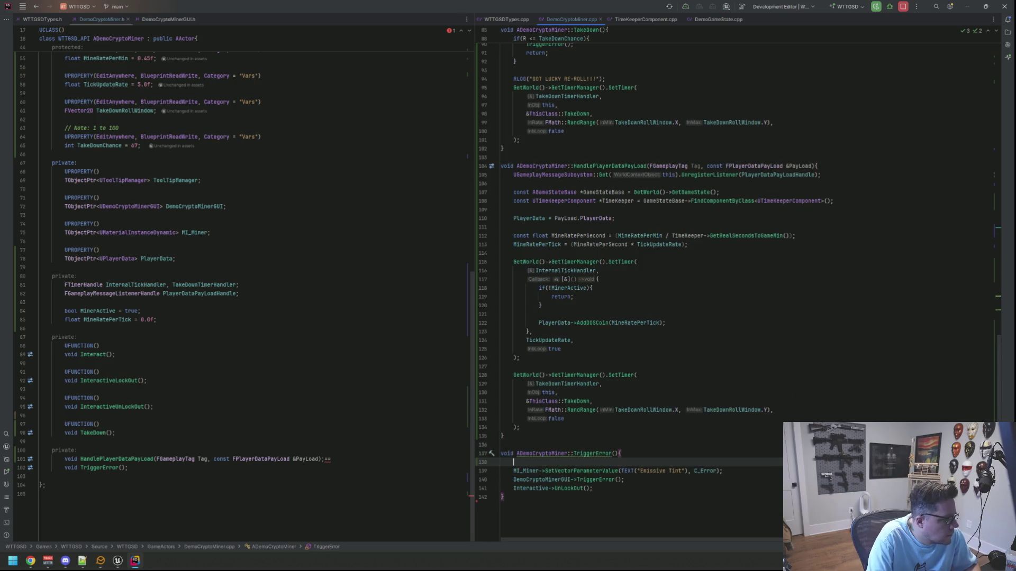
{"action": "type", "text": "Minera"}
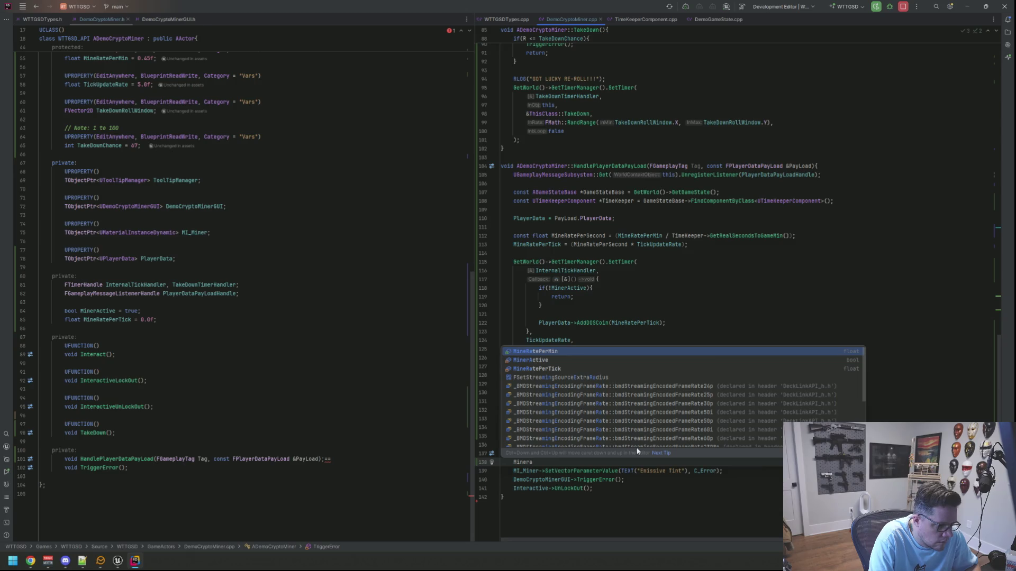
{"action": "key", "text": "Down"}
{"action": "key", "text": "Return"}
{"action": "type", "text": "= false;"}
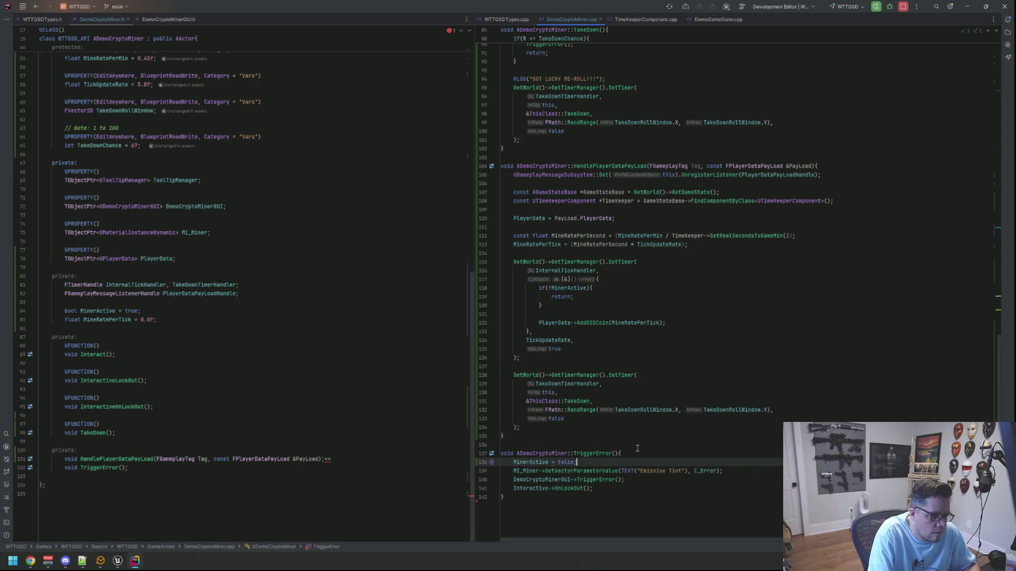
Step: Add MinerActive = true; at the top of Interact's FFlow::Delay reset callback
{"action": "scroll", "coordinate": [644, 340], "scroll_direction": "up", "scroll_amount": 2}
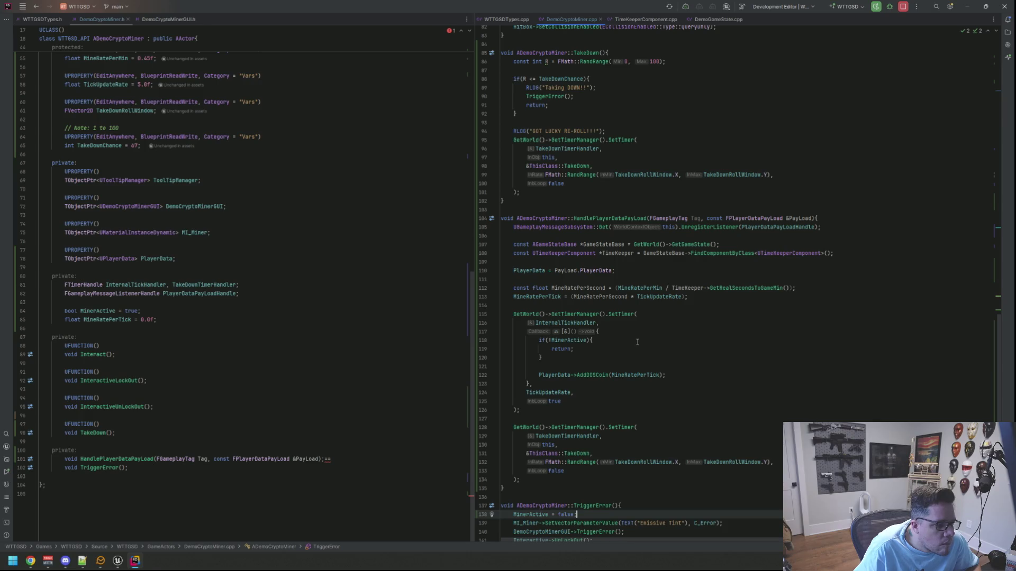
{"action": "scroll", "coordinate": [638, 347], "scroll_direction": "up", "scroll_amount": 15}
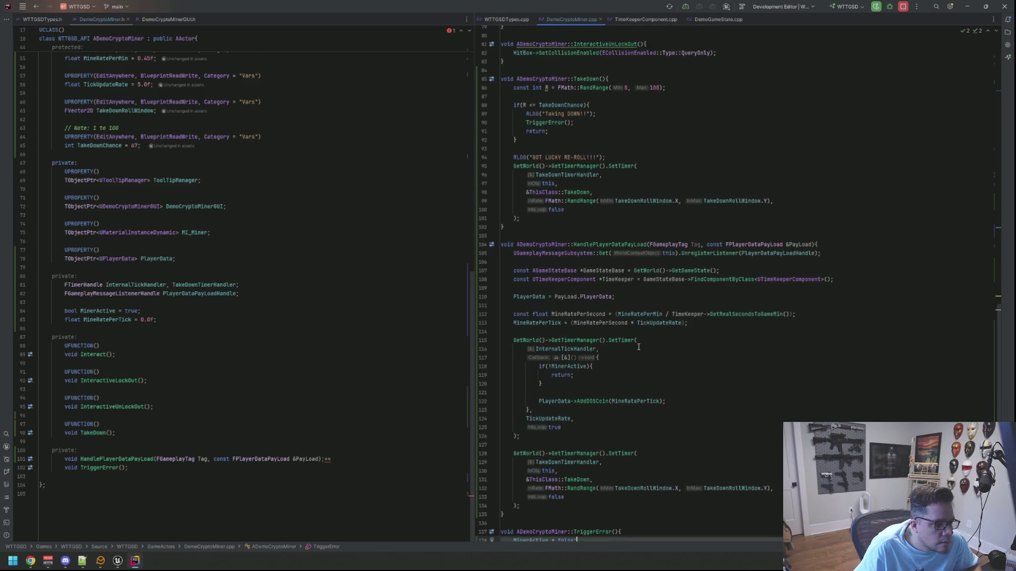
{"action": "scroll", "coordinate": [638, 346], "scroll_direction": "up", "scroll_amount": 2}
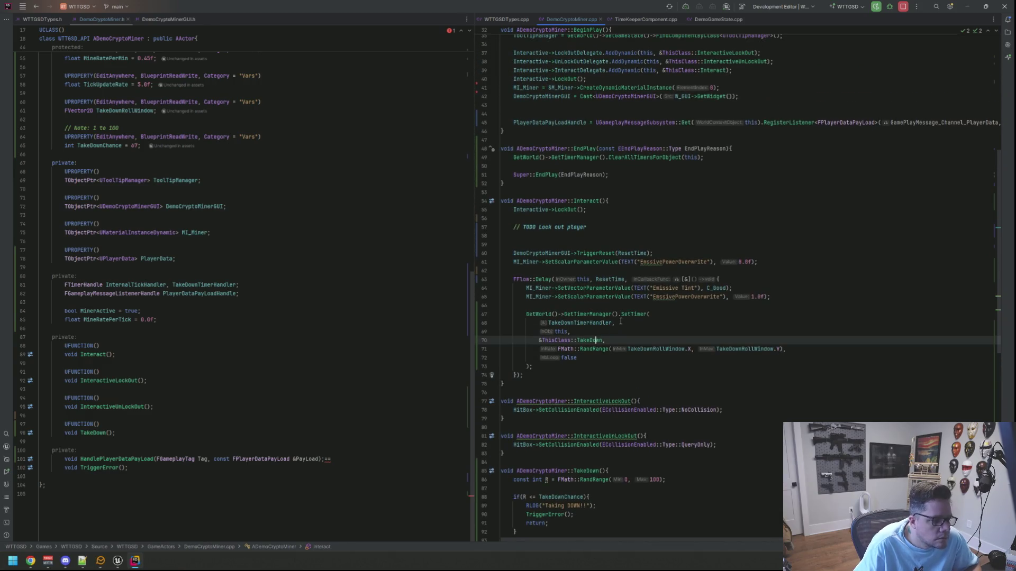
{"action": "left_click", "coordinate": [649, 314]}
{"action": "left_click", "coordinate": [595, 366]}
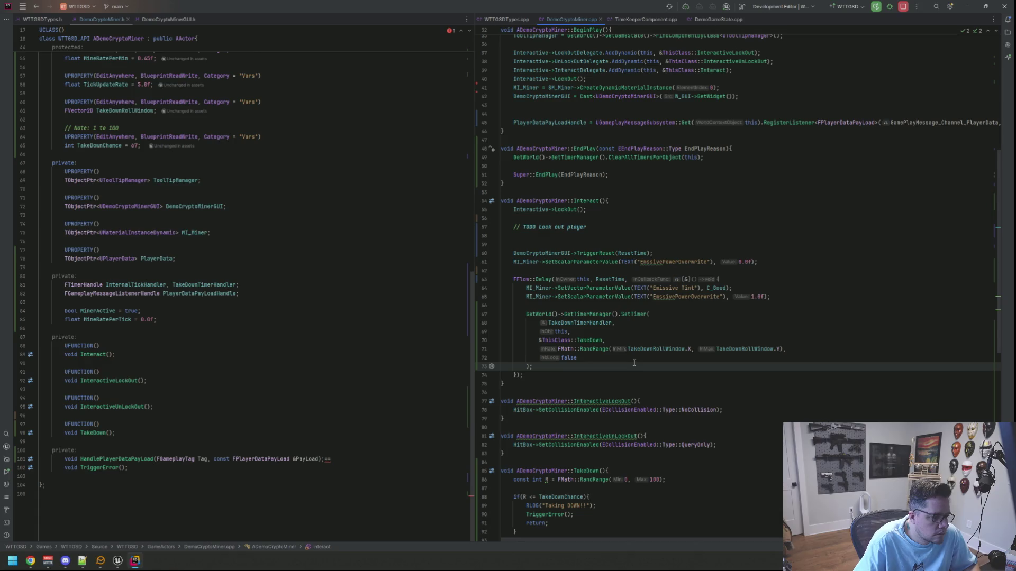
{"action": "key", "text": "Up"}
{"action": "key", "text": "Up"}
{"action": "key", "text": "Up"}
{"action": "key", "text": "End"}
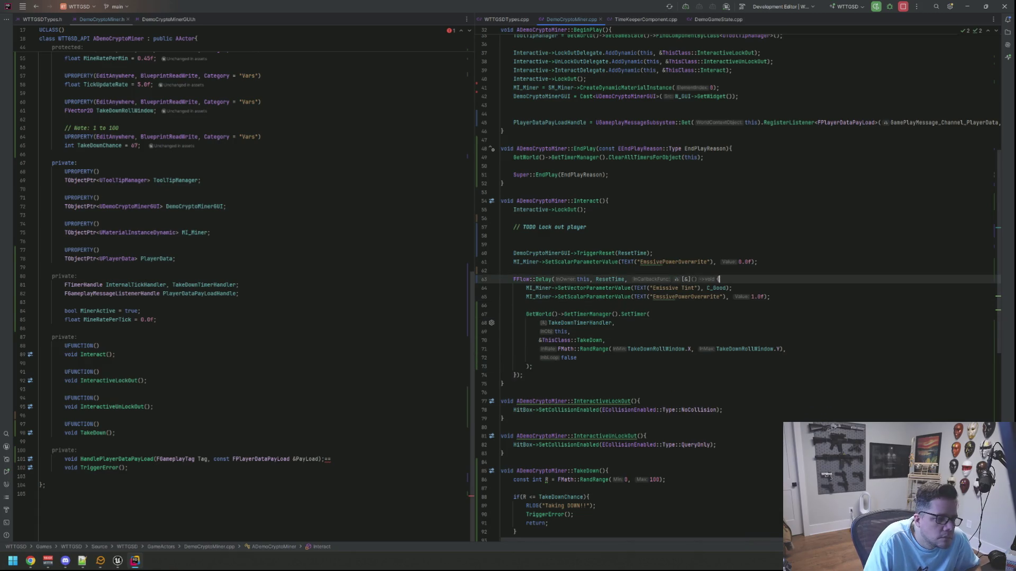
{"action": "key", "text": "Return"}
{"action": "key", "text": "Return"}
{"action": "key", "text": "Up"}
{"action": "type", "text": "Minerac"}
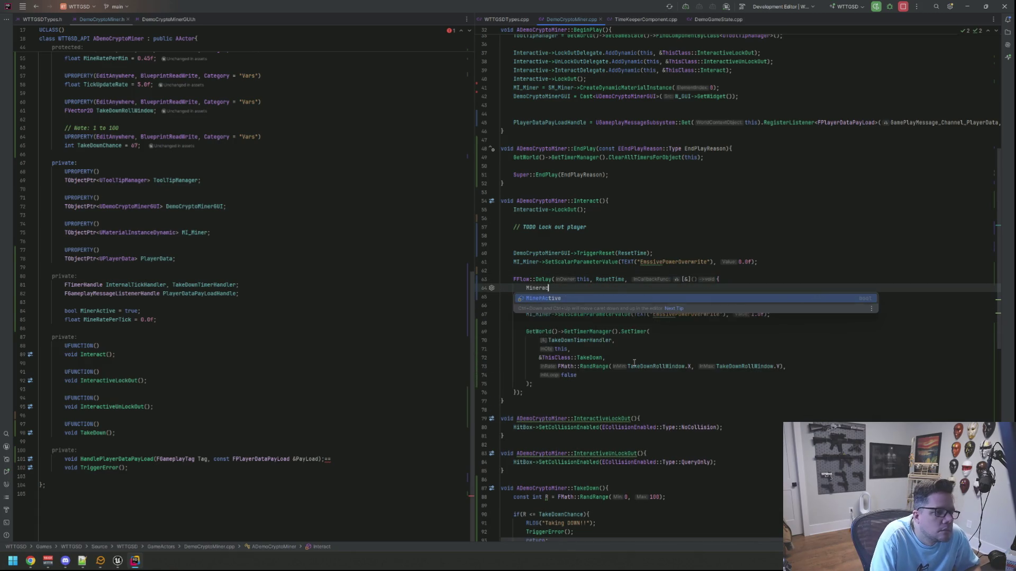
{"action": "key", "text": "Return"}
{"action": "type", "text": "= true;"}
{"action": "key", "text": "Return"}
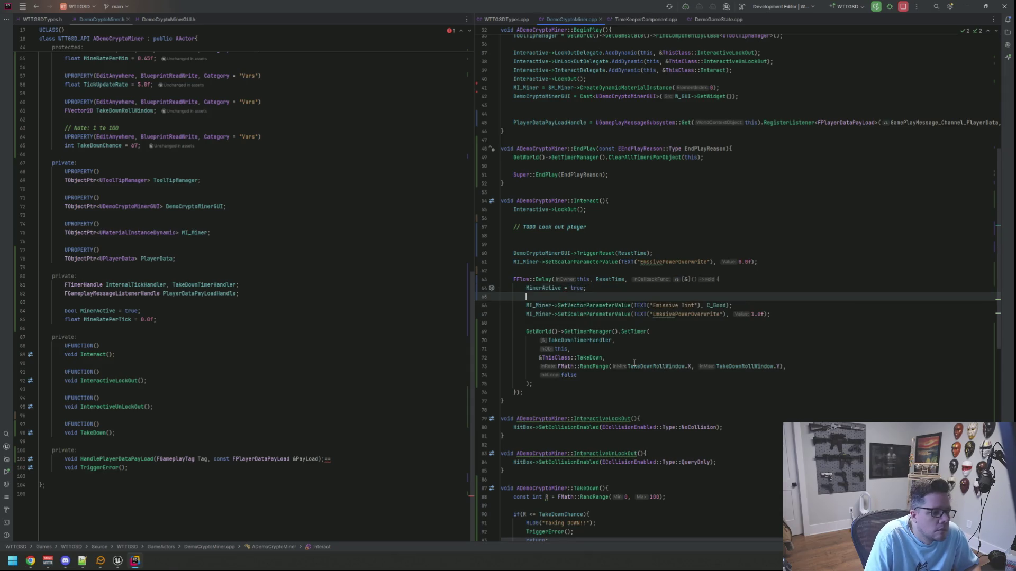
Step: Look over the rest of Interact and open the file's problems list
{"action": "key", "text": "Up"}
{"action": "key", "text": "Up"}
{"action": "key", "text": "Up"}
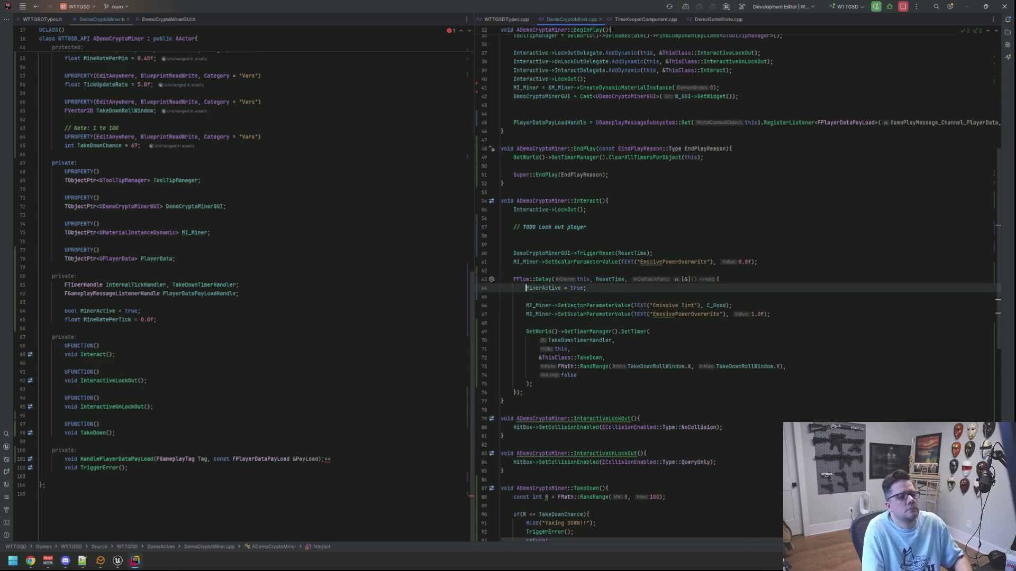
{"action": "key", "text": "Up"}
{"action": "key", "text": "Up"}
{"action": "key", "text": "Up"}
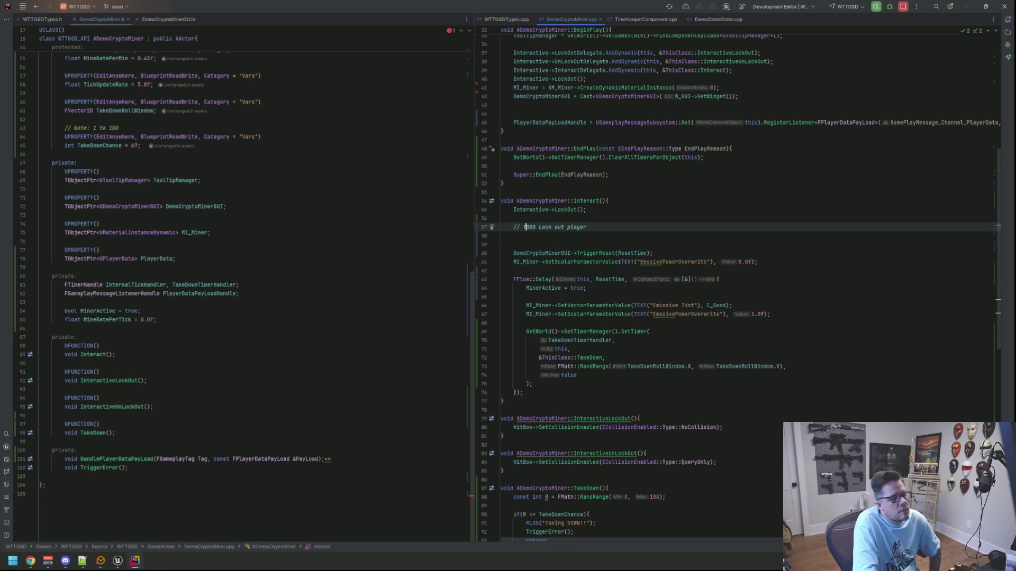
{"action": "scroll", "coordinate": [435, 292], "scroll_direction": "up", "scroll_amount": 10}
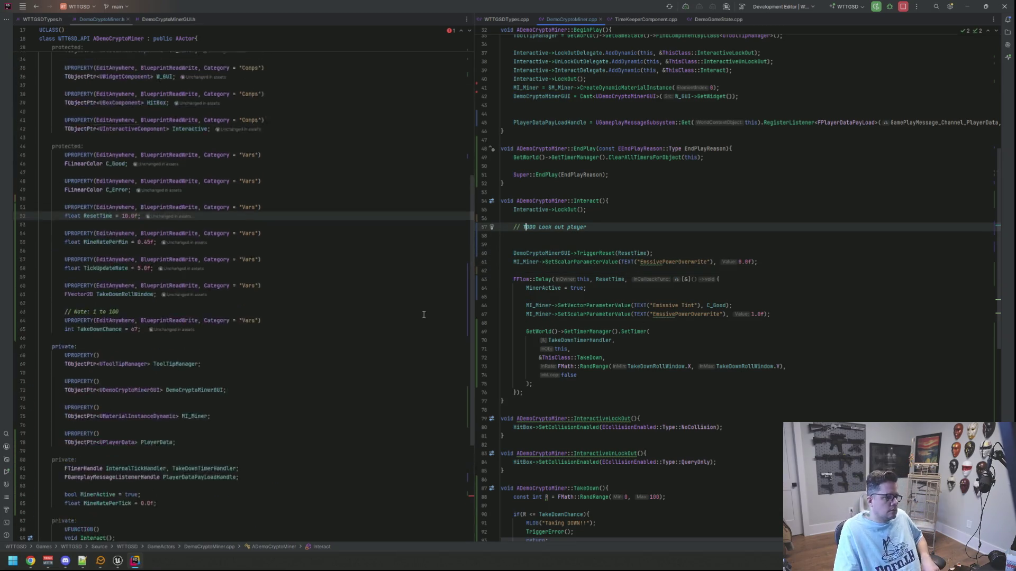
{"action": "scroll", "coordinate": [419, 316], "scroll_direction": "down", "scroll_amount": 8}
{"action": "scroll", "coordinate": [421, 309], "scroll_direction": "down", "scroll_amount": 5}
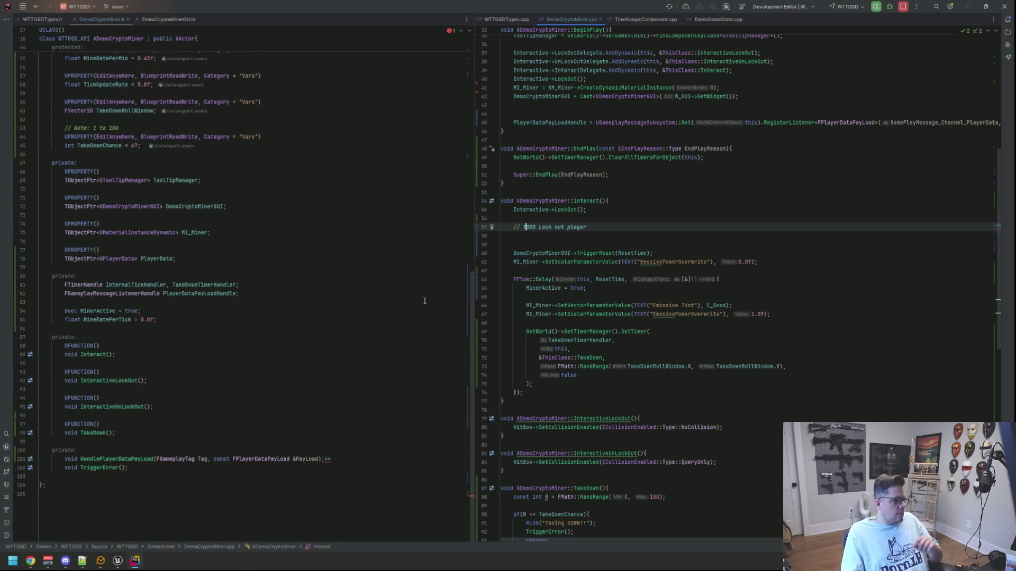
{"action": "left_click", "coordinate": [449, 31]}
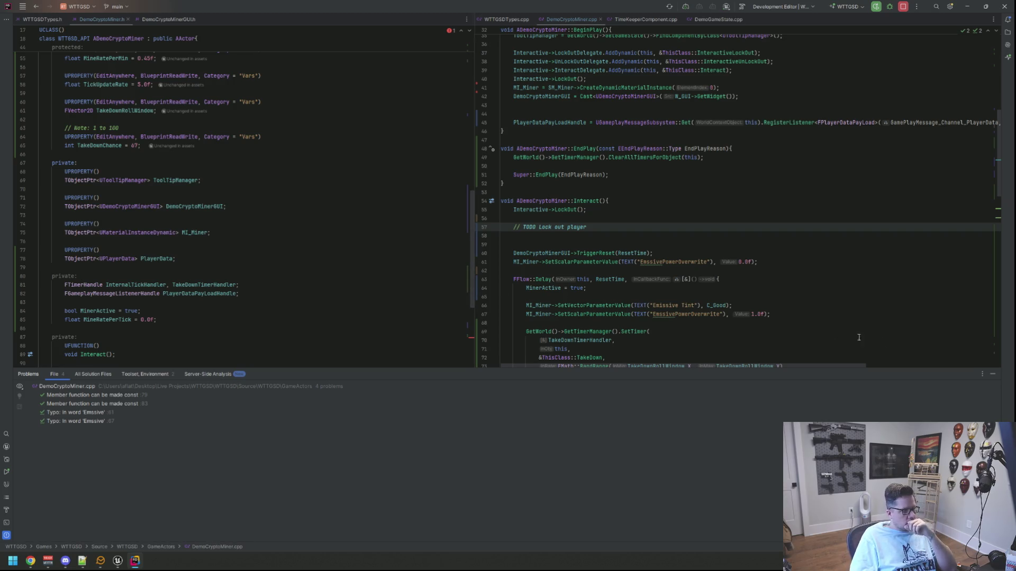
Step: Close the problems list and review the header's private section declarations
{"action": "left_click", "coordinate": [992, 374]}
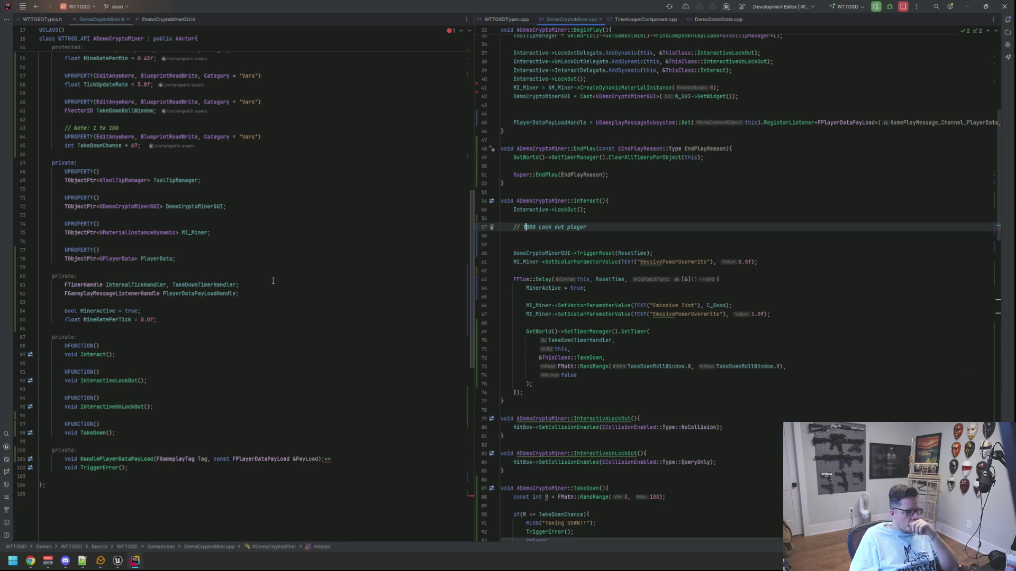
{"action": "scroll", "coordinate": [275, 279], "scroll_direction": "up", "scroll_amount": 2}
{"action": "scroll", "coordinate": [278, 280], "scroll_direction": "down", "scroll_amount": 2}
{"action": "left_click", "coordinate": [345, 459]}
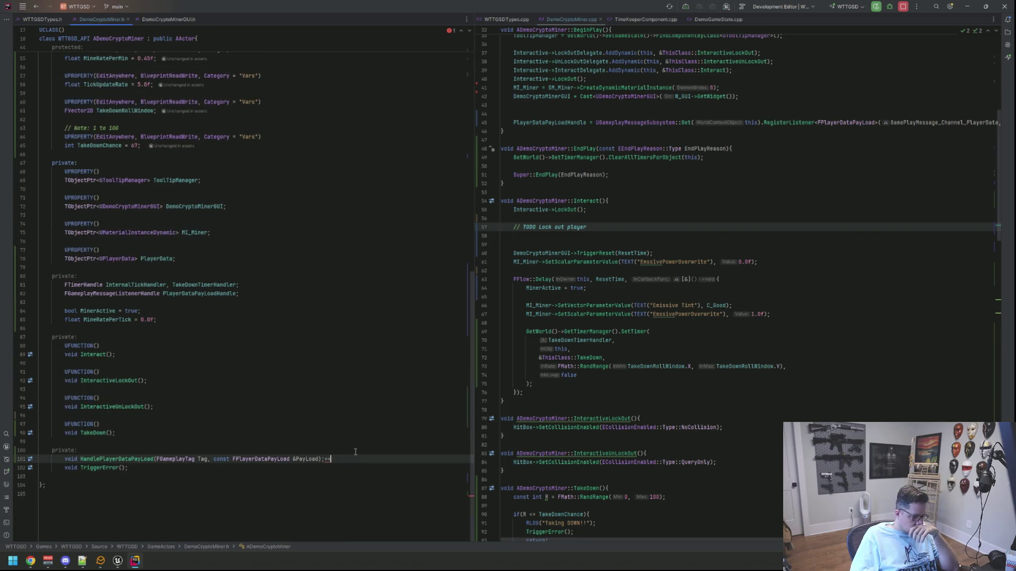
{"action": "left_click", "coordinate": [77, 451]}
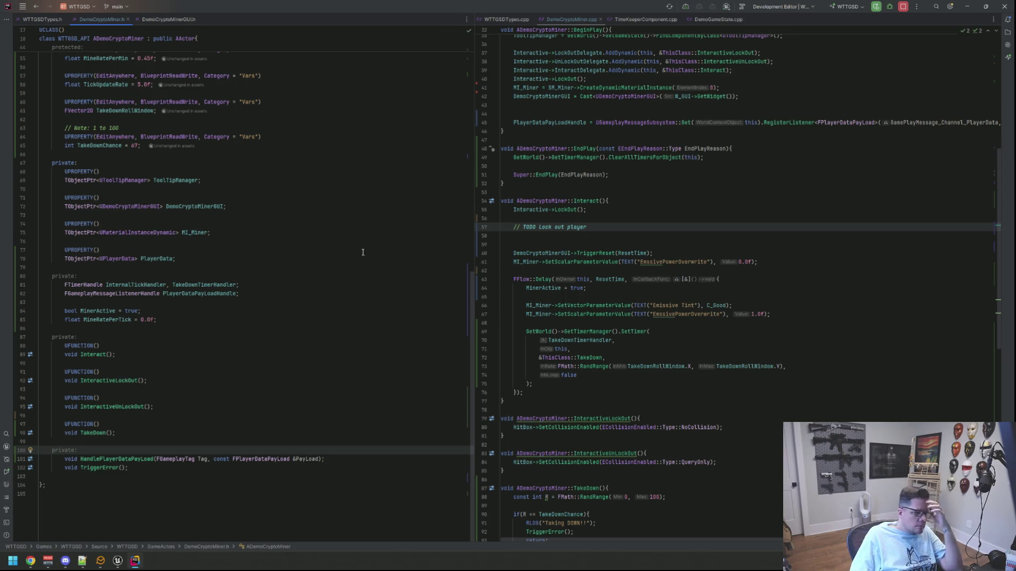
{"action": "scroll", "coordinate": [643, 237], "scroll_direction": "up", "scroll_amount": 8}
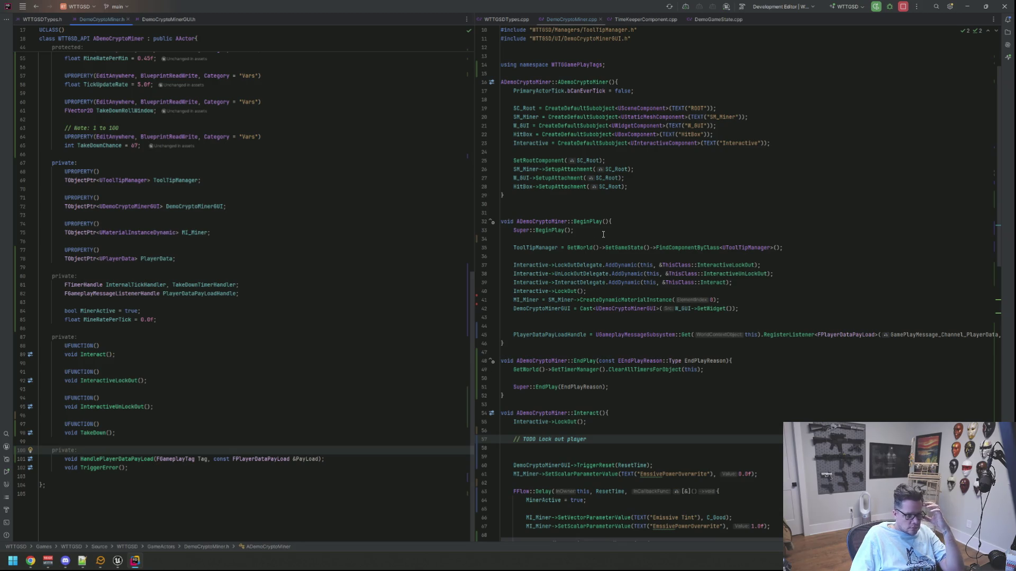
Step: Insert a blank line after Interactive->LockOut() in BeginPlay and remove the extra empty line
{"action": "left_click", "coordinate": [612, 293]}
{"action": "key", "text": "Return"}
{"action": "left_click", "coordinate": [598, 335]}
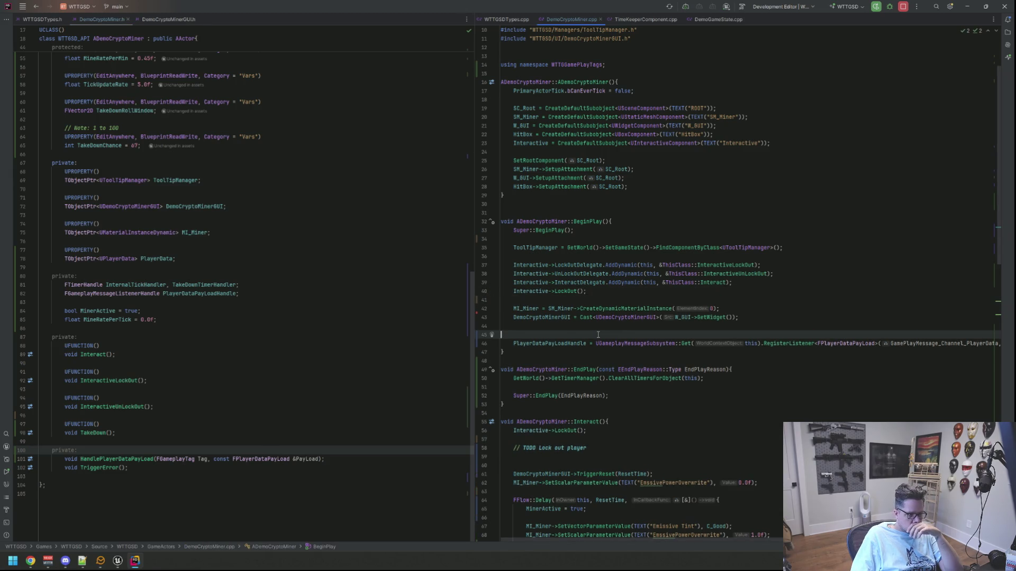
{"action": "key", "text": "BackSpace"}
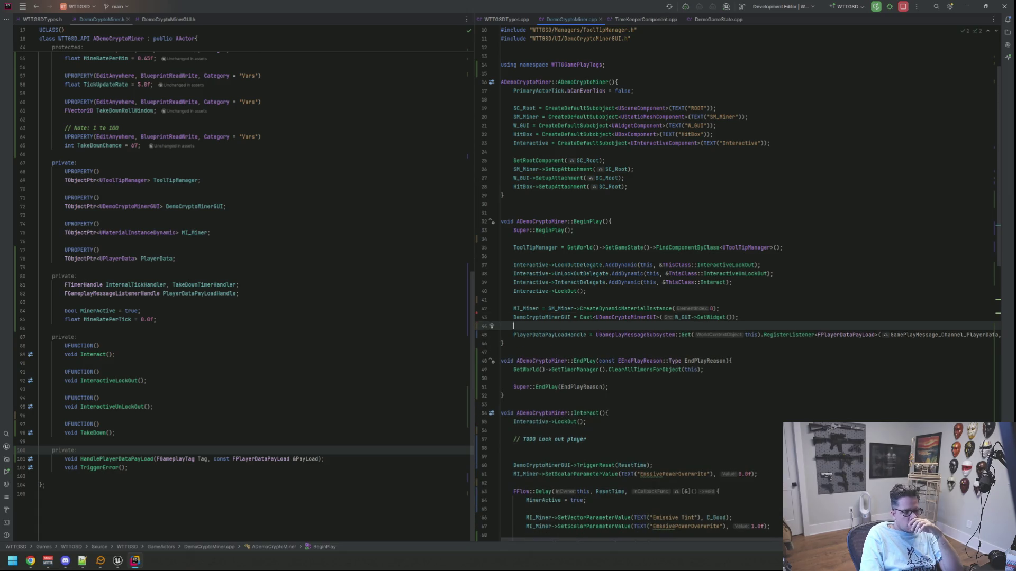
{"action": "left_click", "coordinate": [501, 334]}
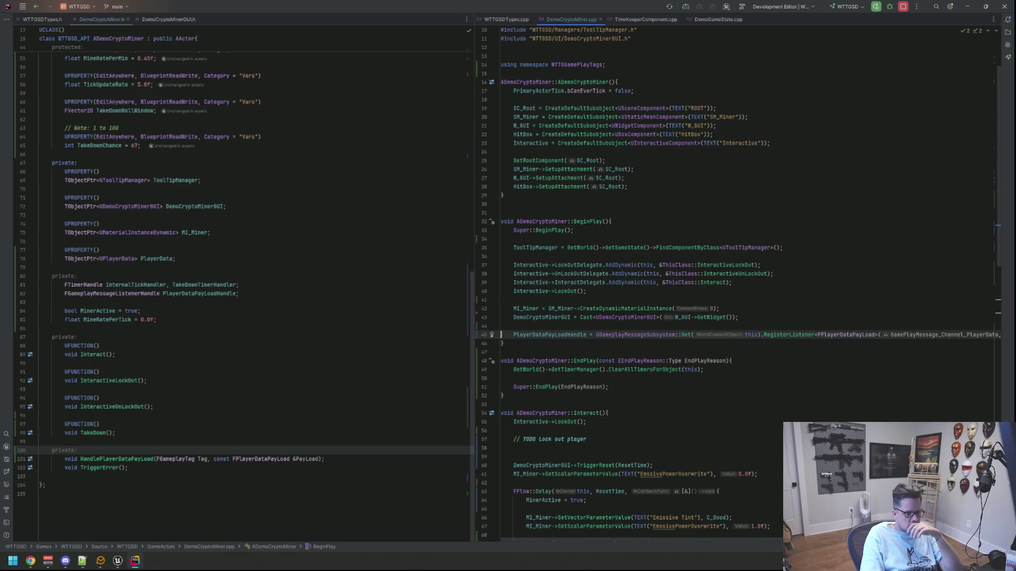
{"action": "left_click", "coordinate": [501, 326]}
{"action": "scroll", "coordinate": [613, 268], "scroll_direction": "down", "scroll_amount": 7}
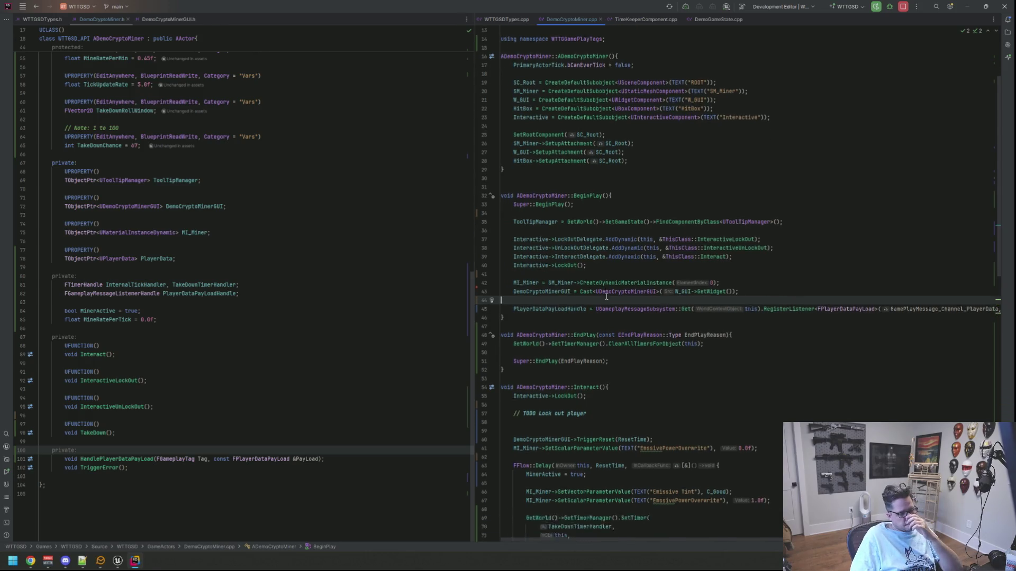
{"action": "scroll", "coordinate": [620, 254], "scroll_direction": "down", "scroll_amount": 14}
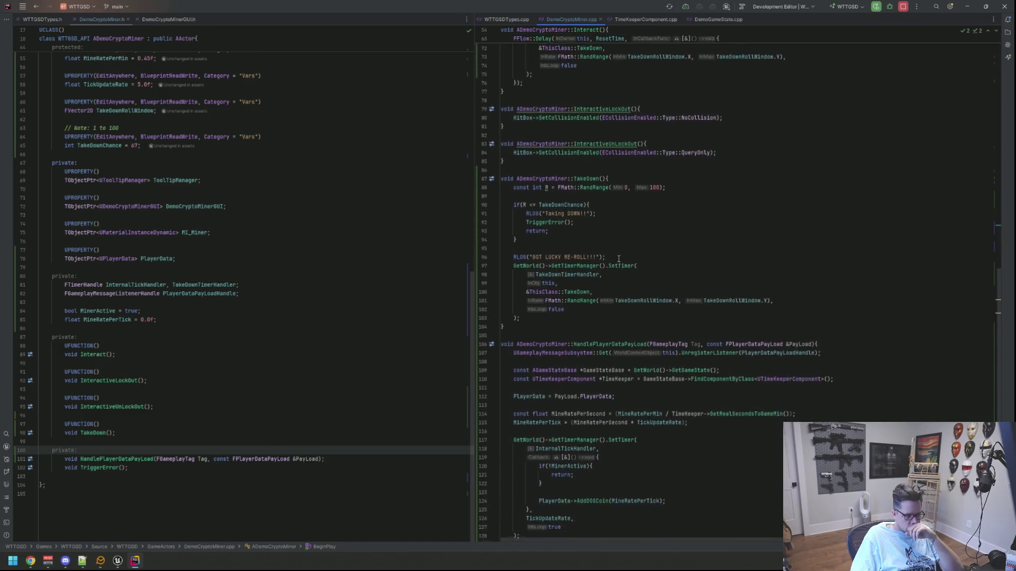
{"action": "scroll", "coordinate": [619, 258], "scroll_direction": "up", "scroll_amount": 10}
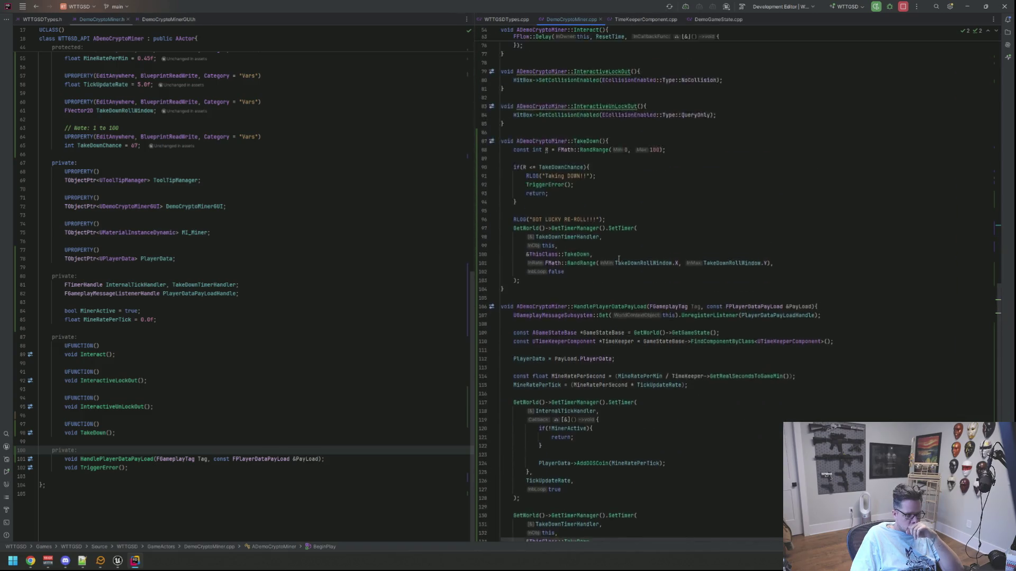
Step: Live-compile with Ctrl+Alt+F11, set Take Down Roll Window to 10–15, then compile and save BP_DemoCryptoMiner
{"action": "left_click", "coordinate": [117, 561]}
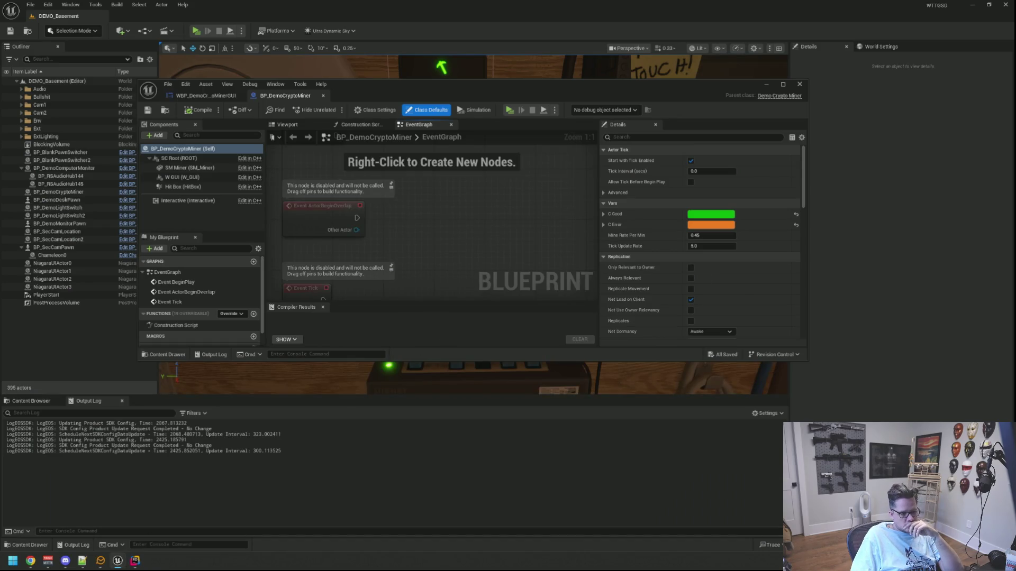
{"action": "key", "text": "ctrl+alt+F11"}
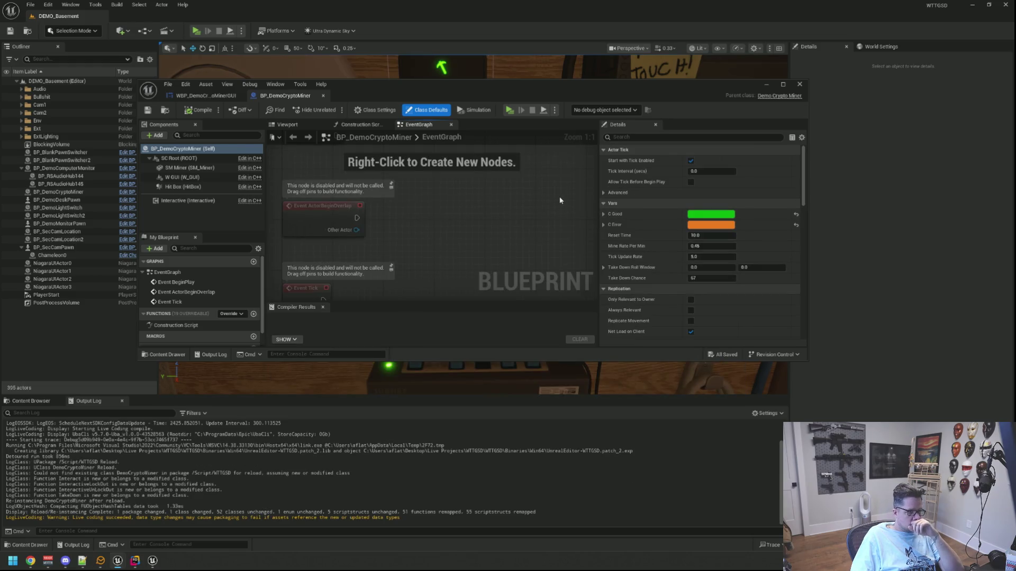
{"action": "left_click", "coordinate": [704, 267]}
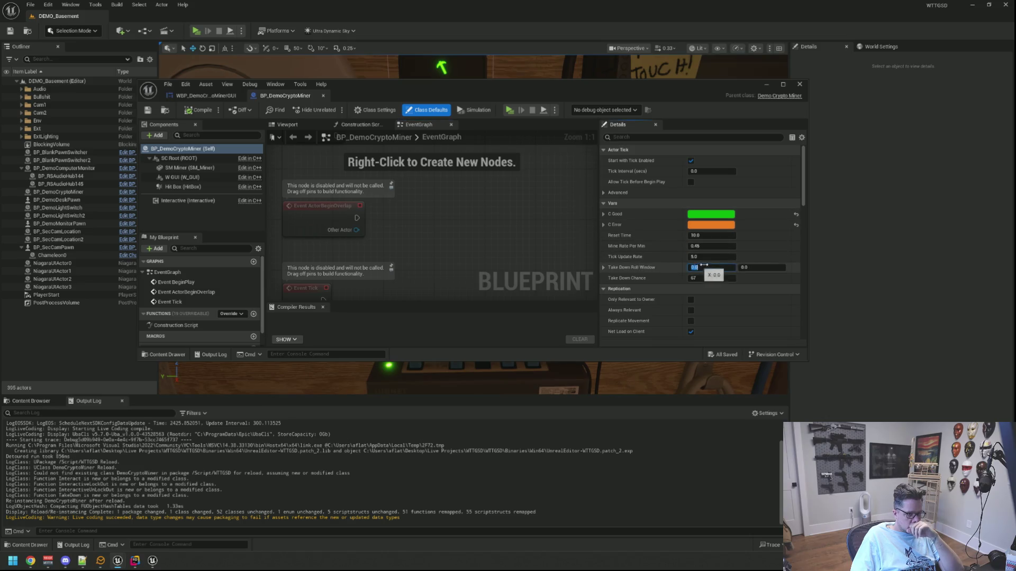
{"action": "type", "text": "10"}
{"action": "key", "text": "Tab"}
{"action": "type", "text": "50"}
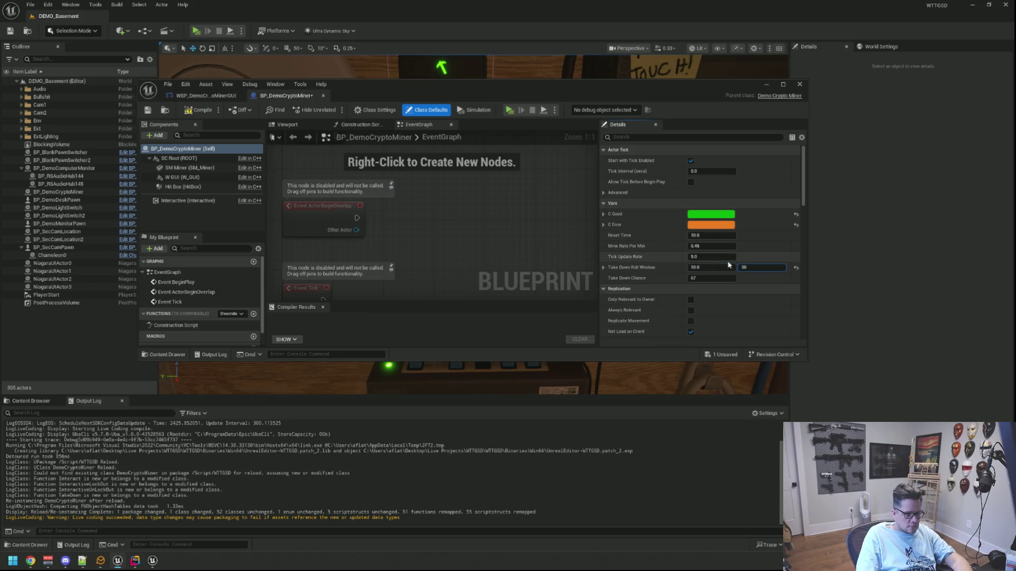
{"action": "key", "text": "Return"}
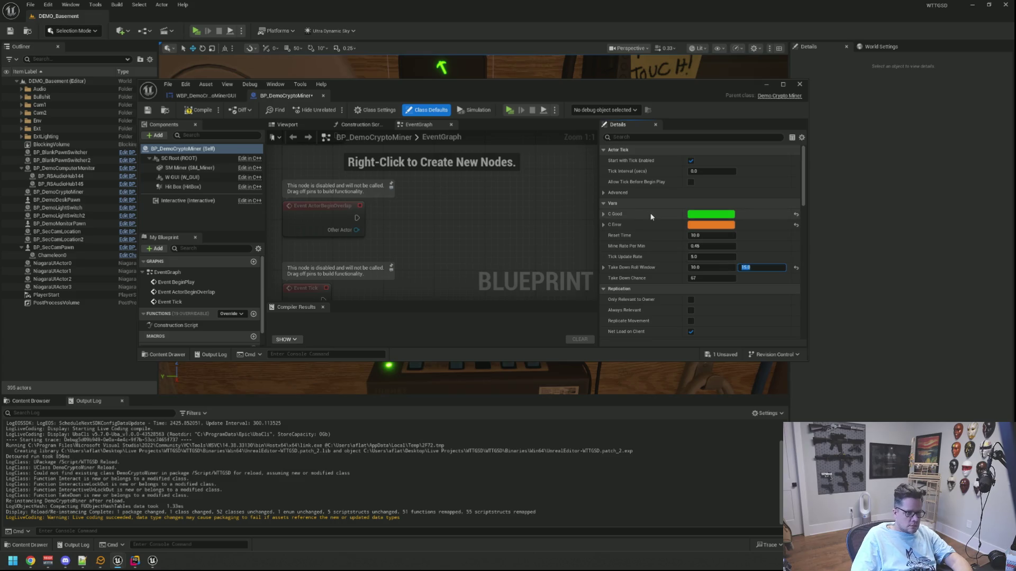
{"action": "left_click", "coordinate": [197, 110]}
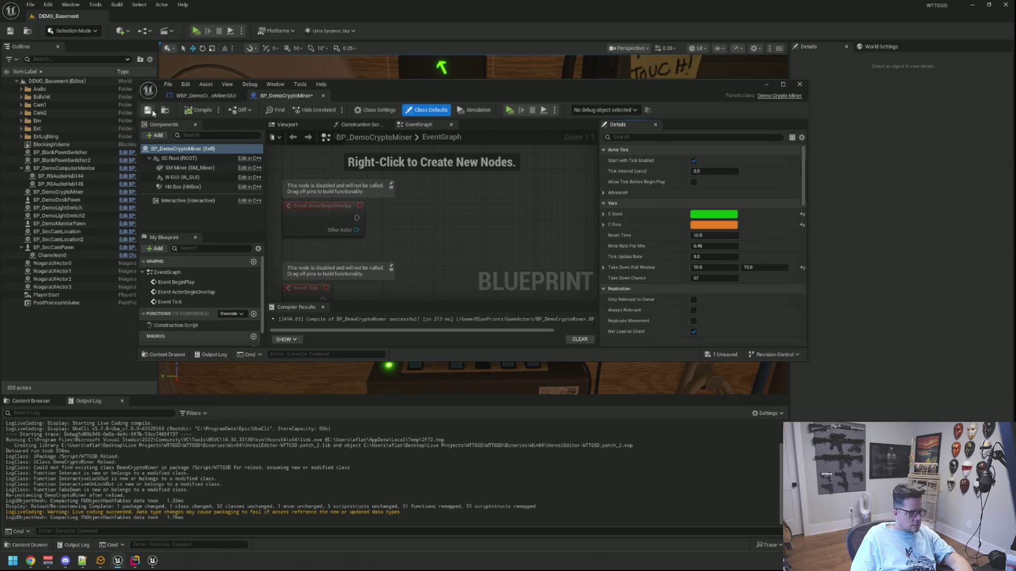
{"action": "left_click", "coordinate": [152, 111]}
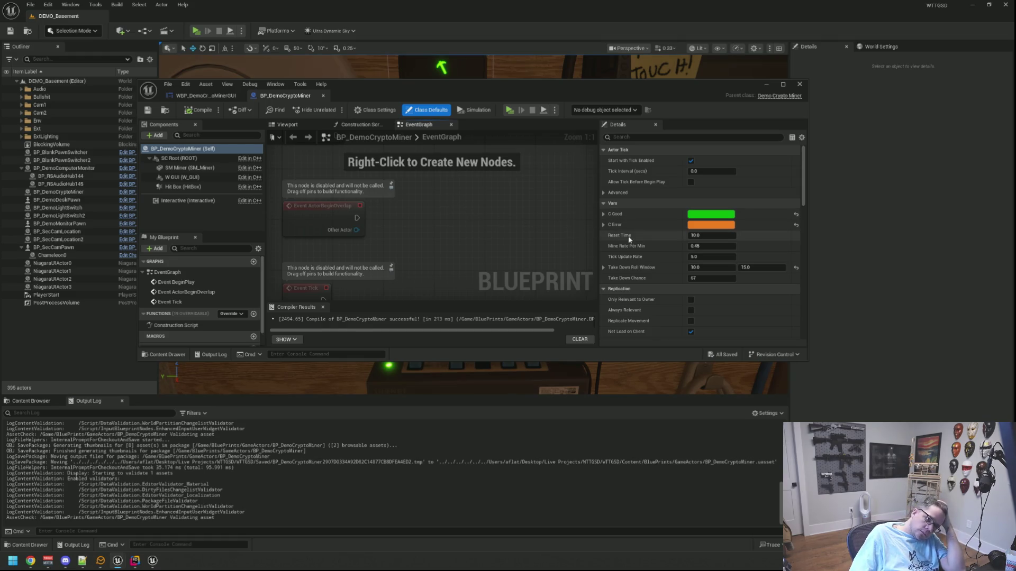
Step: Close the blueprint editor and start a play test of the DEMO_Basement level
{"action": "left_click", "coordinate": [215, 98]}
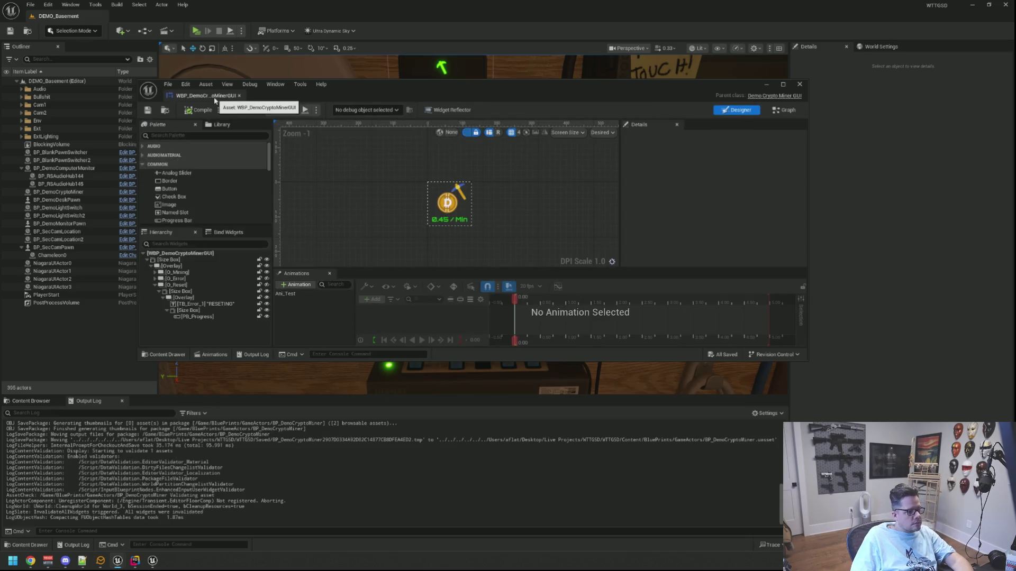
{"action": "left_click", "coordinate": [239, 96]}
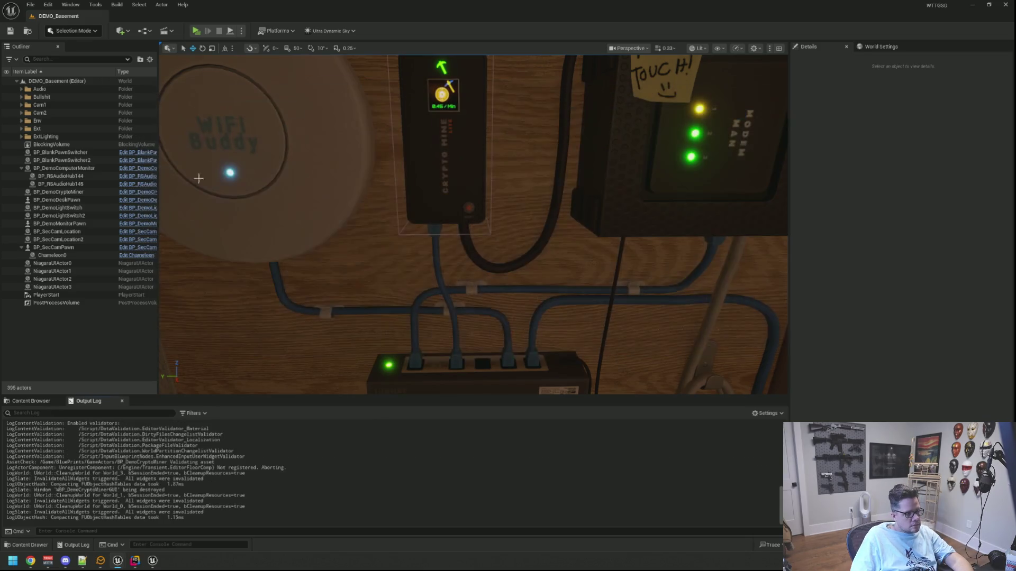
{"action": "scroll", "coordinate": [445, 288], "scroll_direction": "down", "scroll_amount": 3}
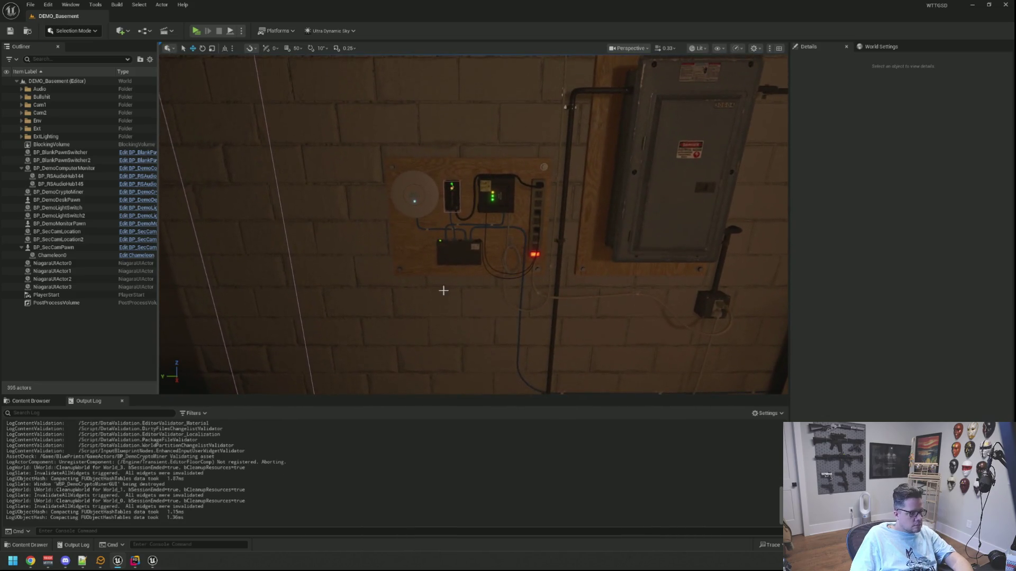
{"action": "left_click", "coordinate": [196, 30]}
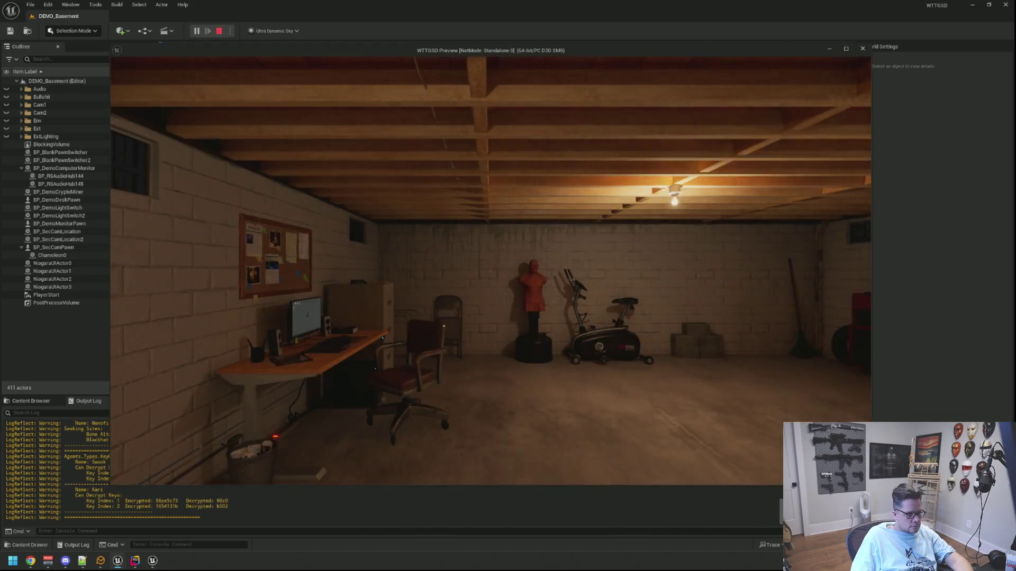
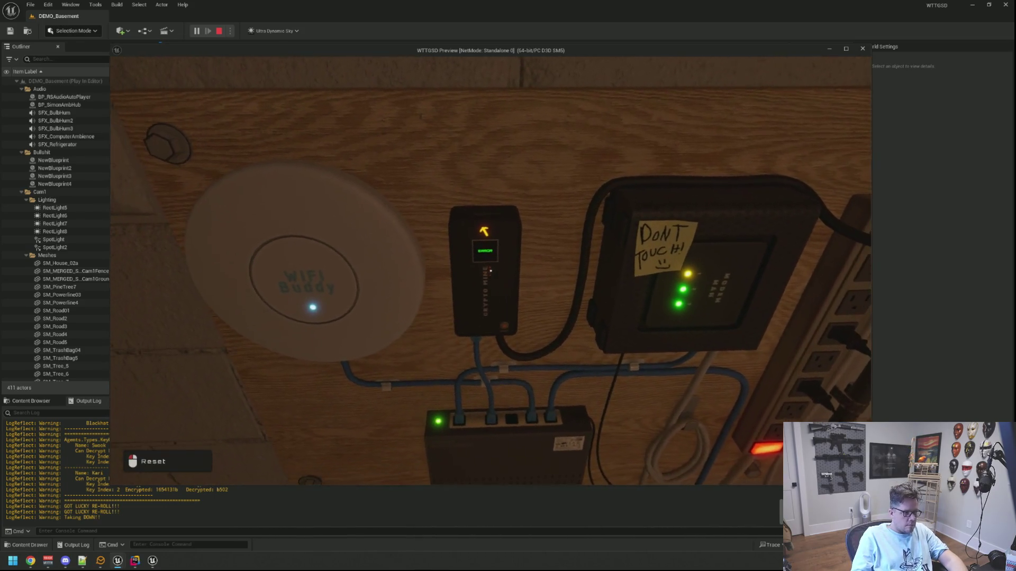
Step: Reset the errored crypto miner in Play-In-Editor, stop the session, and switch to Rider
{"action": "left_click", "coordinate": [490, 271]}
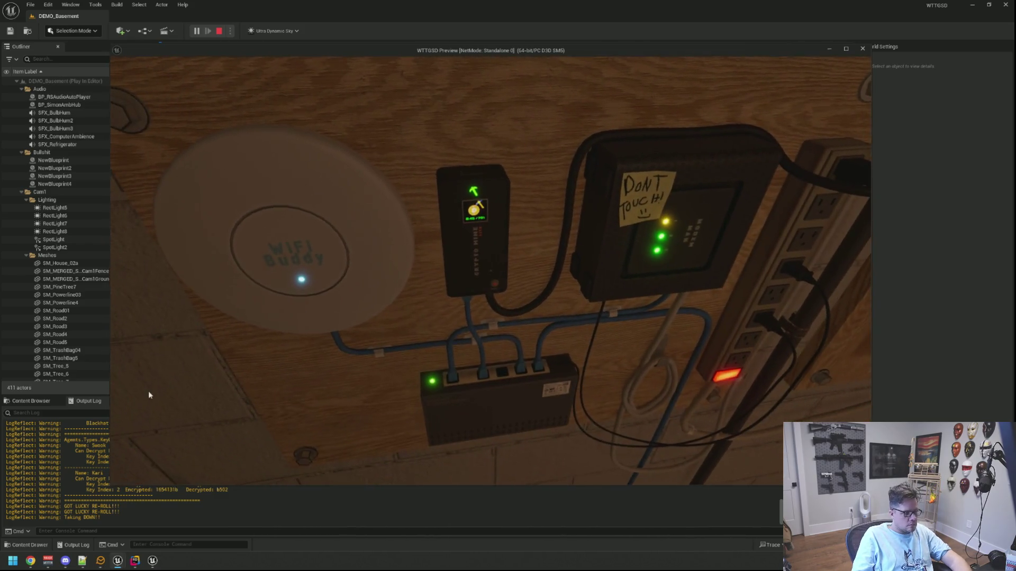
{"action": "key", "text": "Escape"}
{"action": "left_click", "coordinate": [135, 561]}
Step: Close the Live Coding console window and return to DemoCryptoMiner.cpp
{"action": "left_click", "coordinate": [152, 560]}
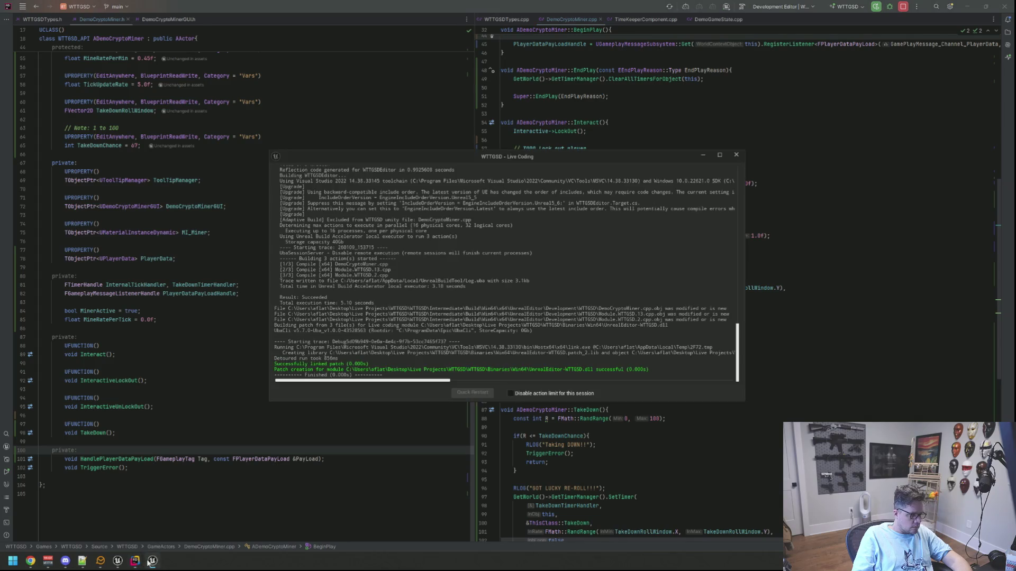
{"action": "right_click", "coordinate": [153, 561]}
{"action": "left_click", "coordinate": [151, 543]}
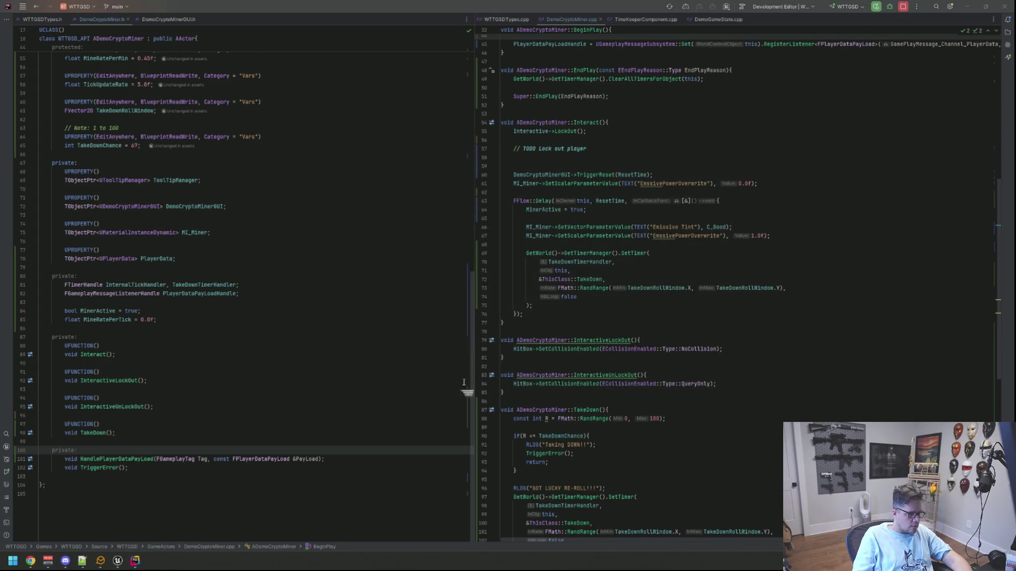
{"action": "left_click", "coordinate": [621, 305]}
{"action": "scroll", "coordinate": [707, 244], "scroll_direction": "up", "scroll_amount": 9}
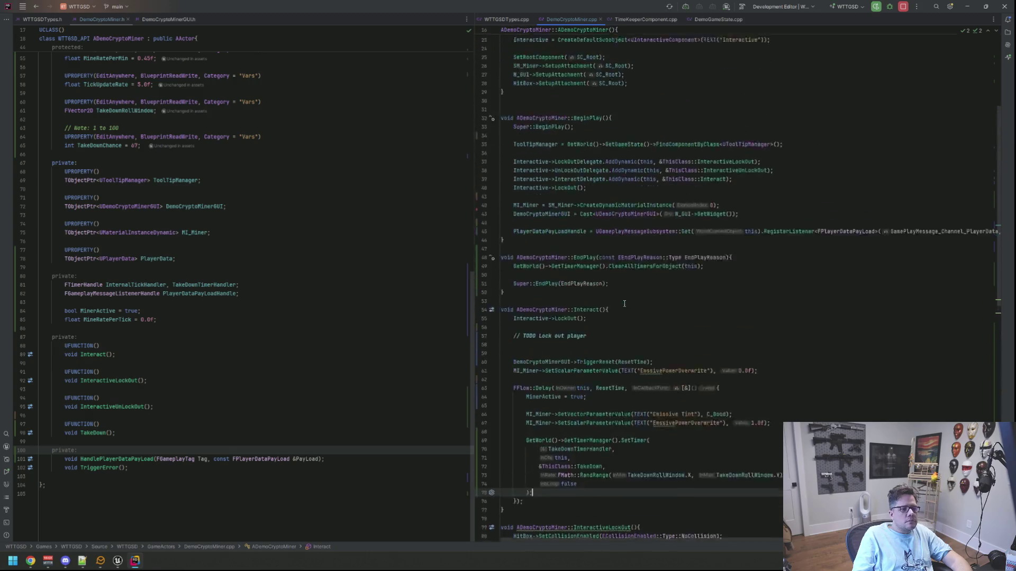
Step: Find PawnSwitcher.cpp and show it in a split pane below DemoCryptoMiner.cpp
{"action": "key", "text": "ctrl+t"}
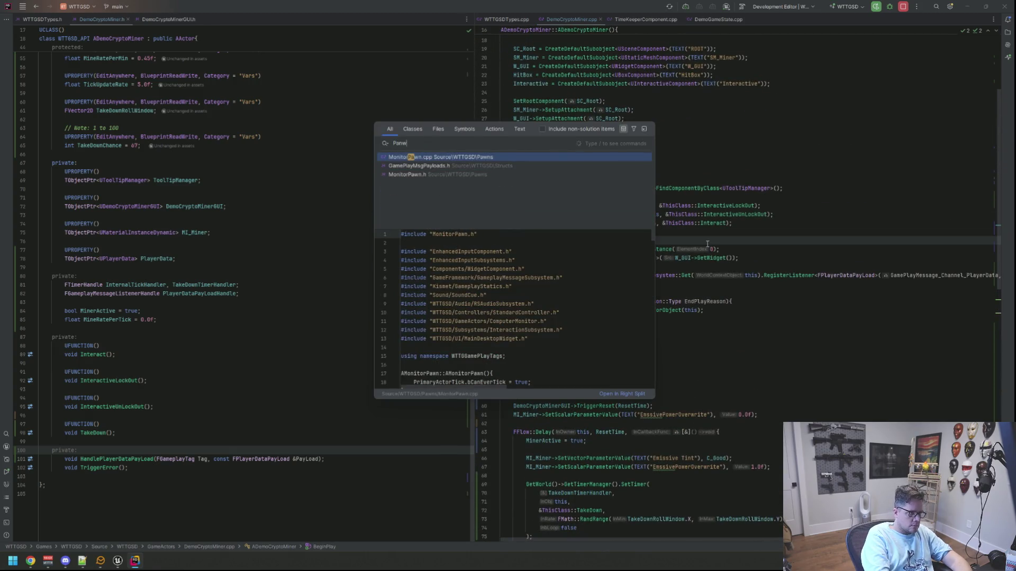
{"action": "type", "text": "PawnSwitcher"}
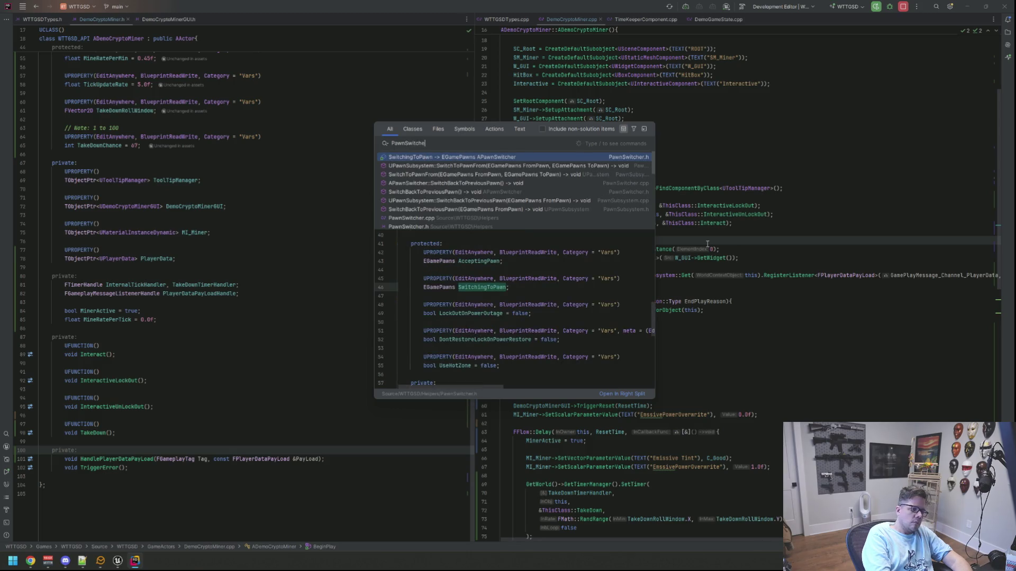
{"action": "key", "text": "BackSpace"}
{"action": "key", "text": "BackSpace"}
{"action": "key", "text": "Return"}
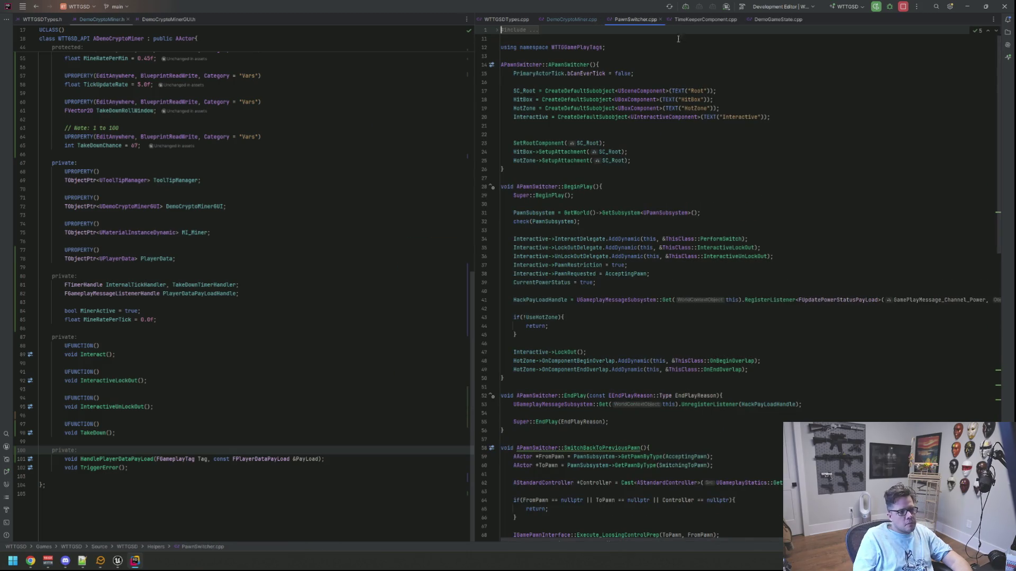
{"action": "left_click_drag", "start_coordinate": [640, 20], "coordinate": [667, 370]}
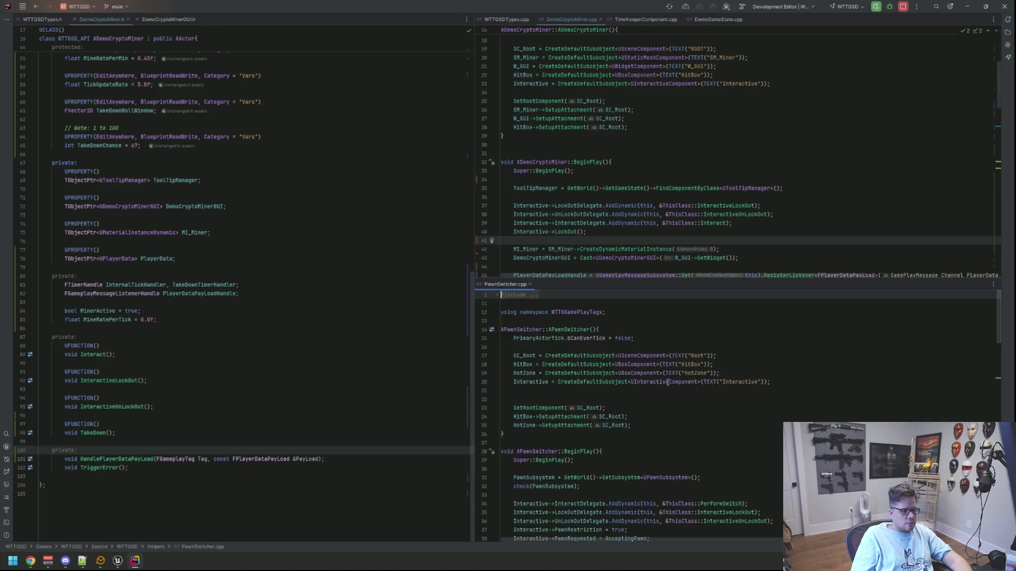
{"action": "scroll", "coordinate": [667, 369], "scroll_direction": "up", "scroll_amount": 3}
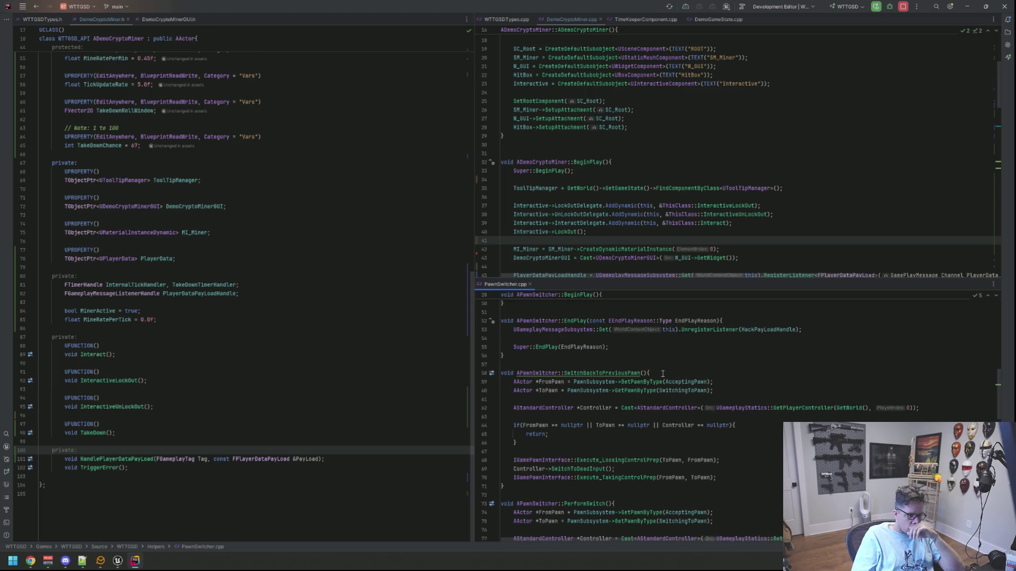
{"action": "scroll", "coordinate": [628, 191], "scroll_direction": "down", "scroll_amount": 10}
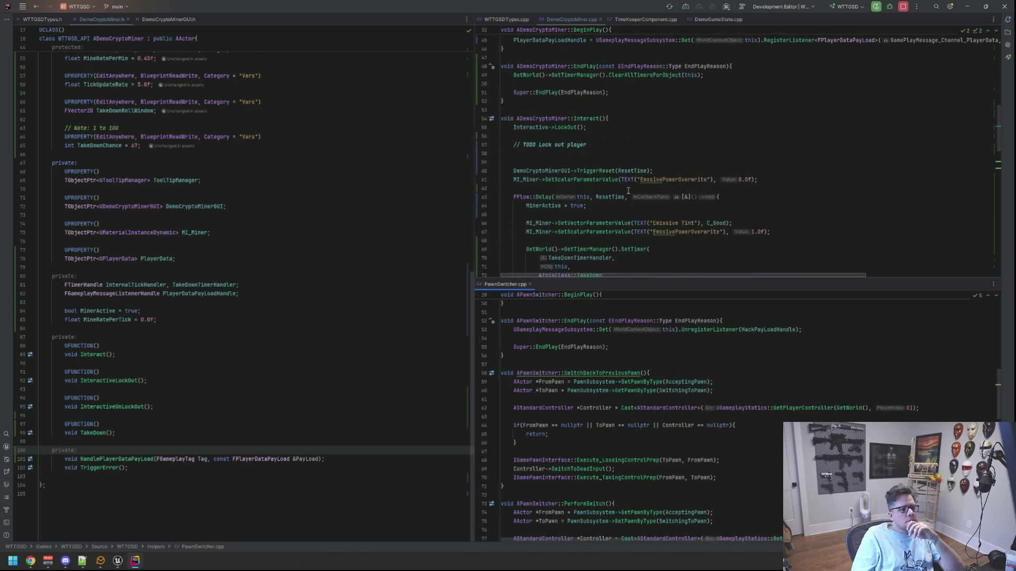
Step: Replace the 'TODO Lock out player' comment with AStandardController, accepting its completion and include
{"action": "left_click", "coordinate": [612, 145]}
{"action": "key", "text": "shift+Home"}
{"action": "key", "text": "BackSpace"}
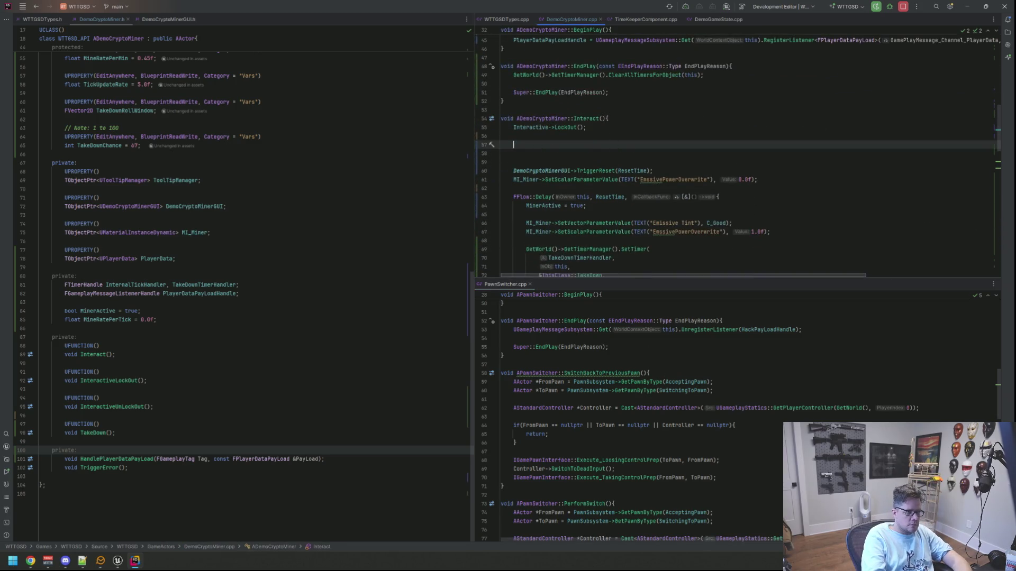
{"action": "type", "text": "Dem"}
{"action": "key", "text": "Escape"}
{"action": "key", "text": "BackSpace"}
{"action": "key", "text": "BackSpace"}
{"action": "key", "text": "BackSpace"}
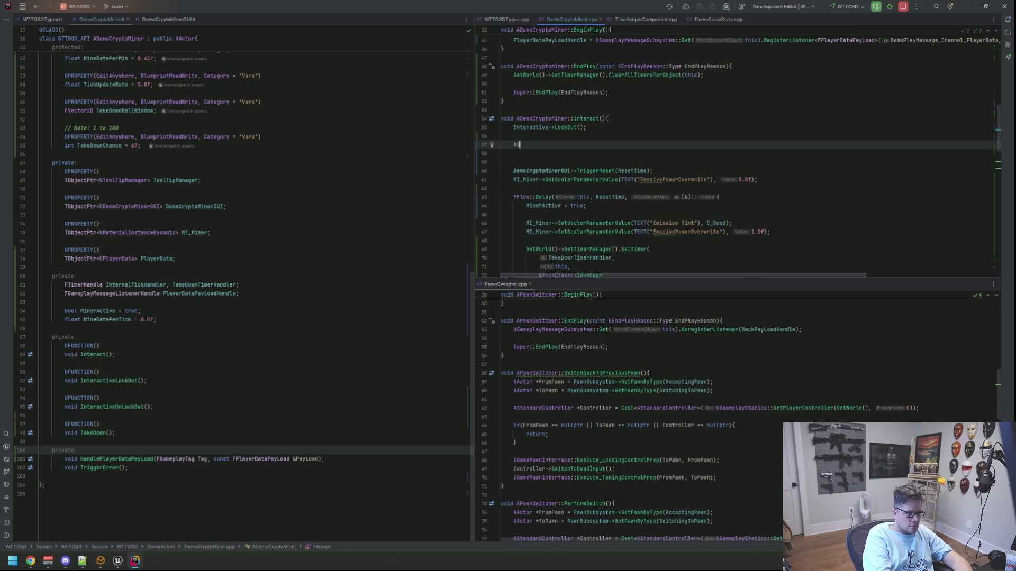
{"action": "type", "text": "AStandard"}
{"action": "key", "text": "Return"}
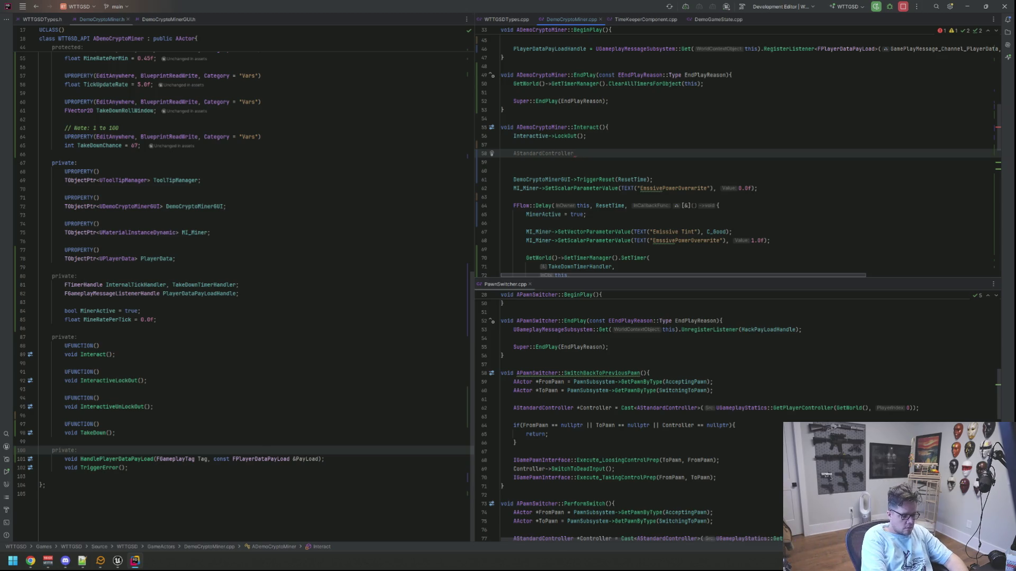
Step: Declare Controller as Cast<AStandardController>(UGameplayStatics::GetPlayerController(GetWorld(), 0))
{"action": "type", "text": "*Controller = "}
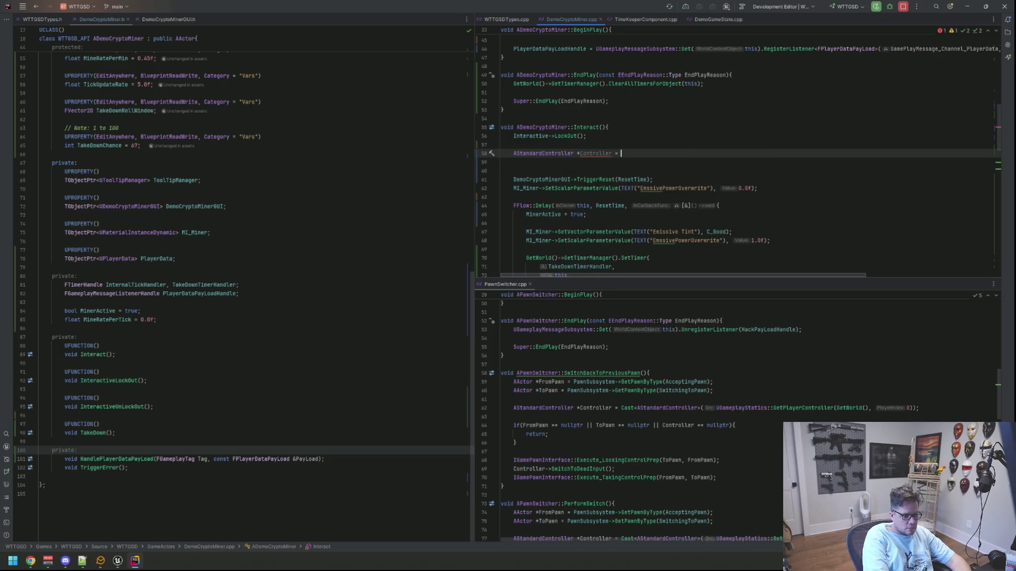
{"action": "type", "text": "Cast<AStandardController"}
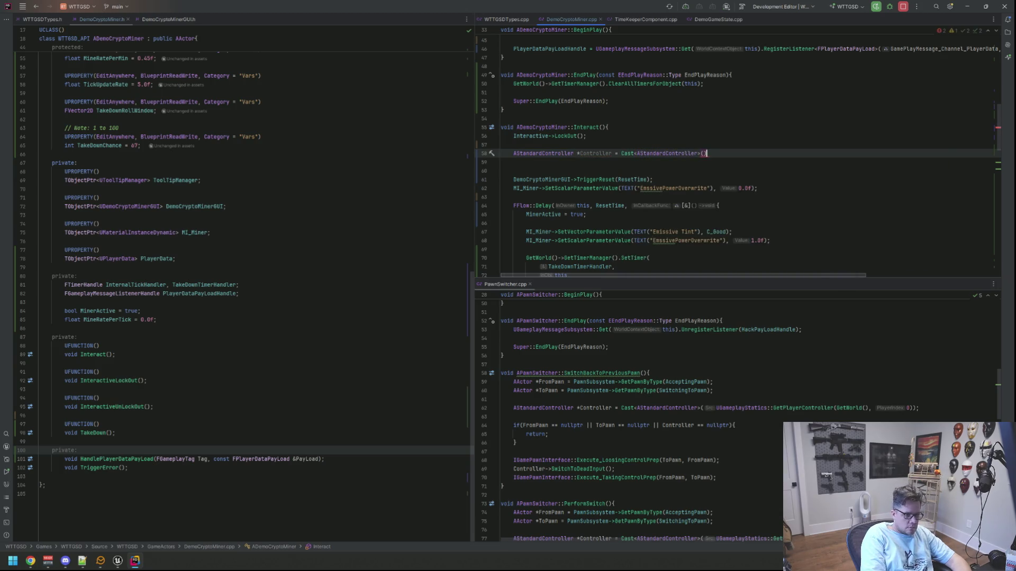
{"action": "type", "text": ">(UG"}
{"action": "type", "text": "ameplaySt"}
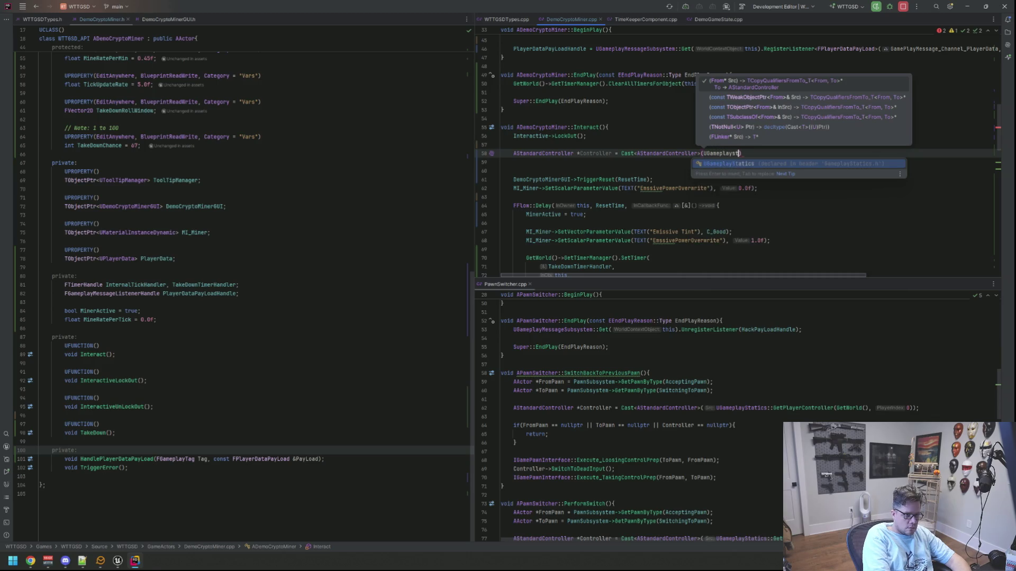
{"action": "key", "text": "Return"}
{"action": "type", "text": "::GetPlayerCon"}
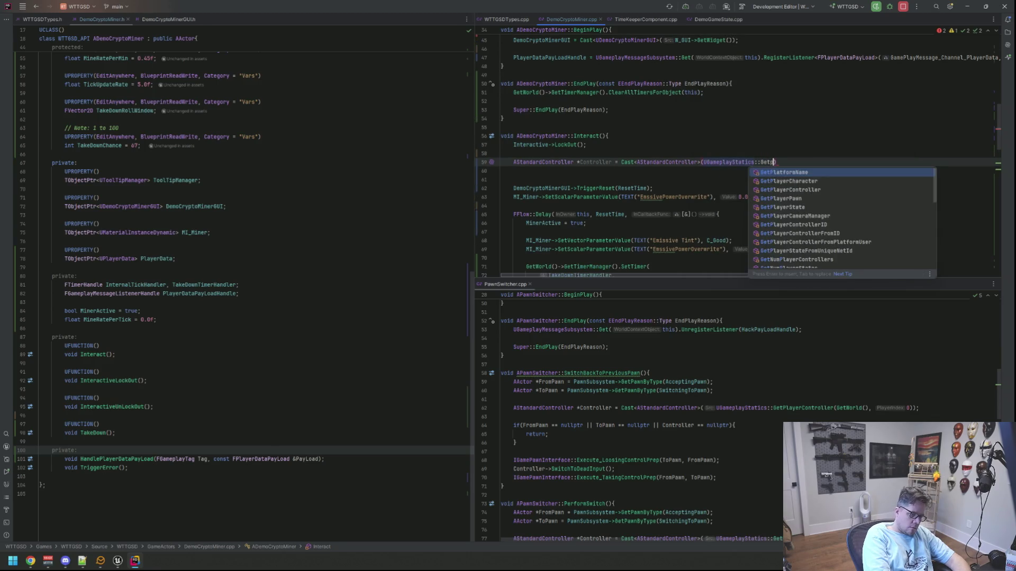
{"action": "key", "text": "Return"}
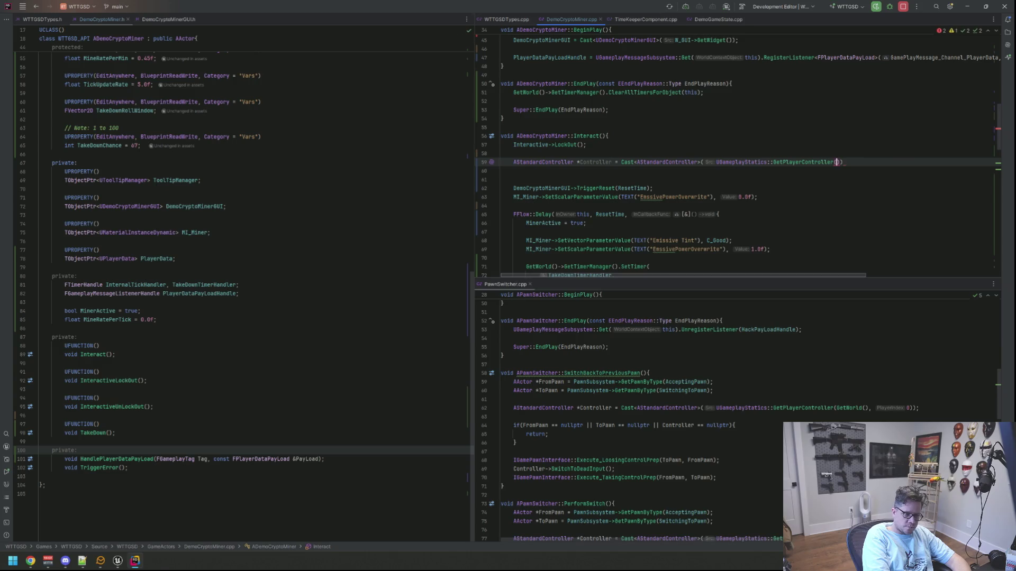
{"action": "type", "text": "GetW"}
{"action": "key", "text": "Return"}
{"action": "type", "text": ", 0));"}
Step: Add Controller->SwitchToDeadInput(); on the line below the cast
{"action": "key", "text": "Down"}
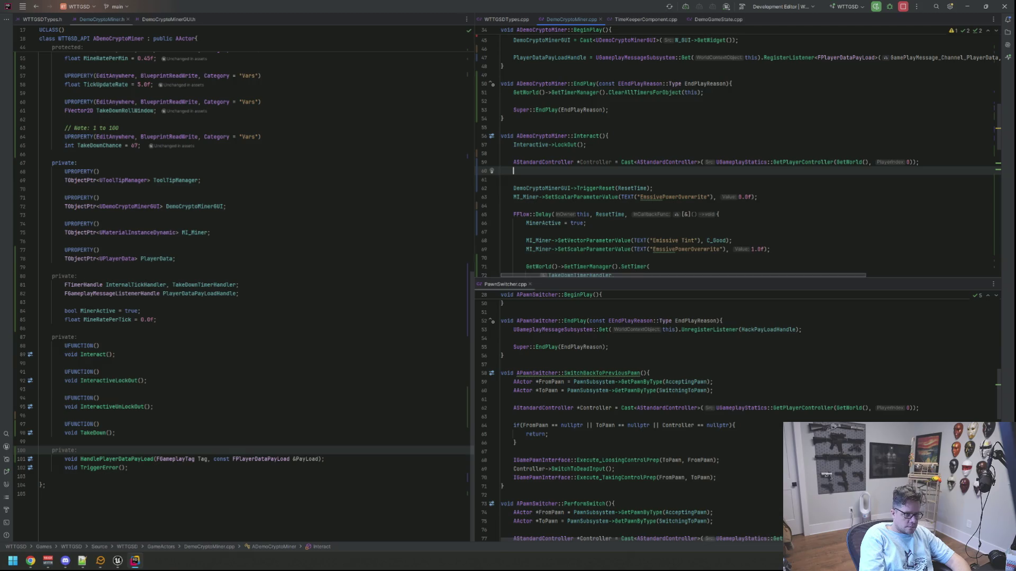
{"action": "type", "text": "Controller->SwitchTo"}
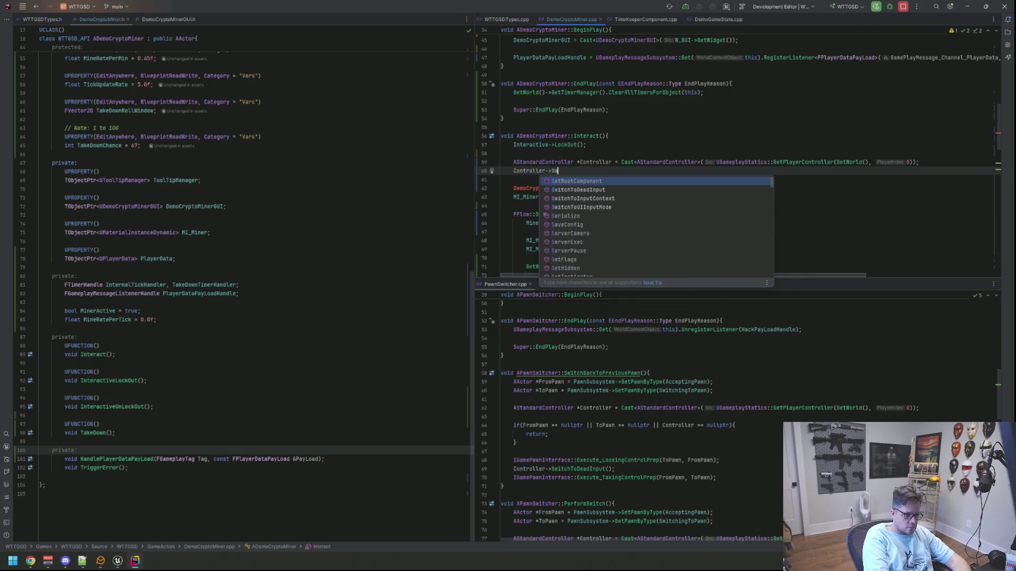
{"action": "key", "text": "Return"}
{"action": "type", "text": ";"}
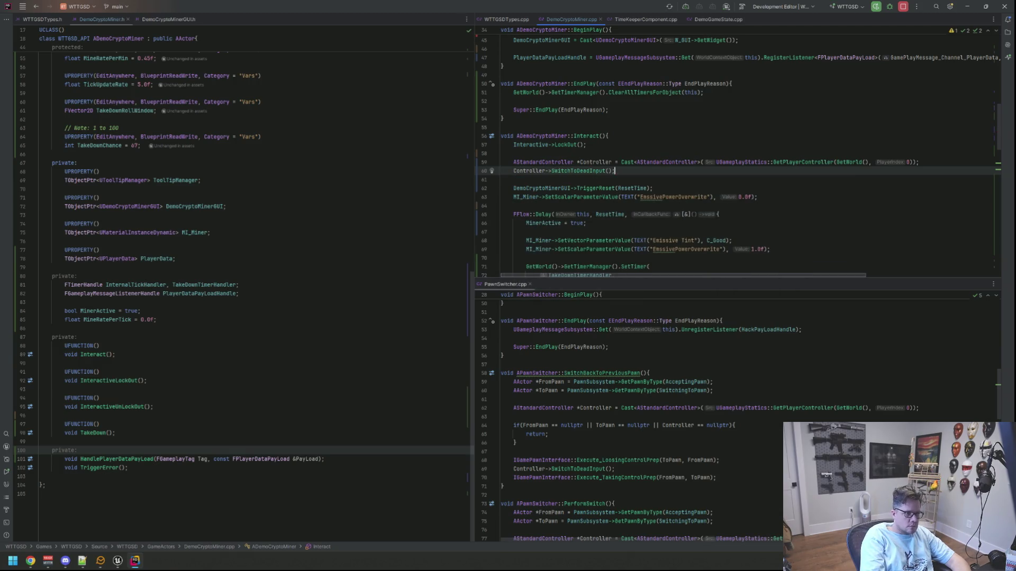
Step: Add Controller to the delay lambda's capture list
{"action": "key", "text": "Down"}
{"action": "key", "text": "Down"}
{"action": "key", "text": "Down"}
{"action": "key", "text": "Up"}
{"action": "key", "text": "Up"}
{"action": "key", "text": "Up"}
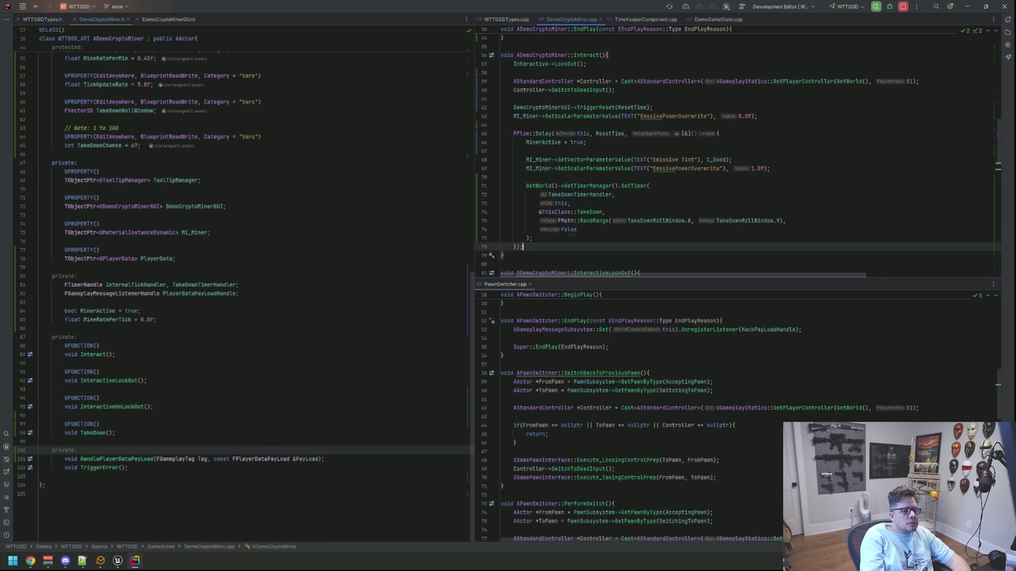
{"action": "key", "text": "Down"}
{"action": "key", "text": "Down"}
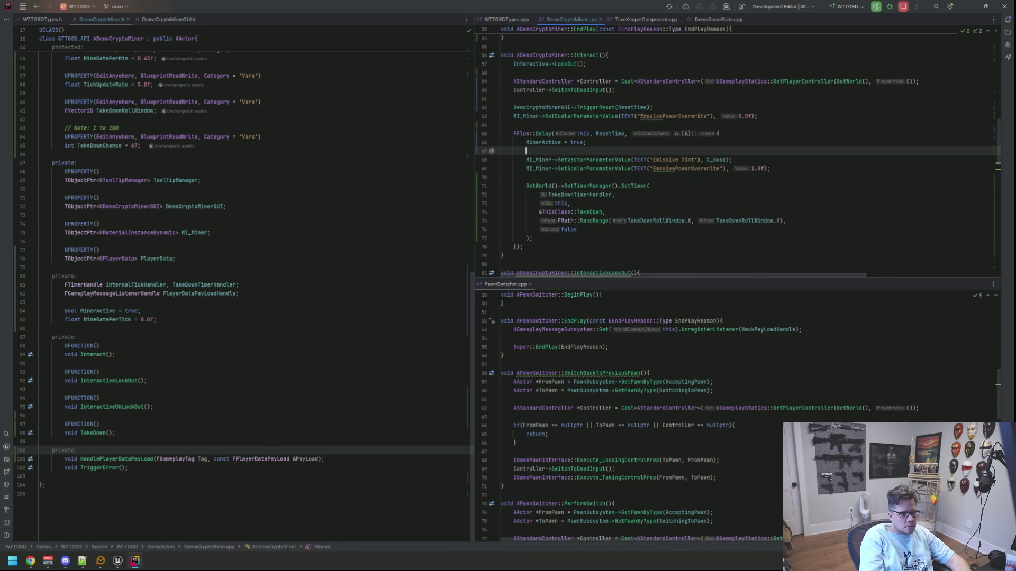
{"action": "key", "text": "Up"}
{"action": "key", "text": "Up"}
{"action": "key", "text": "End"}
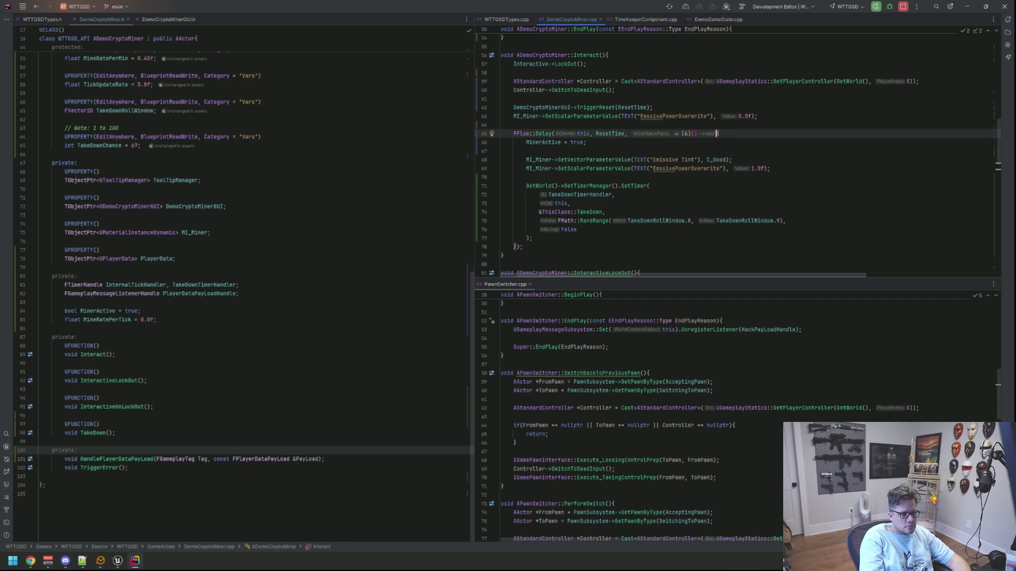
{"action": "left_click", "coordinate": [686, 134]}
{"action": "type", "text": ", Controller"}
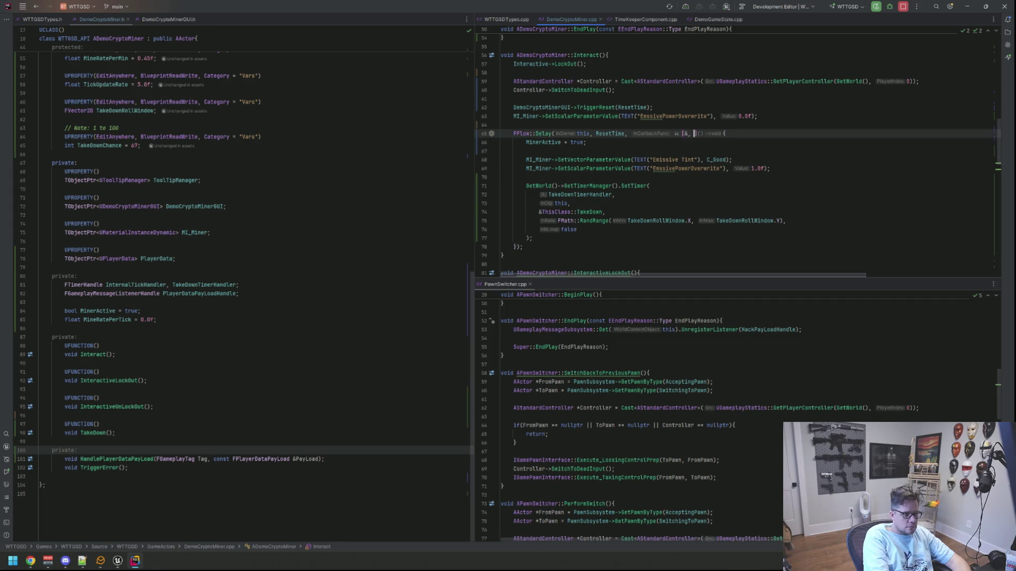
Step: Insert Controller->RestorePreviousInputContext(); above MinerActive = true inside the lambda
{"action": "left_click", "coordinate": [525, 150]}
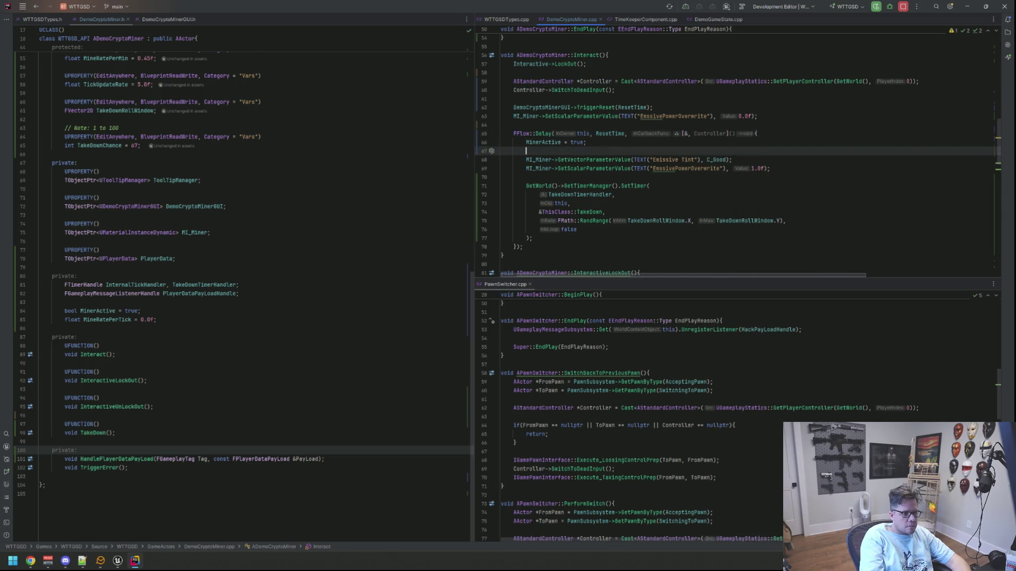
{"action": "key", "text": "ctrl+shift+Up"}
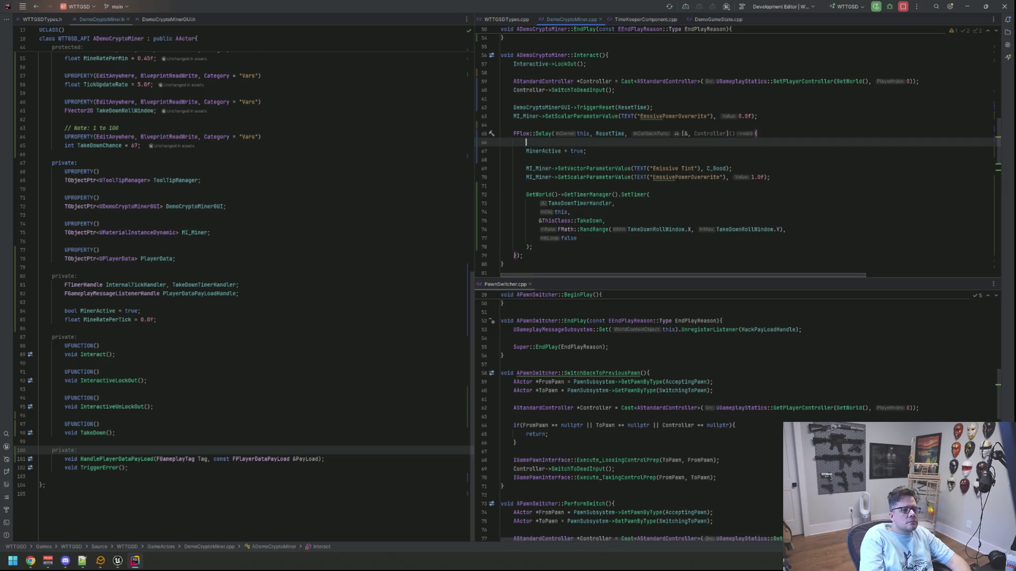
{"action": "type", "text": "Controller->Rest"}
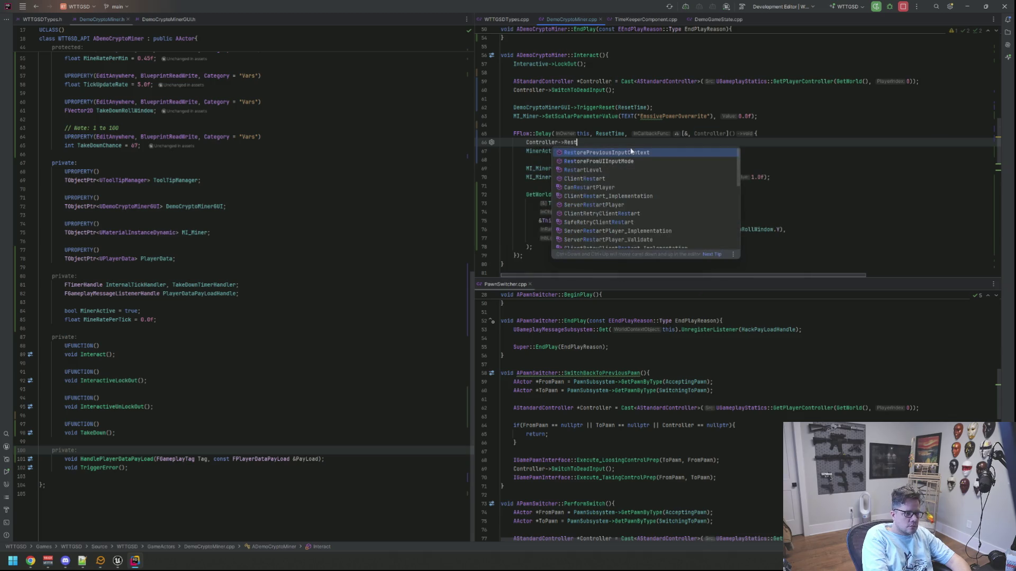
{"action": "key", "text": "Return"}
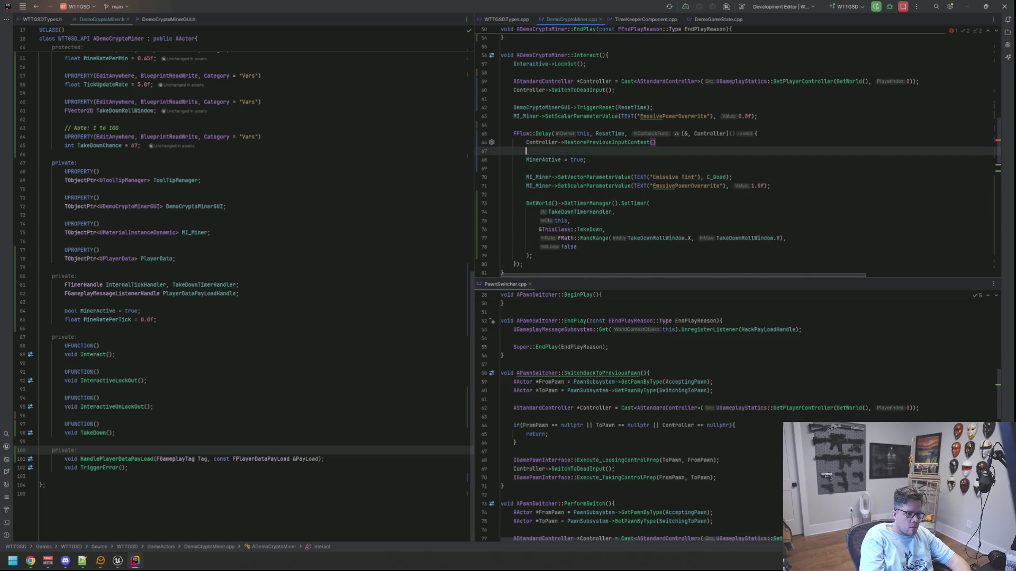
{"action": "type", "text": ";"}
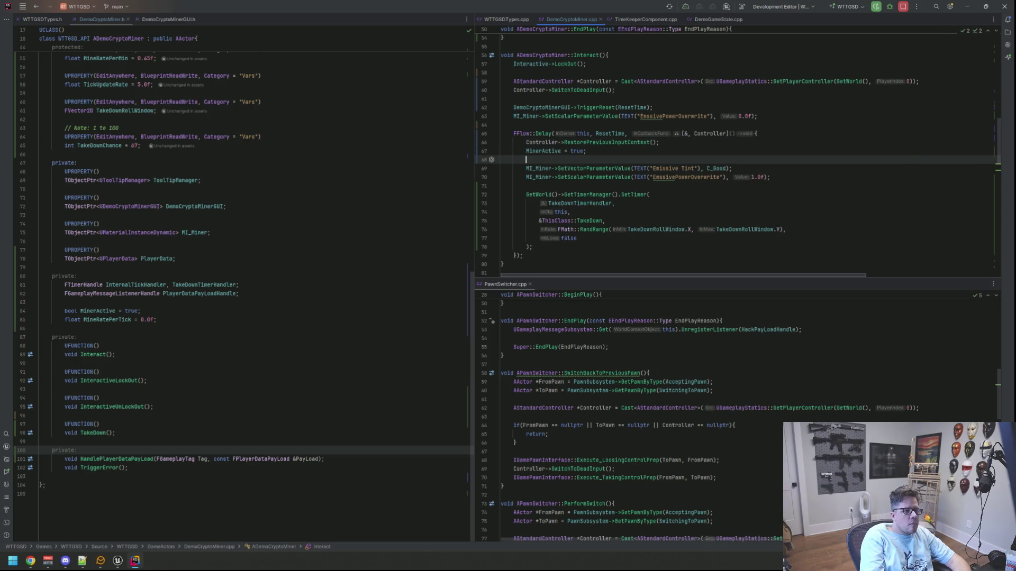
{"action": "left_click", "coordinate": [526, 142]}
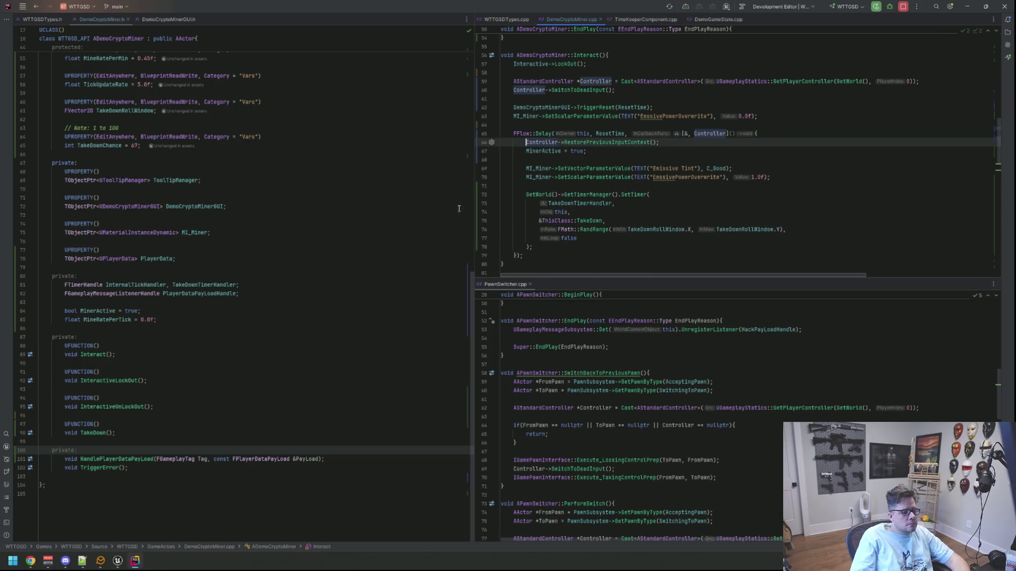
{"action": "key", "text": "alt+Tab"}
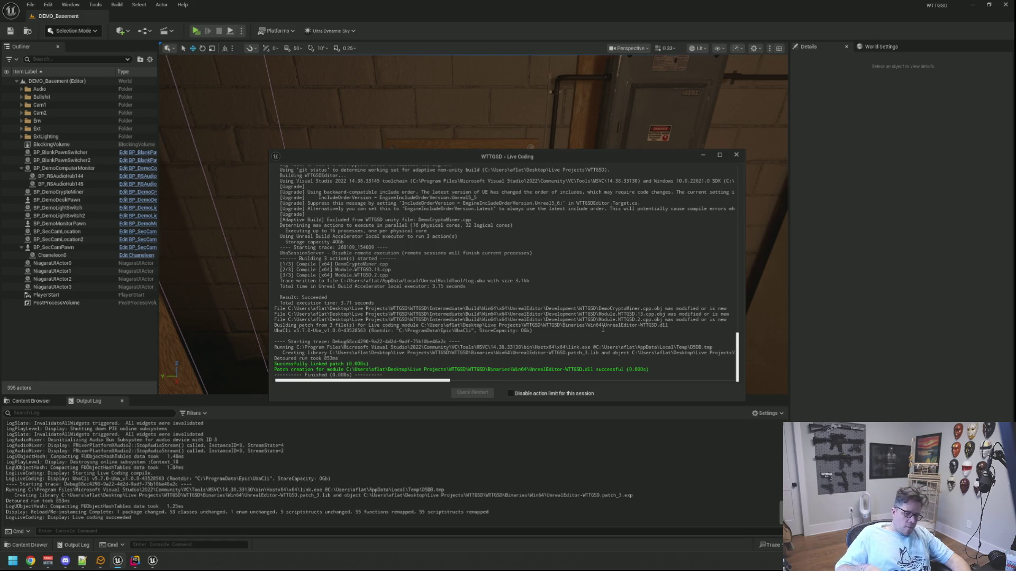
Step: Dismiss the Live Coding log, fly to the network wall, and play-test the network board
{"action": "left_click", "coordinate": [736, 155]}
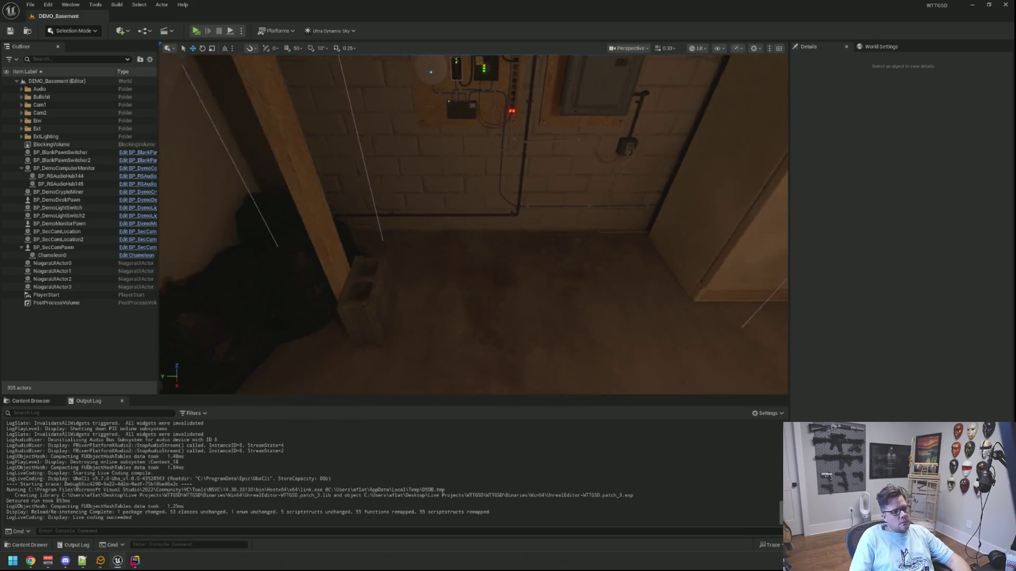
{"action": "key", "text": "w"}
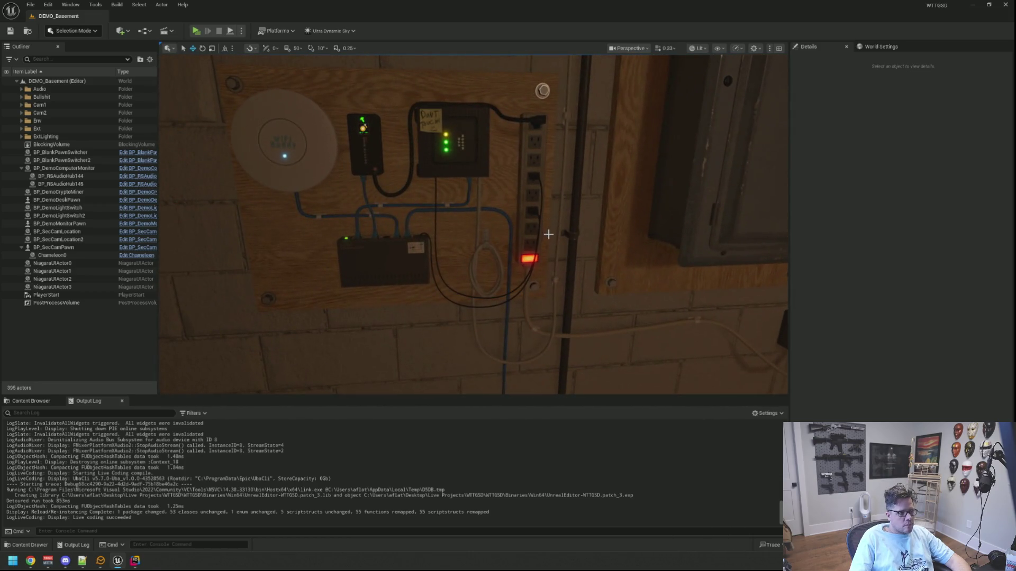
{"action": "key", "text": "1"}
{"action": "key", "text": "2"}
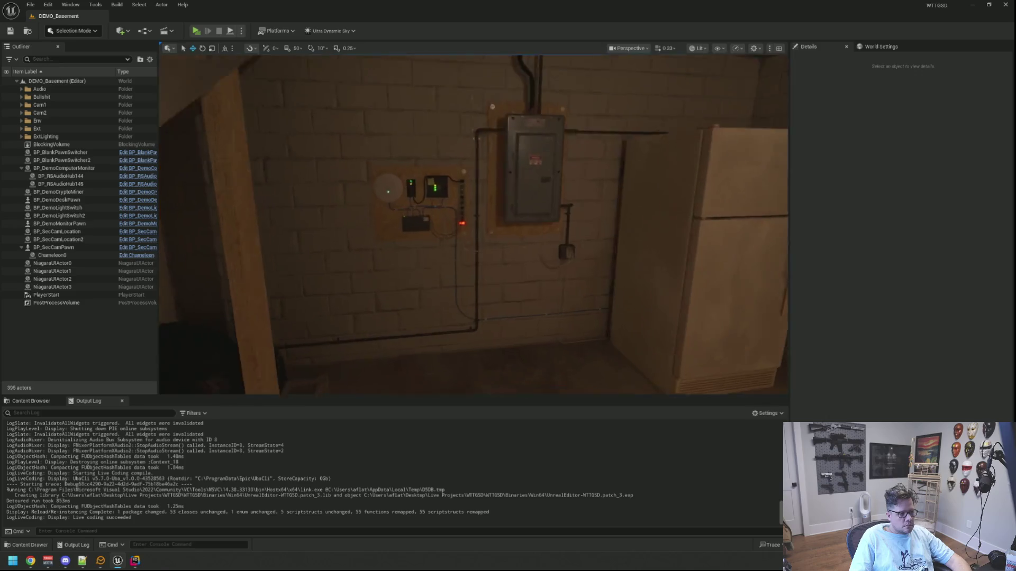
{"action": "left_click", "coordinate": [195, 31]}
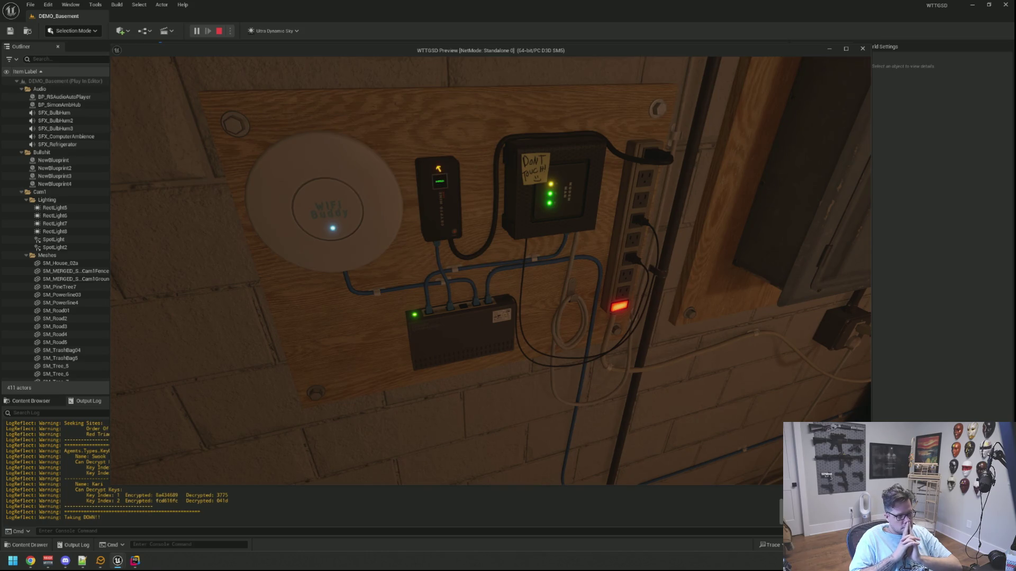
{"action": "left_click", "coordinate": [491, 271]}
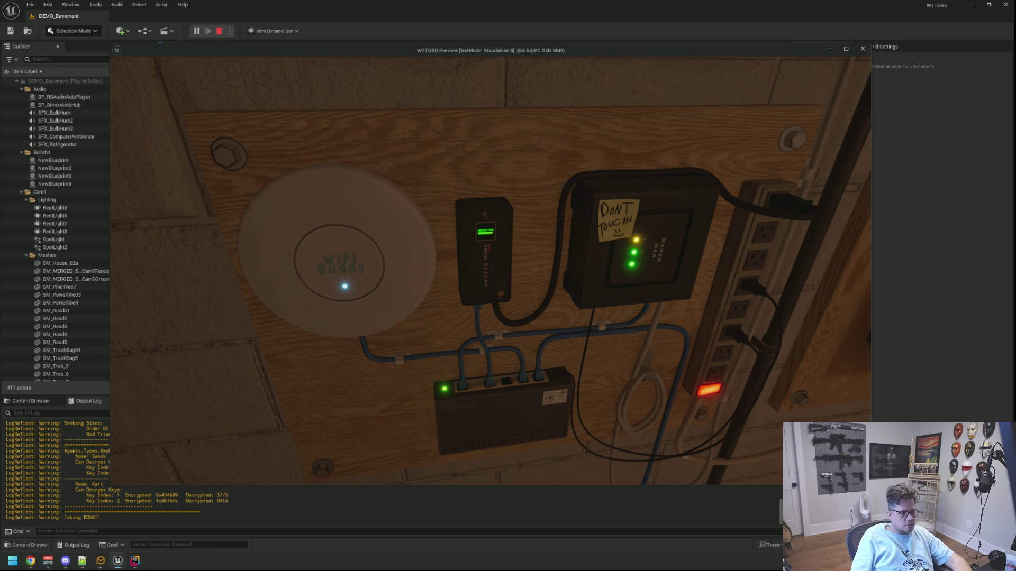
{"action": "key", "text": "s"}
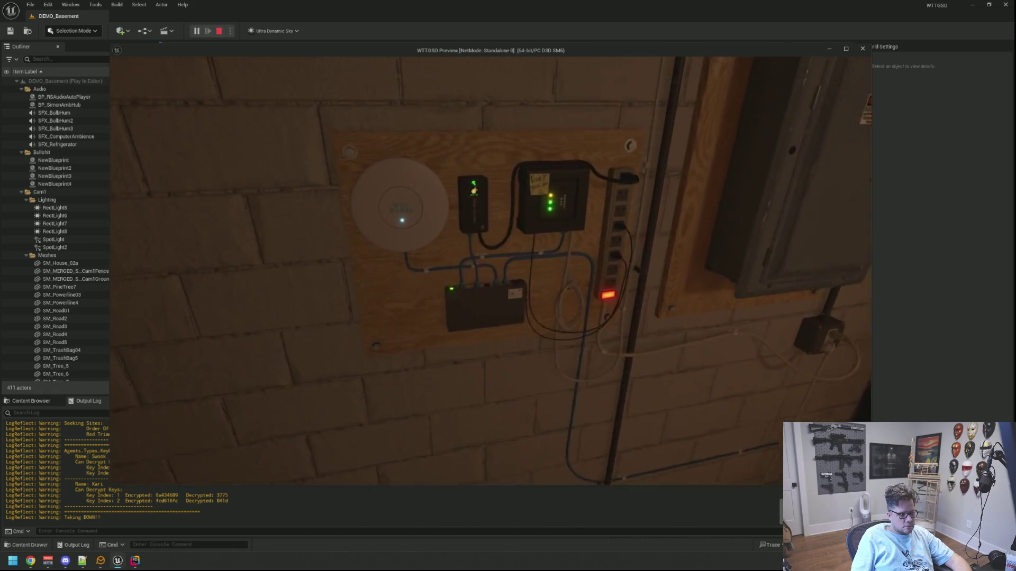
Step: Open DesktopNetwork.cpp via NativeOnInitialized and place it in the right pane beside DesktopNetwork.h
{"action": "key", "text": "alt+Tab"}
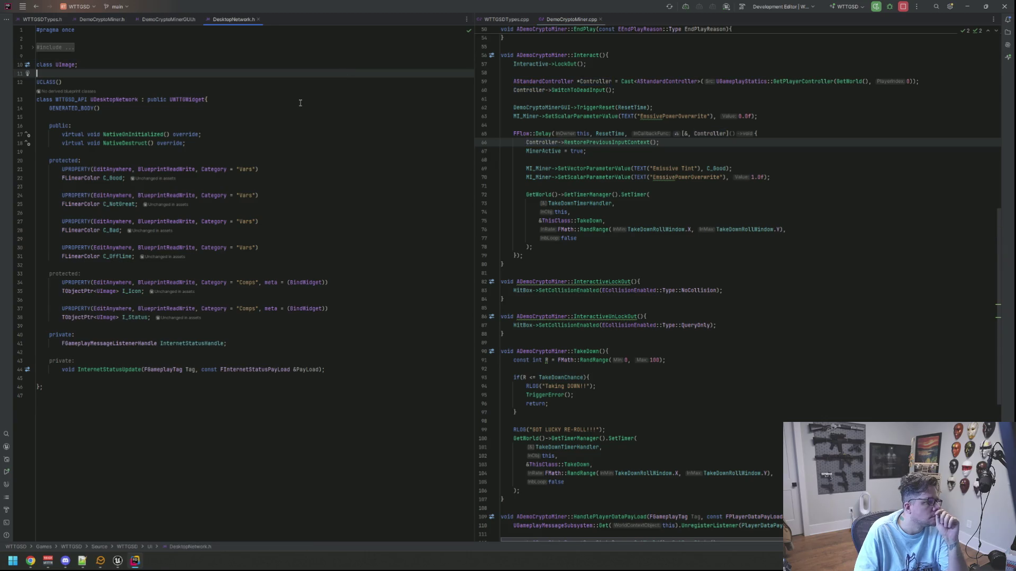
{"action": "left_click", "coordinate": [141, 135]}
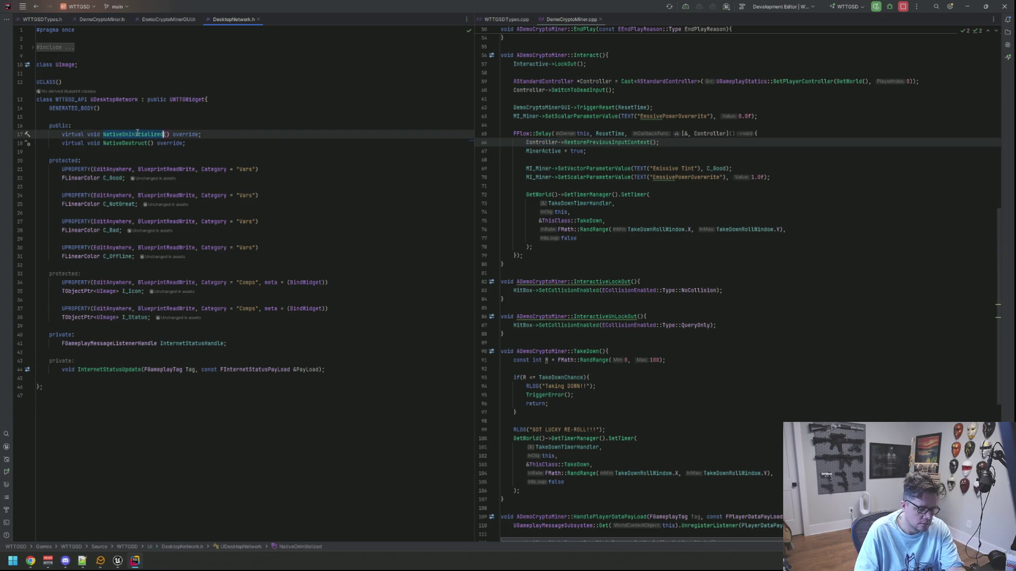
{"action": "left_click", "coordinate": [139, 134], "text": "ctrl"}
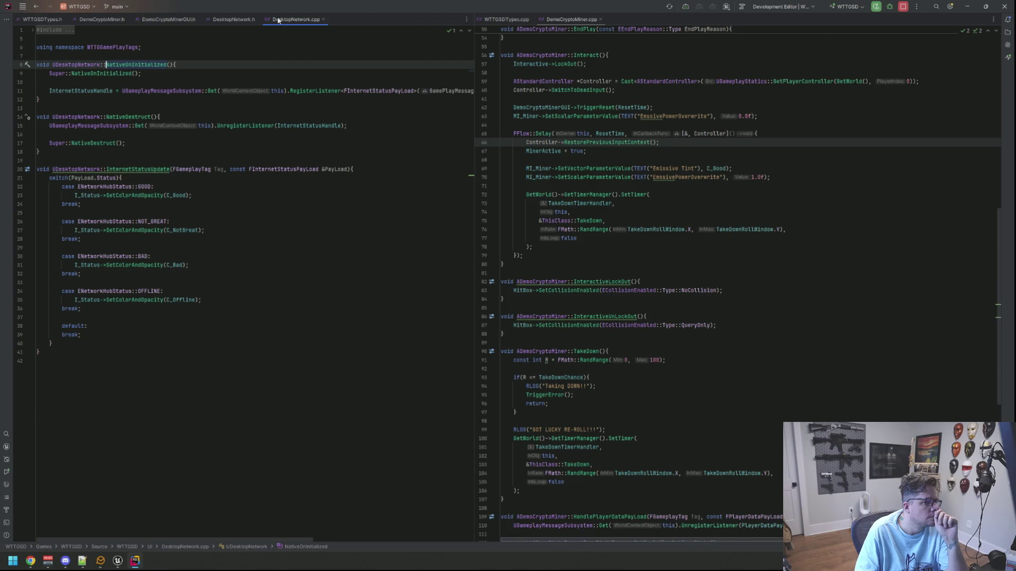
{"action": "left_click_drag", "start_coordinate": [279, 19], "coordinate": [608, 74]}
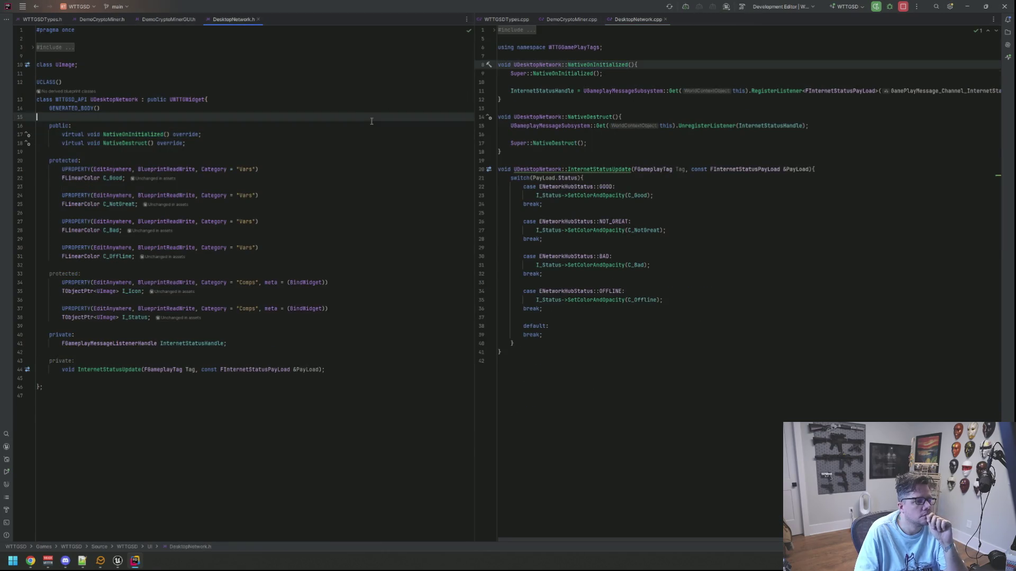
{"action": "left_click", "coordinate": [410, 99]}
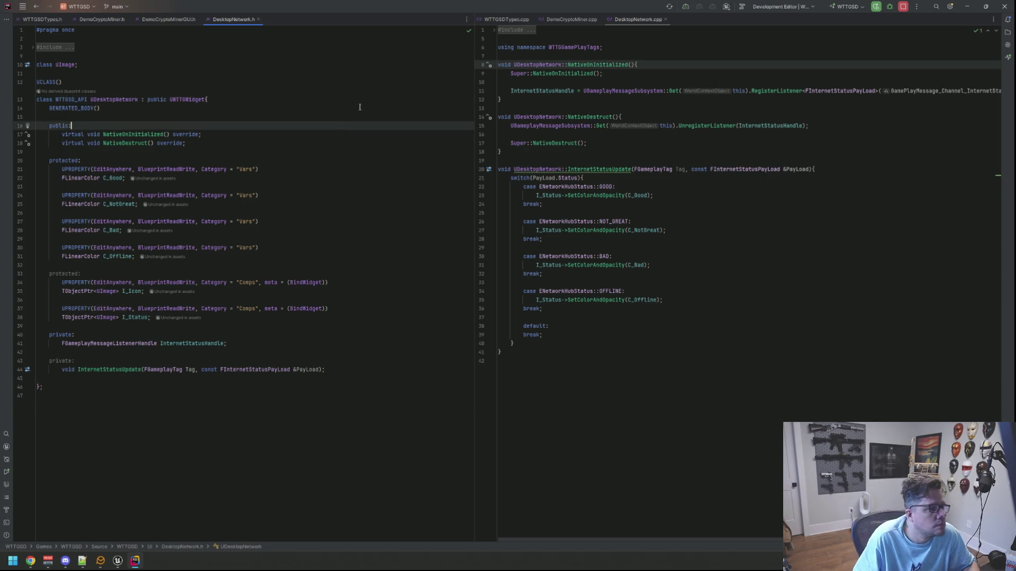
{"action": "left_click", "coordinate": [391, 80]}
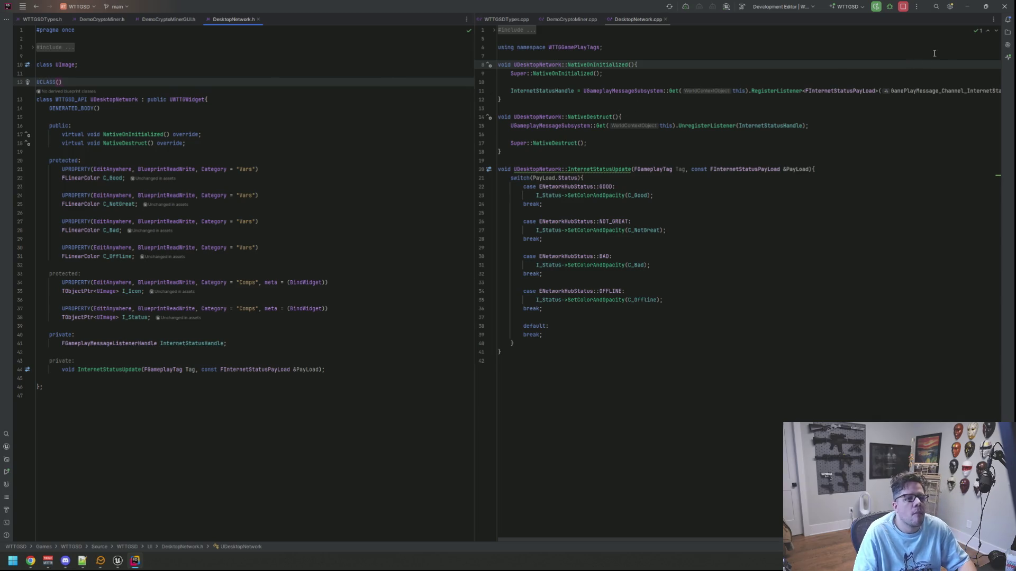
Step: Show the solution tree, collapse Objects, and expand the UI folder
{"action": "left_click", "coordinate": [1007, 32]}
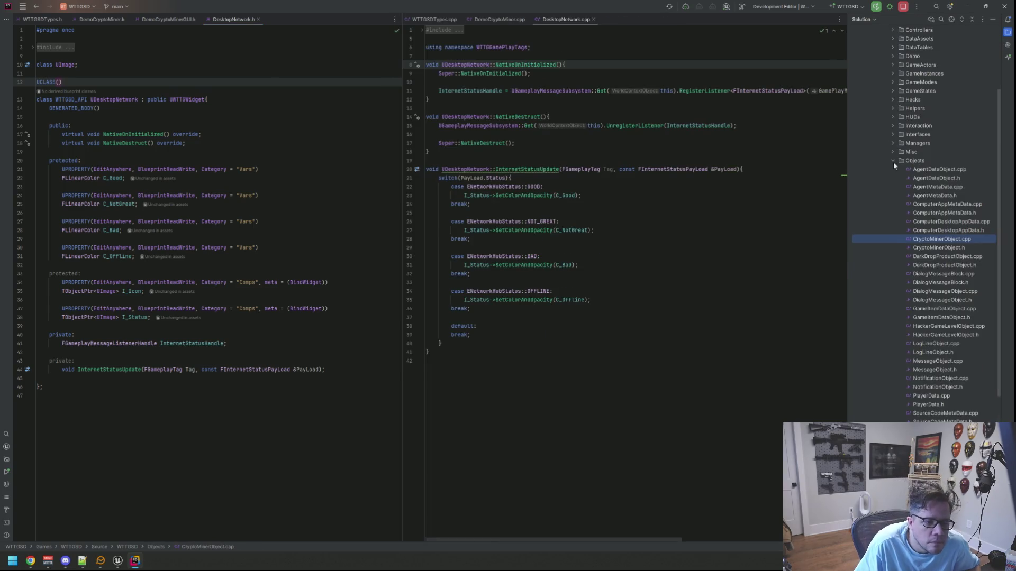
{"action": "left_click", "coordinate": [893, 161]}
{"action": "double_click", "coordinate": [901, 337]}
{"action": "scroll", "coordinate": [920, 159], "scroll_direction": "down", "scroll_amount": 5}
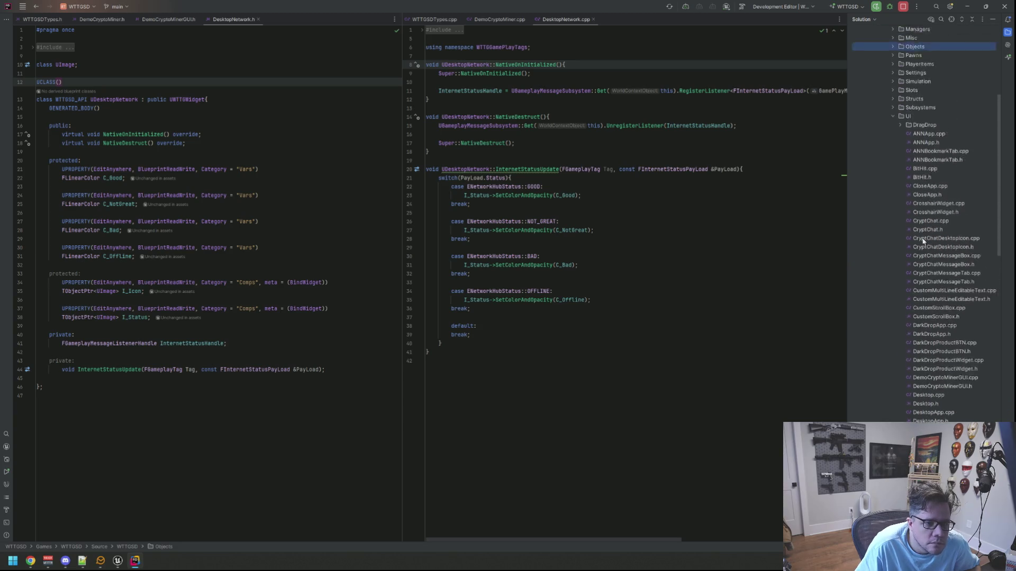
Step: Add an Unreal class DesktopDemoCryptoMiner with parent UWTTGWidget in the UI folder
{"action": "right_click", "coordinate": [919, 135]}
{"action": "mouse_move", "coordinate": [919, 138]}
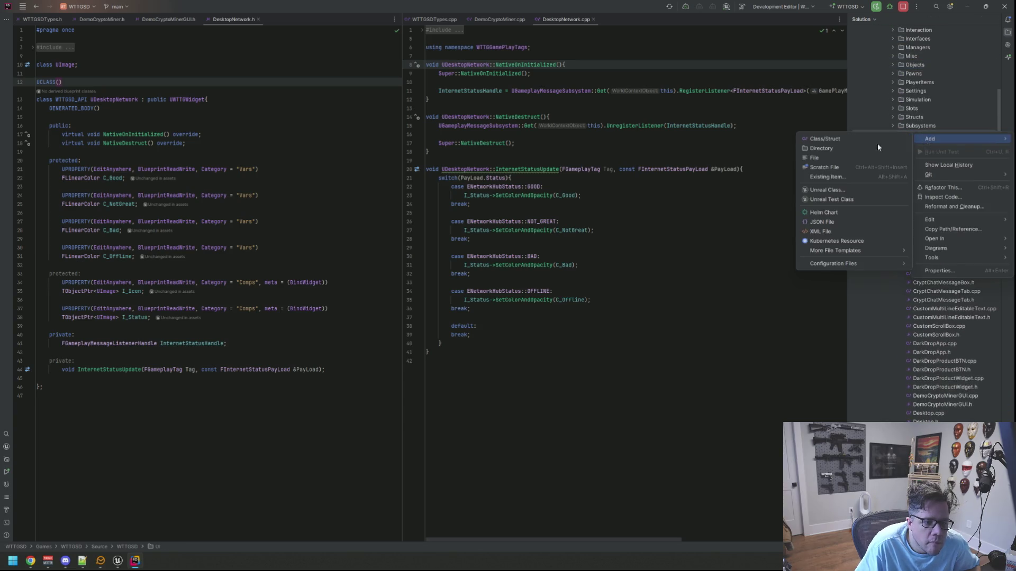
{"action": "left_click", "coordinate": [827, 190]}
{"action": "left_click", "coordinate": [484, 219]}
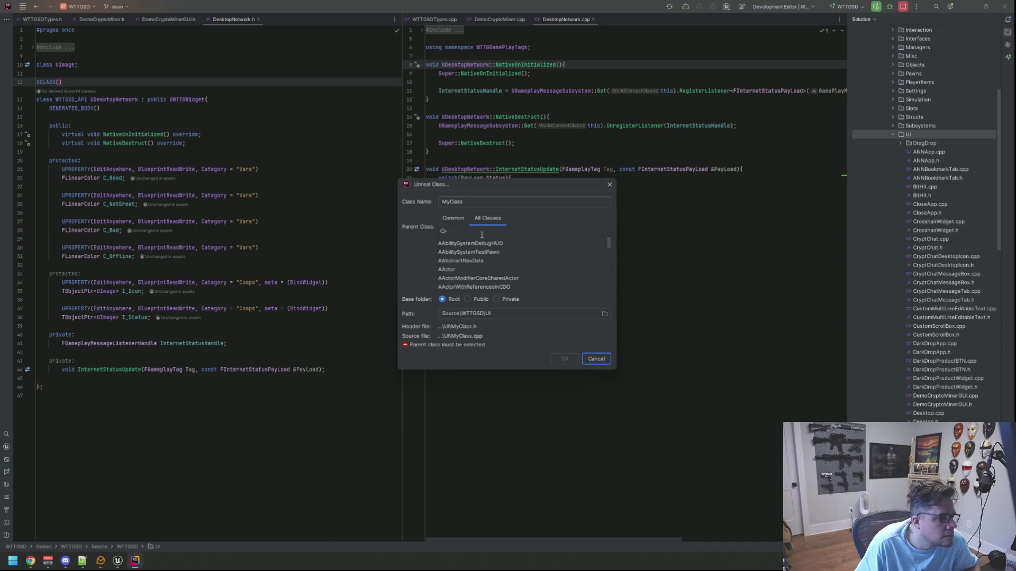
{"action": "type", "text": "UWTTGW"}
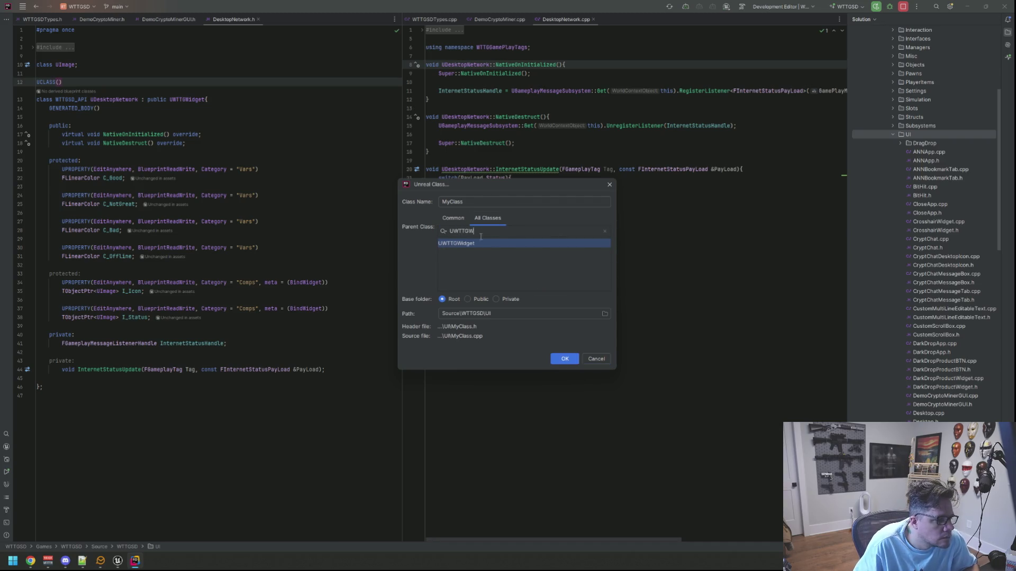
{"action": "left_click", "coordinate": [427, 201]}
{"action": "type", "text": "De"}
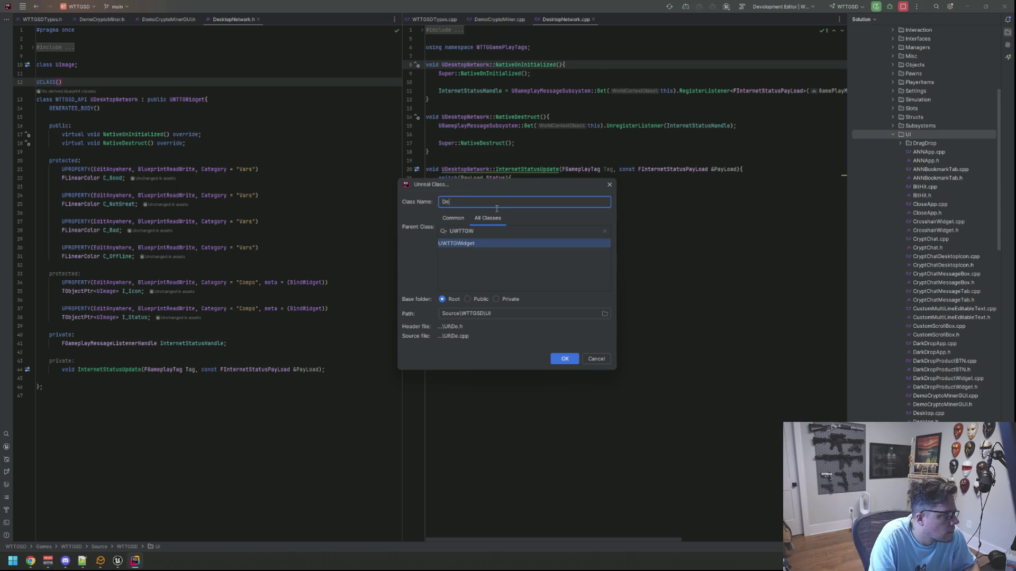
{"action": "type", "text": "sktopDemo"}
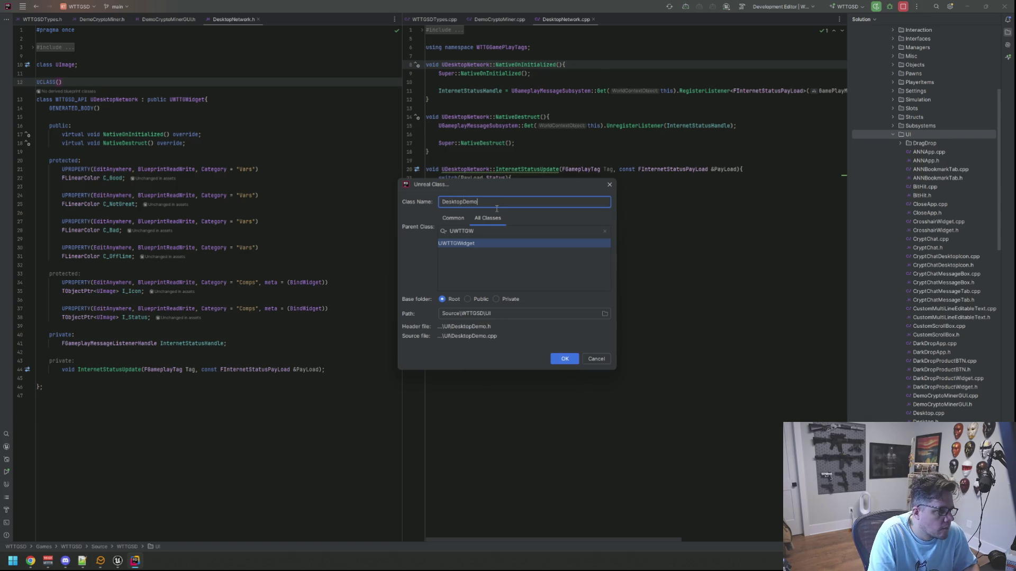
{"action": "type", "text": "Crypto"}
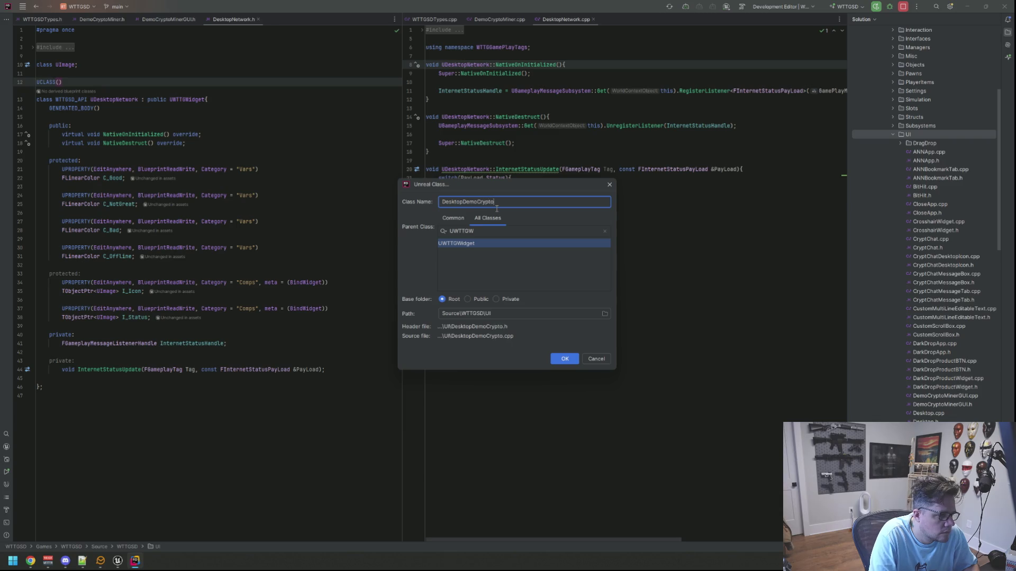
{"action": "type", "text": "Miner"}
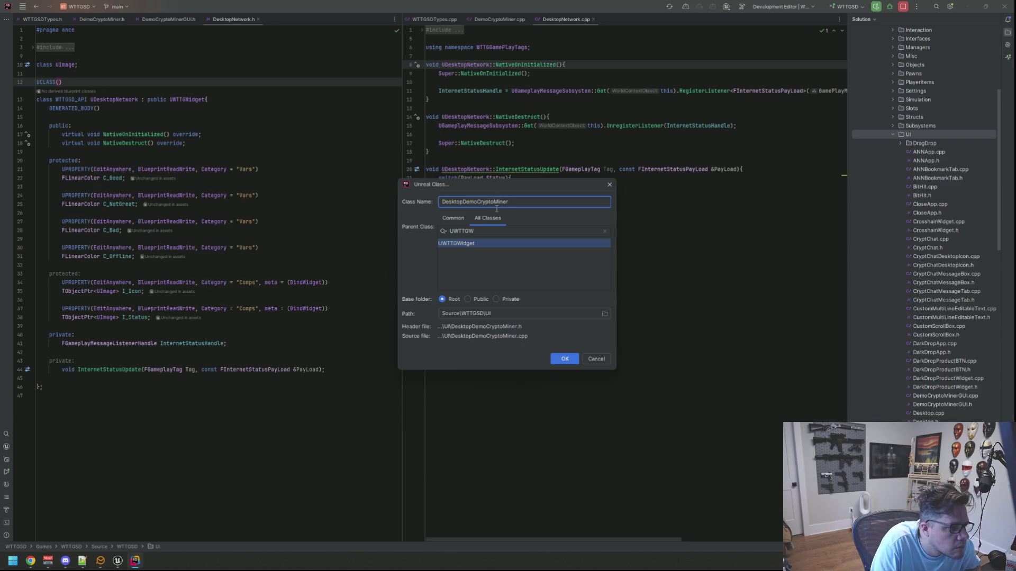
{"action": "key", "text": "Return"}
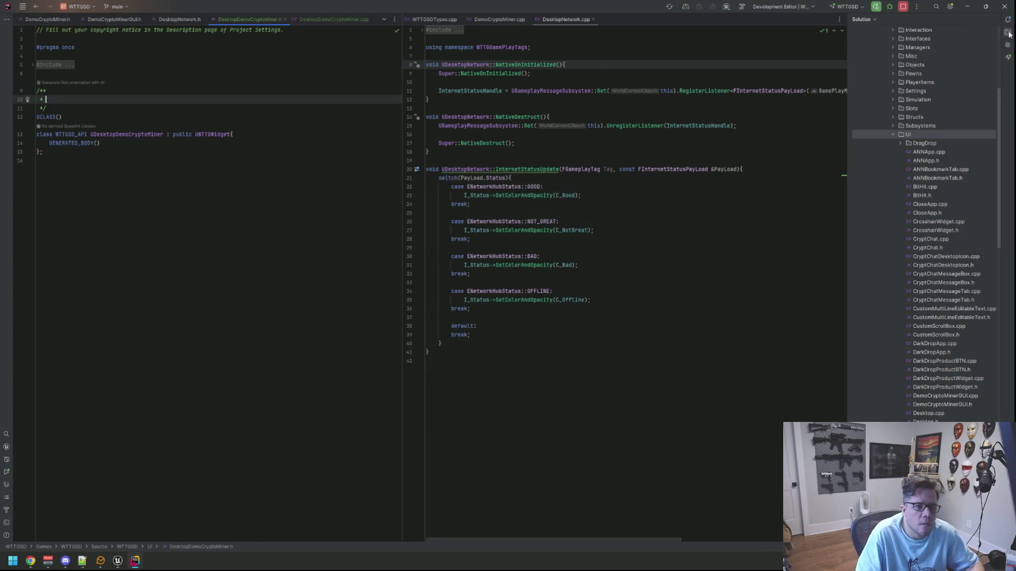
Step: Put DesktopDemoCryptoMiner.cpp beside its header and delete the copyright and empty doc comments
{"action": "key", "text": "alt+1"}
{"action": "left_click_drag", "start_coordinate": [389, 19], "coordinate": [712, 21]}
{"action": "key", "text": "Up"}
{"action": "key", "text": "Up"}
{"action": "key", "text": "Up"}
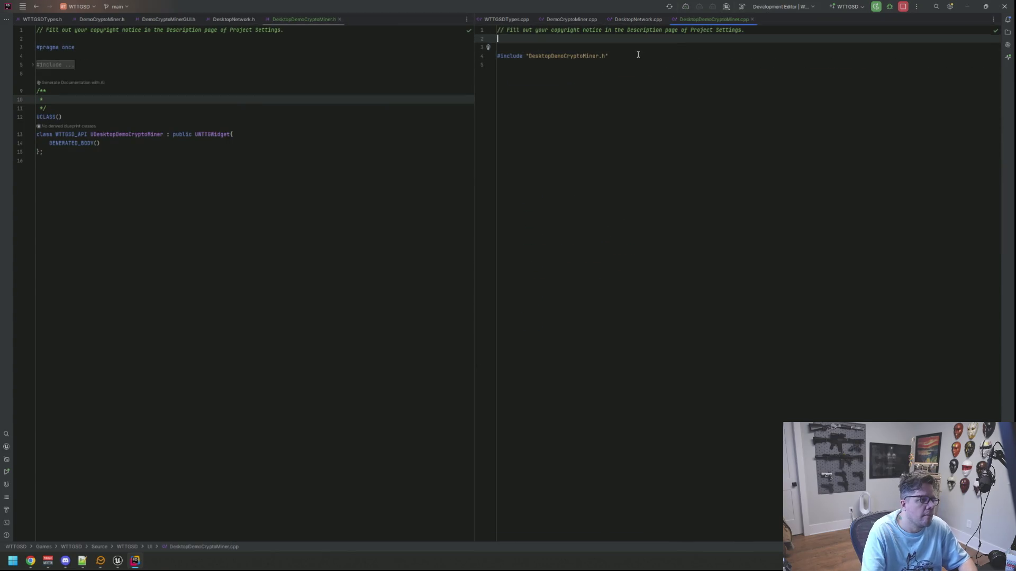
{"action": "key", "text": "shift+End"}
{"action": "key", "text": "Delete"}
{"action": "key", "text": "Delete"}
{"action": "key", "text": "Delete"}
{"action": "key", "text": "Delete"}
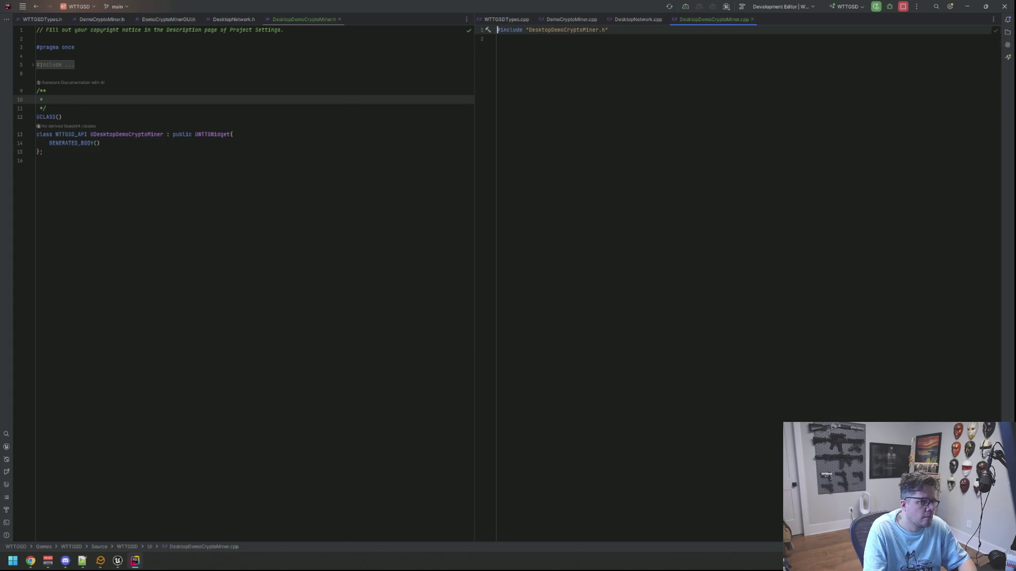
{"action": "left_click", "coordinate": [48, 65]}
{"action": "left_click", "coordinate": [95, 127]}
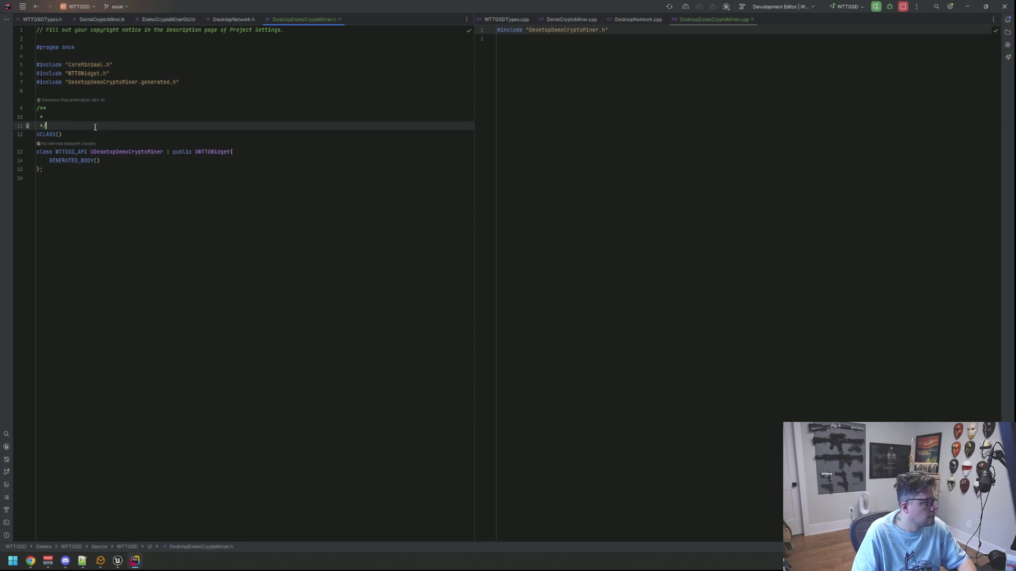
{"action": "key", "text": "shift+Up"}
{"action": "key", "text": "shift+Up"}
{"action": "key", "text": "shift+Up"}
{"action": "key", "text": "Delete"}
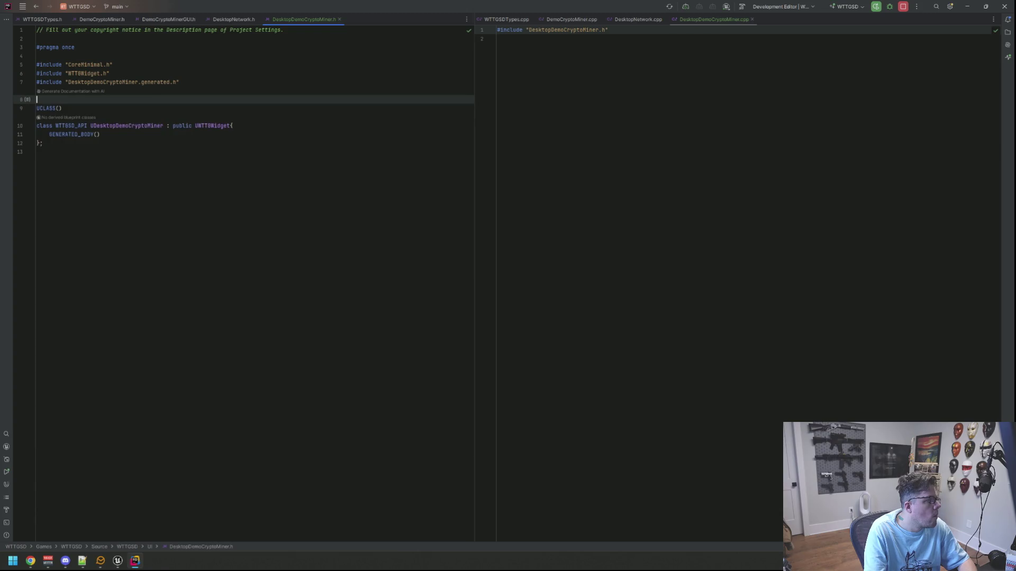
{"action": "key", "text": "Up"}
{"action": "key", "text": "Up"}
{"action": "key", "text": "Up"}
{"action": "key", "text": "Up"}
{"action": "key", "text": "Up"}
{"action": "key", "text": "Up"}
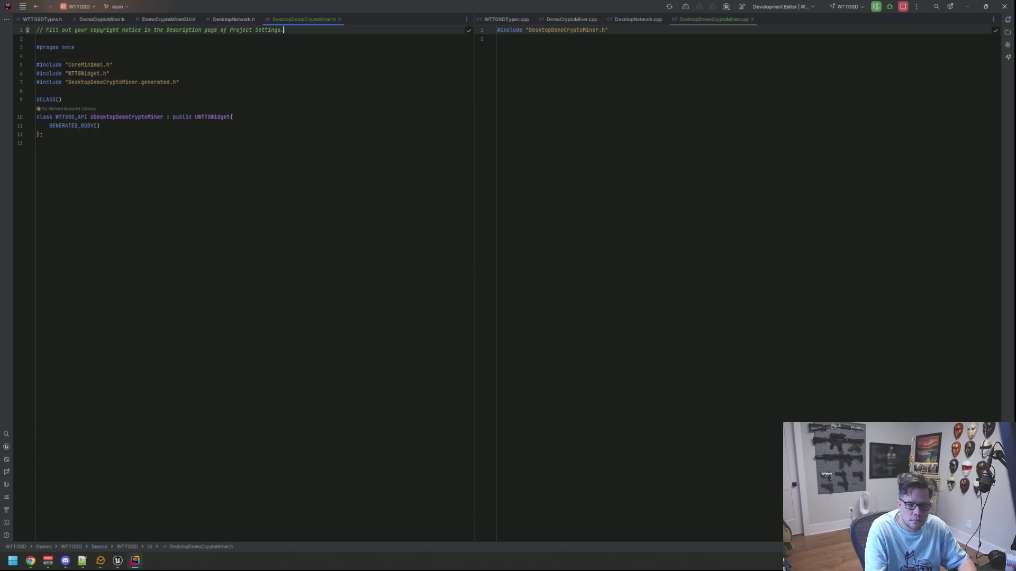
Step: Remove the copyright comment from the DesktopDemoCryptoMiner header
{"action": "key", "text": "shift+Home"}
{"action": "key", "text": "BackSpace"}
{"action": "key", "text": "Delete"}
{"action": "key", "text": "Delete"}
{"action": "key", "text": "Down"}
{"action": "key", "text": "Down"}
{"action": "key", "text": "End"}
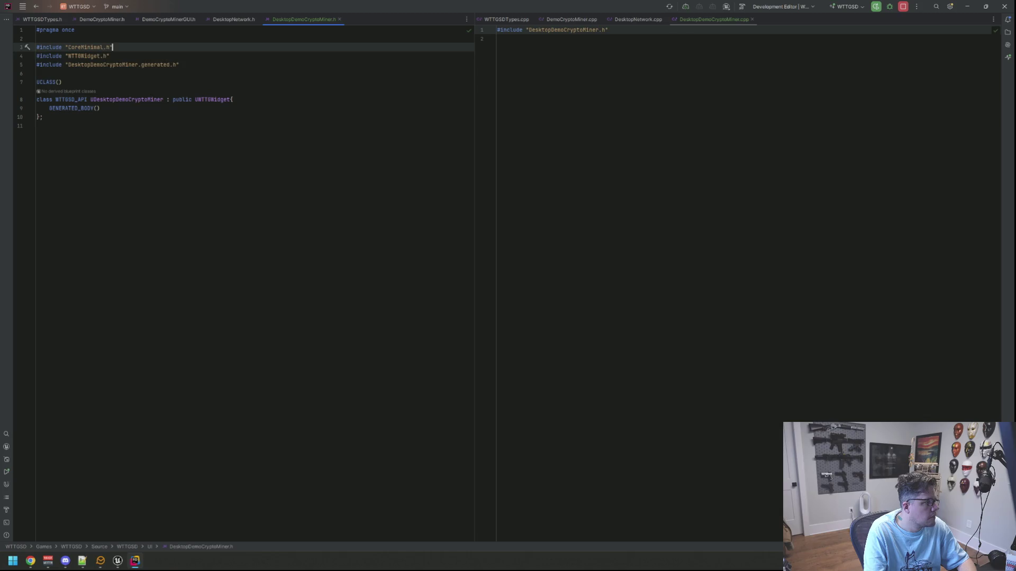
{"action": "key", "text": "Down"}
{"action": "key", "text": "Down"}
{"action": "key", "text": "Down"}
{"action": "key", "text": "Home"}
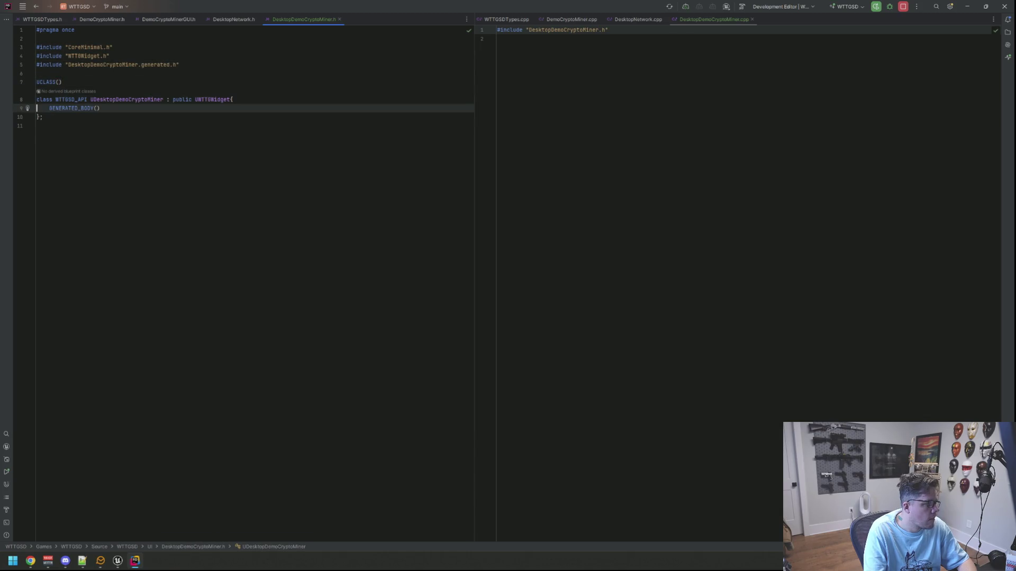
Step: Add a public: section below GENERATED_BODY() declaring a NativeOnInitialized override
{"action": "key", "text": "End"}
{"action": "key", "text": "Return"}
{"action": "key", "text": "Return"}
{"action": "key", "text": "Return"}
{"action": "key", "text": "Up"}
{"action": "type", "text": "public:"}
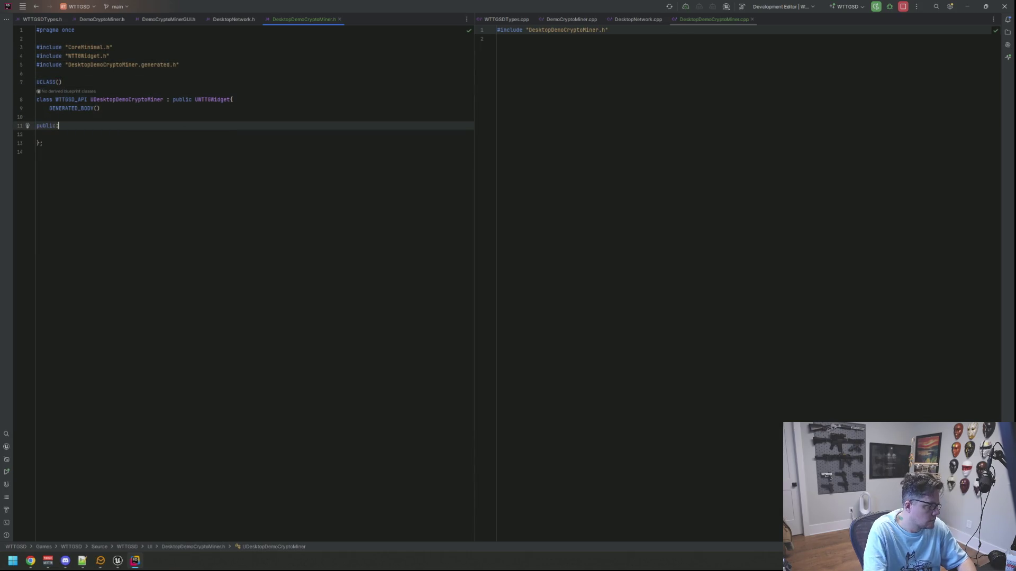
{"action": "key", "text": "Return"}
{"action": "type", "text": "native"}
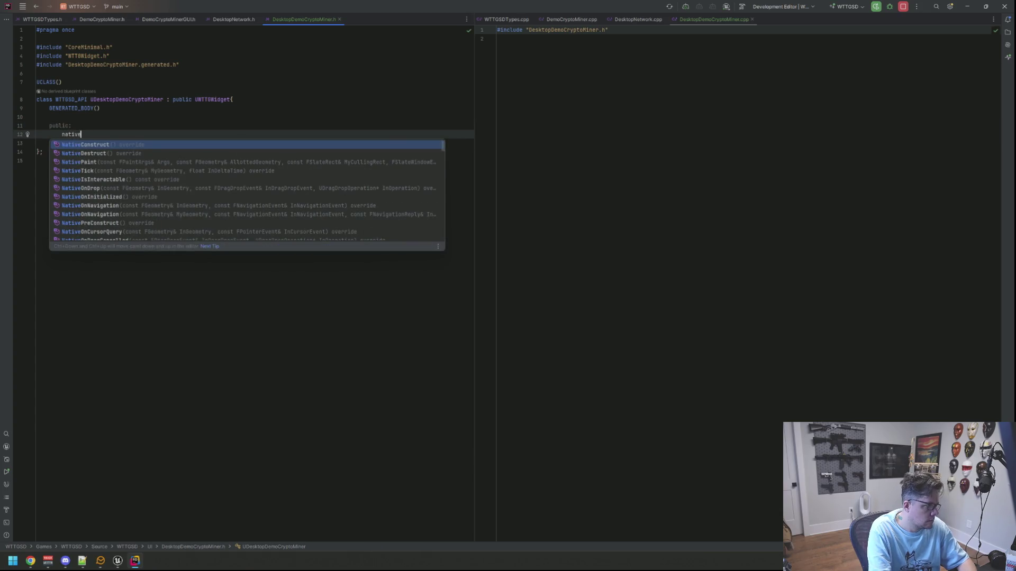
{"action": "type", "text": "oni"}
{"action": "key", "text": "Return"}
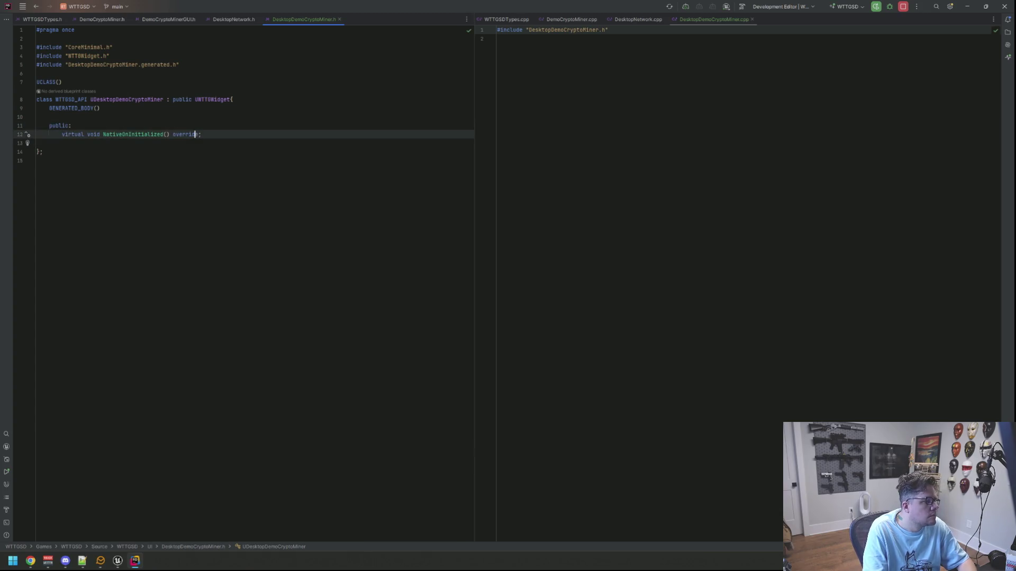
Step: Generate the Super-calling NativeOnInitialized definition in the .cpp, then return to DesktopNetwork.cpp
{"action": "key", "text": "alt+Return"}
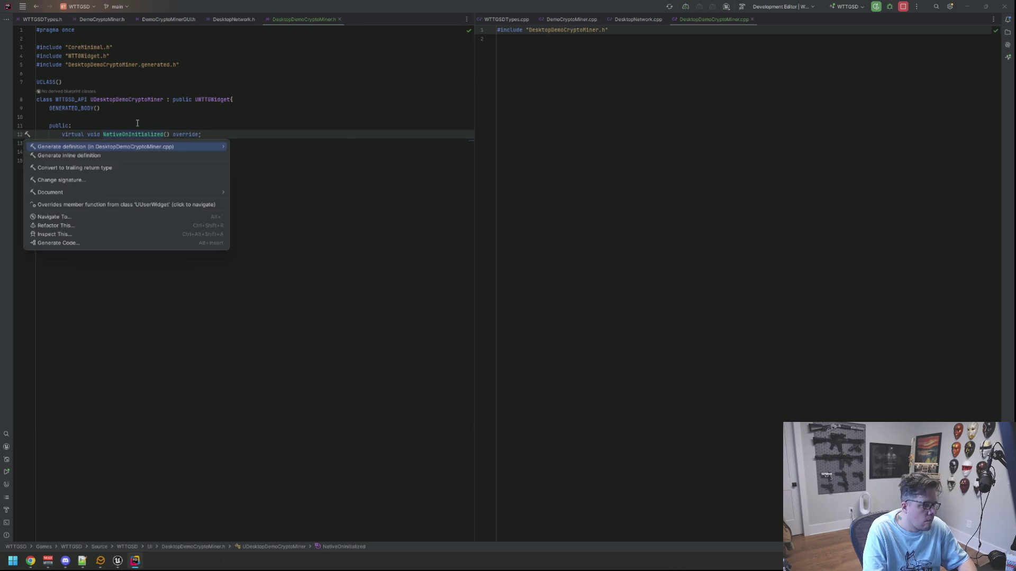
{"action": "key", "text": "Return"}
{"action": "key", "text": "BackSpace"}
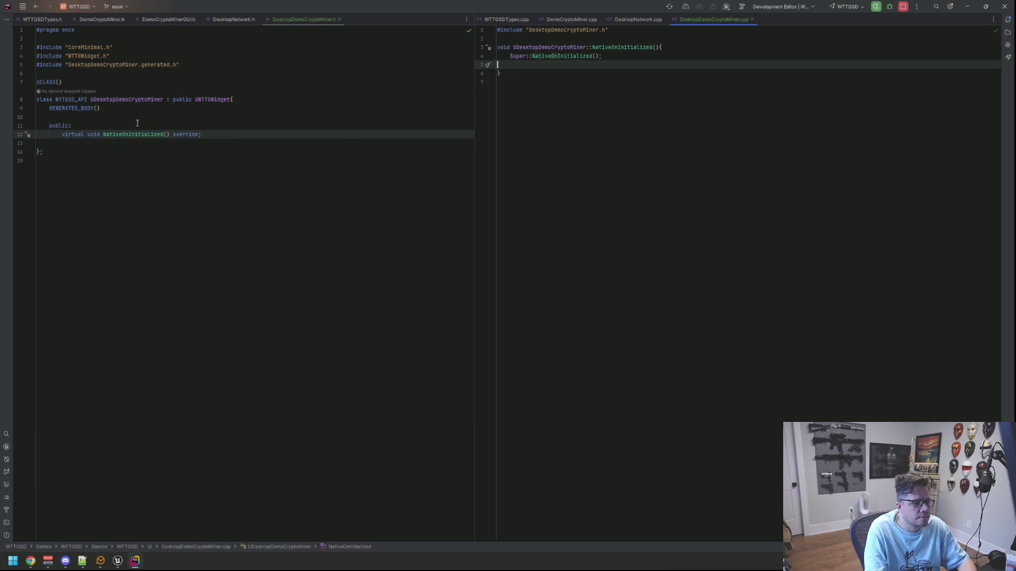
{"action": "key", "text": "alt+Left"}
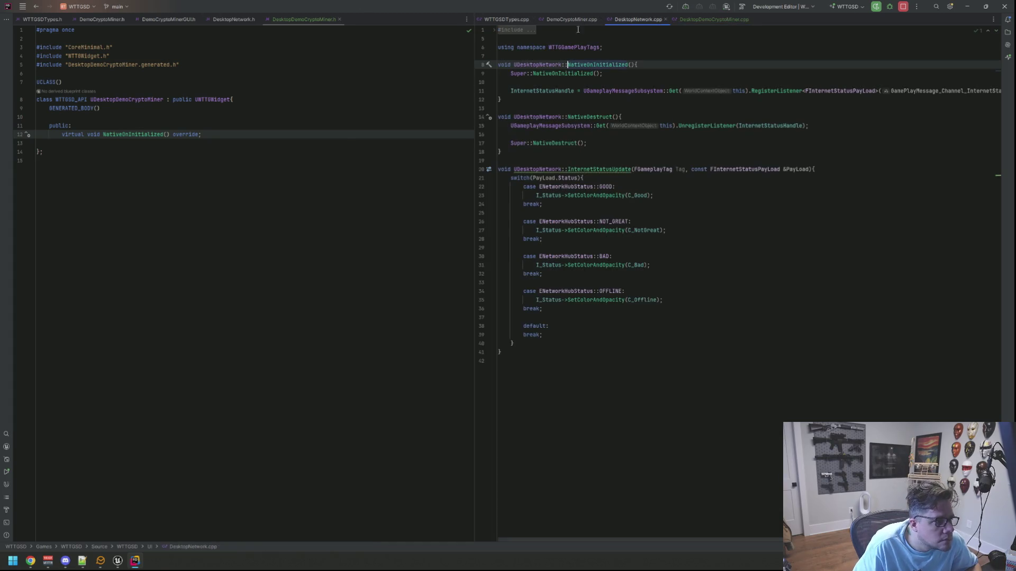
Step: Review DesktopNetwork.h and its InternetStatusUpdate code, then return both panes to DesktopDemoCryptoMiner
{"action": "left_click", "coordinate": [234, 20]}
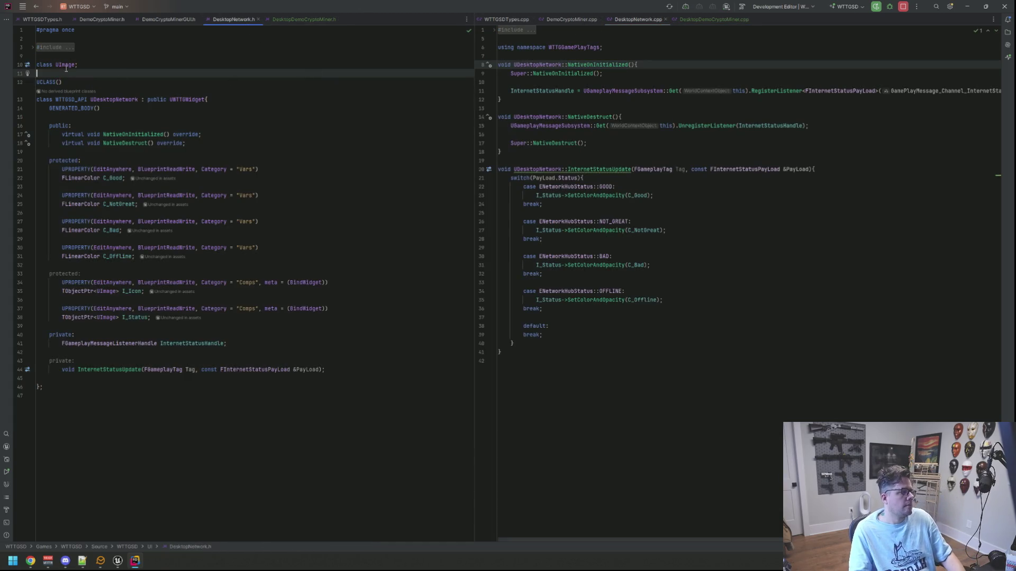
{"action": "left_click", "coordinate": [248, 81]}
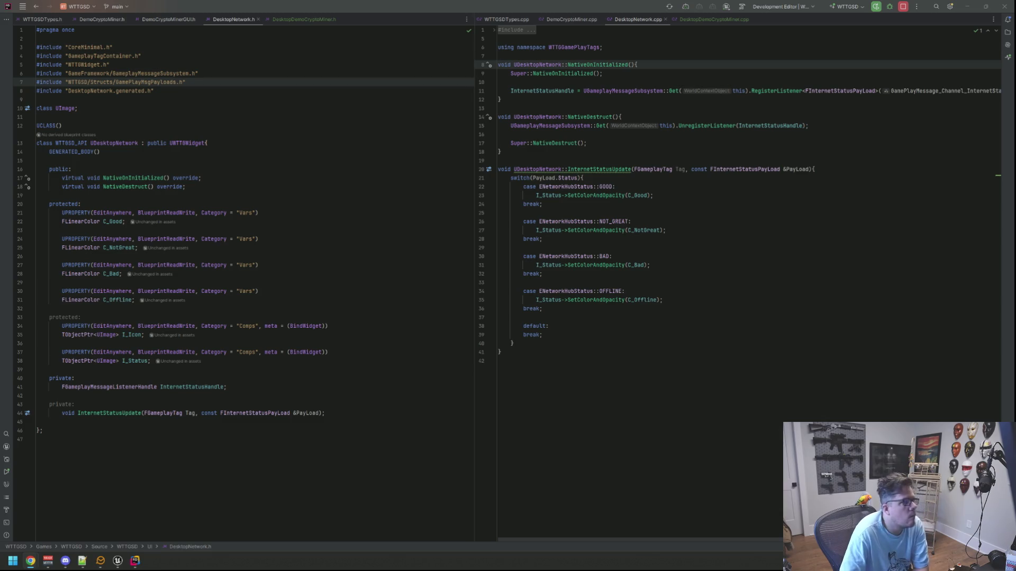
{"action": "left_click", "coordinate": [733, 170]}
{"action": "left_click", "coordinate": [732, 221]}
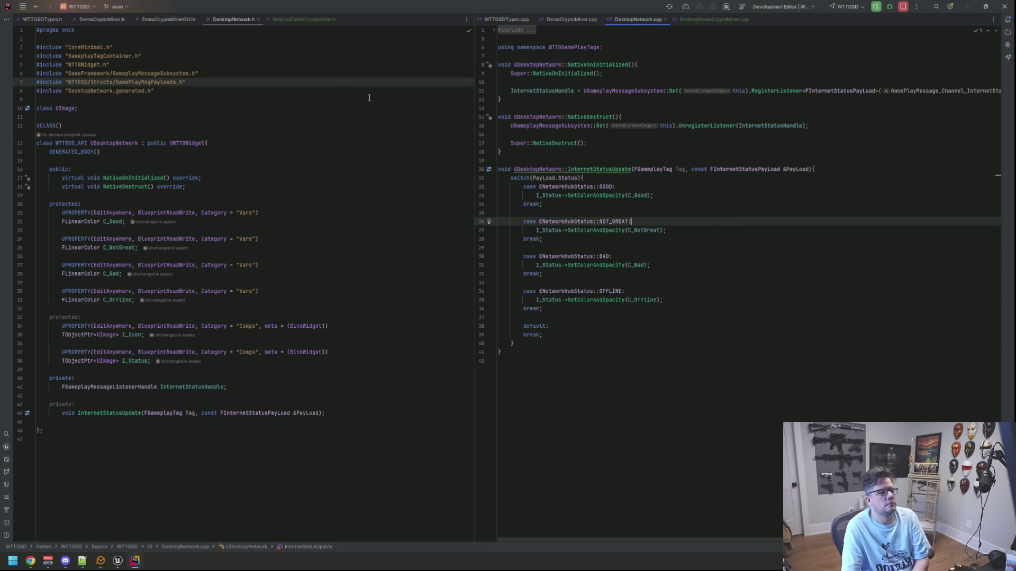
{"action": "left_click", "coordinate": [305, 20]}
{"action": "left_click", "coordinate": [712, 19]}
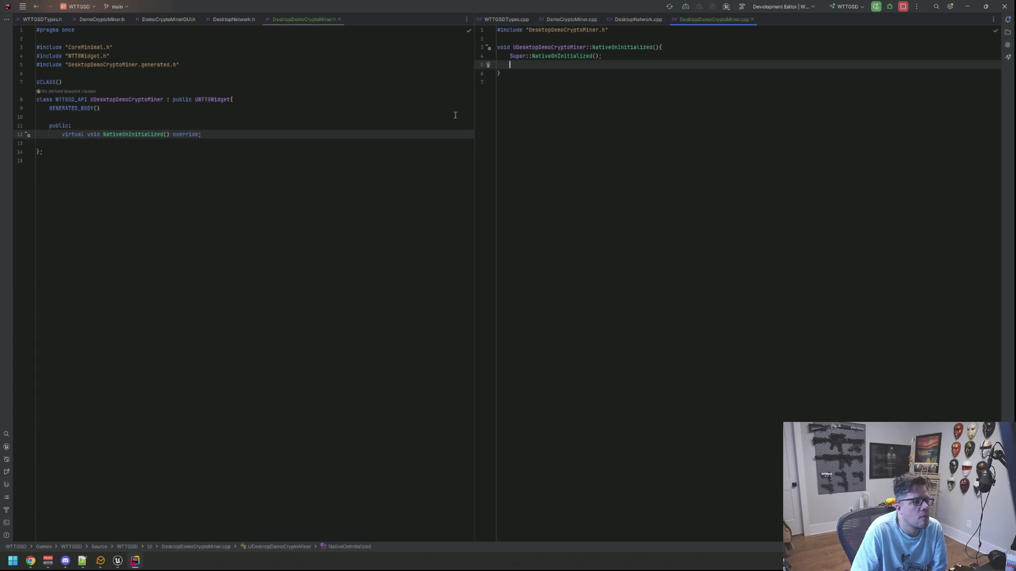
{"action": "left_click", "coordinate": [402, 152]}
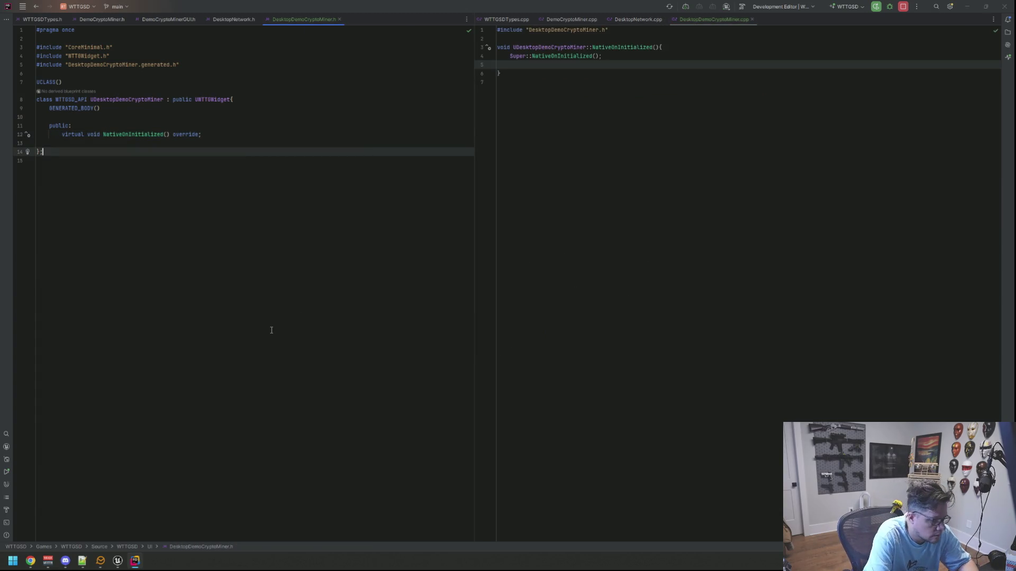
Step: Launch Adobe Photoshop by searching 'pho' in Windows Start
{"action": "key", "text": "super"}
{"action": "type", "text": "pho"}
{"action": "key", "text": "Return"}
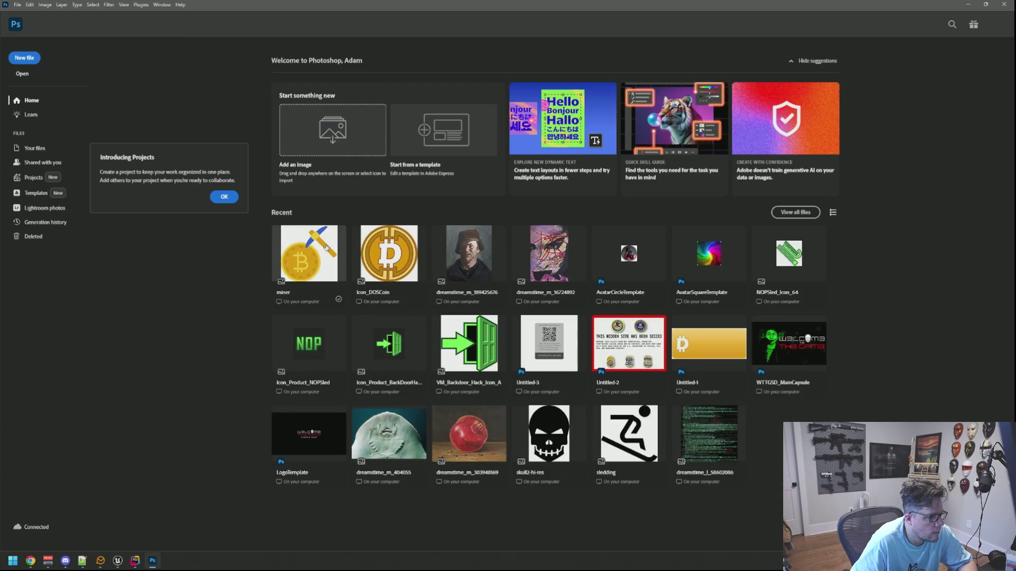
Step: Open miner.png from Recent files and enlarge its window, cancelling a trial new document
{"action": "left_click", "coordinate": [309, 249]}
{"action": "left_click_drag", "start_coordinate": [234, 239], "coordinate": [259, 271]}
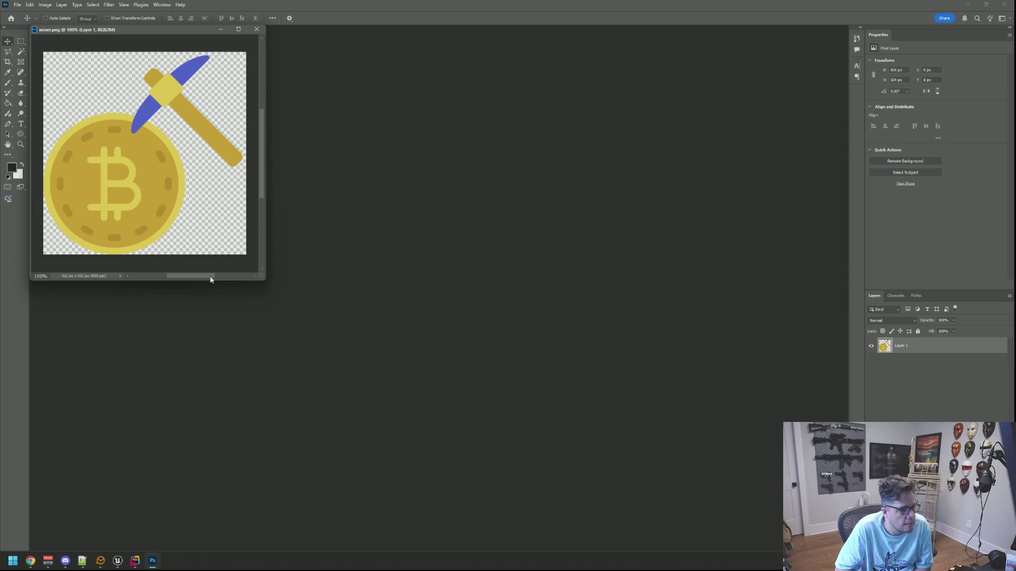
{"action": "key", "text": "ctrl+n"}
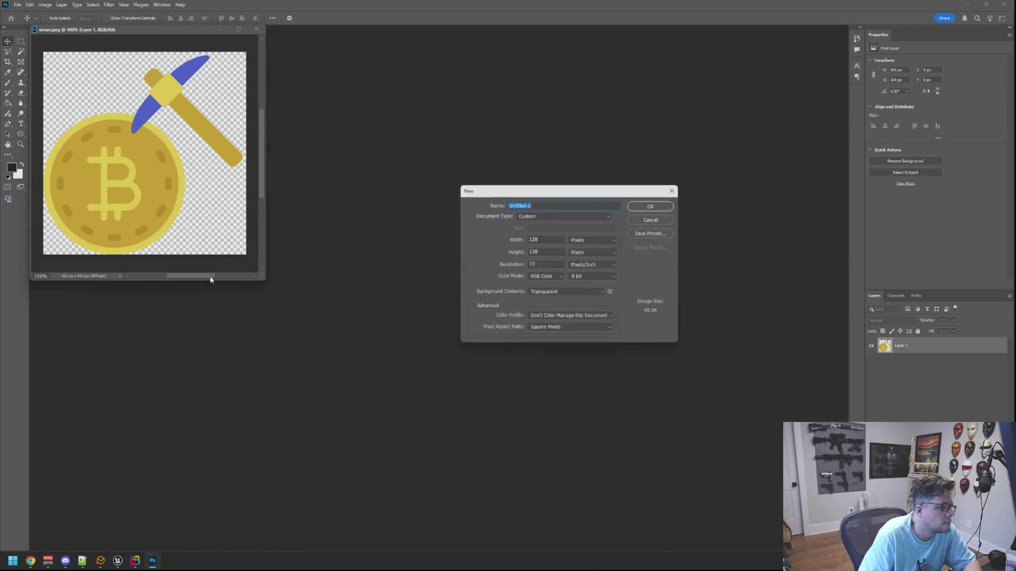
{"action": "double_click", "coordinate": [547, 241]}
{"action": "type", "text": "22"}
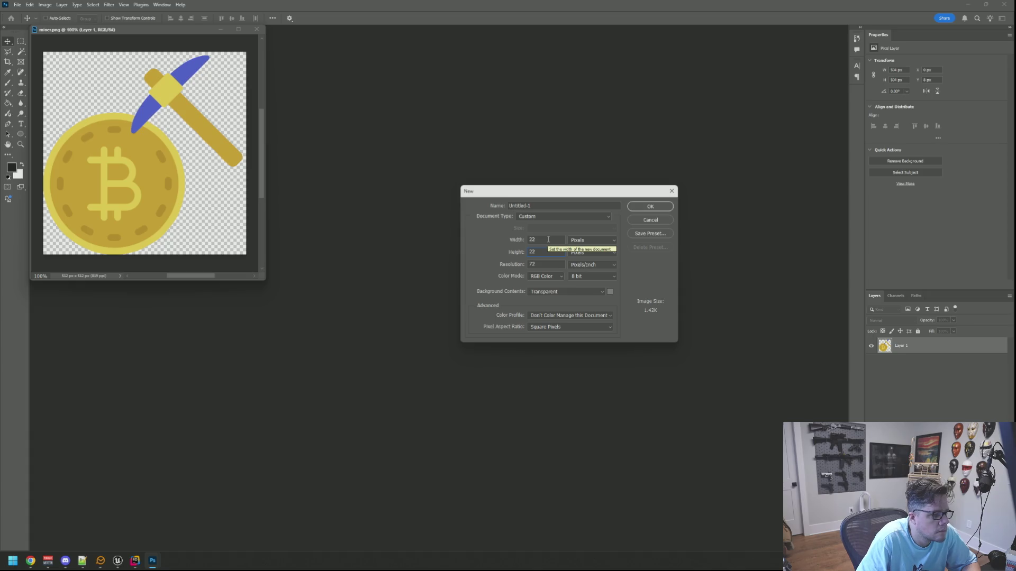
{"action": "left_click", "coordinate": [654, 221]}
{"action": "left_click_drag", "start_coordinate": [258, 274], "coordinate": [439, 370]}
Step: Select the pickaxe's yellow band, handle, blue heads and tip with the Magic Wand
{"action": "scroll", "coordinate": [232, 171], "scroll_direction": "up", "scroll_amount": 10}
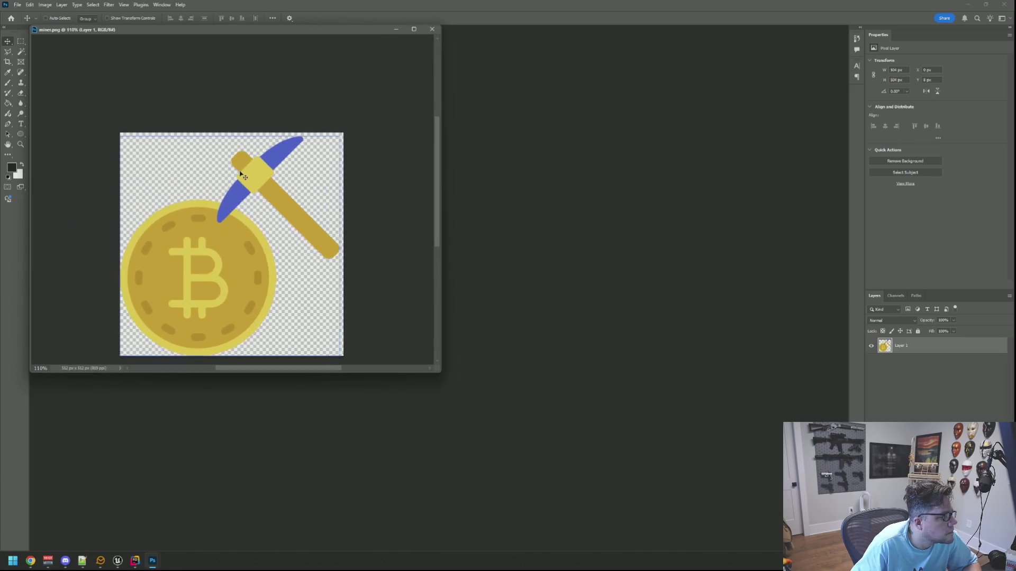
{"action": "scroll", "coordinate": [268, 192], "scroll_direction": "down", "scroll_amount": 6}
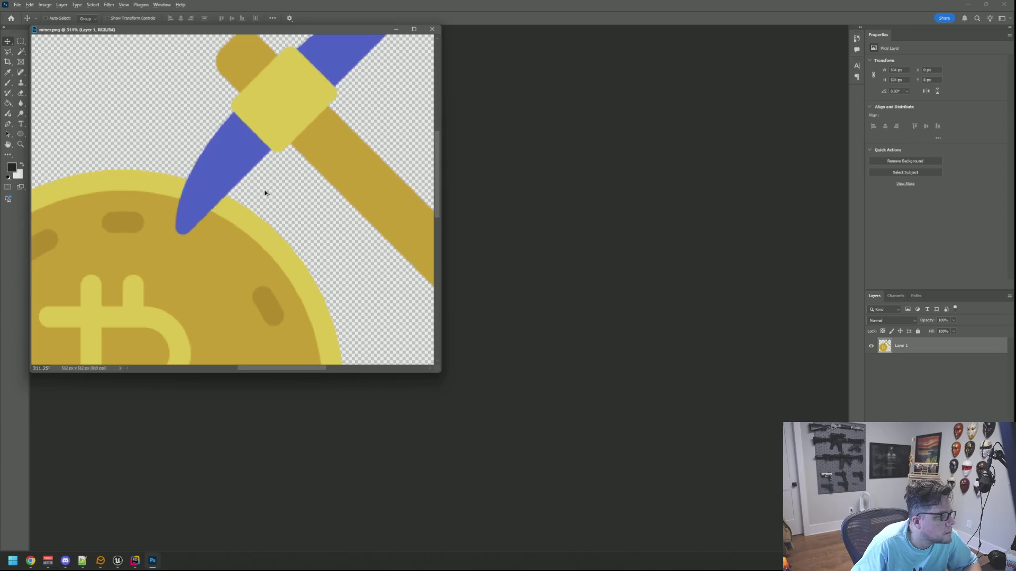
{"action": "left_click_drag", "start_coordinate": [437, 370], "coordinate": [519, 432]}
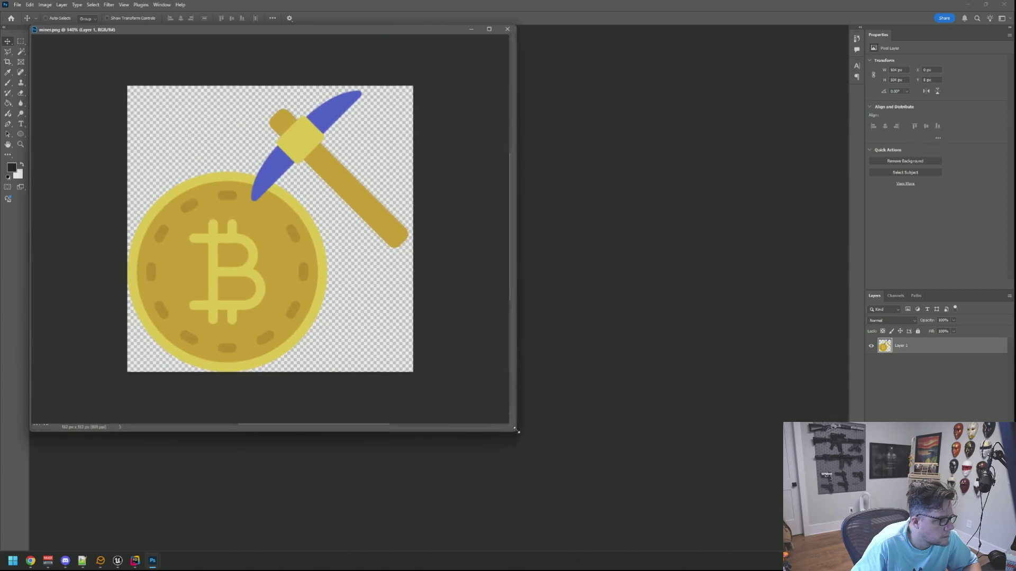
{"action": "right_click", "coordinate": [308, 136]}
{"action": "left_click", "coordinate": [323, 141]}
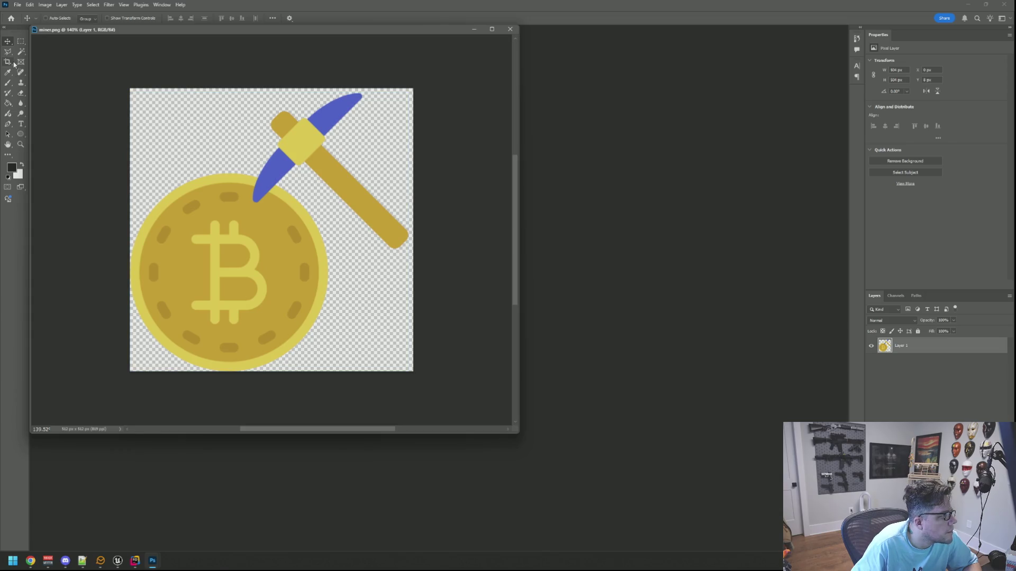
{"action": "left_click_drag", "start_coordinate": [21, 51], "coordinate": [37, 56]}
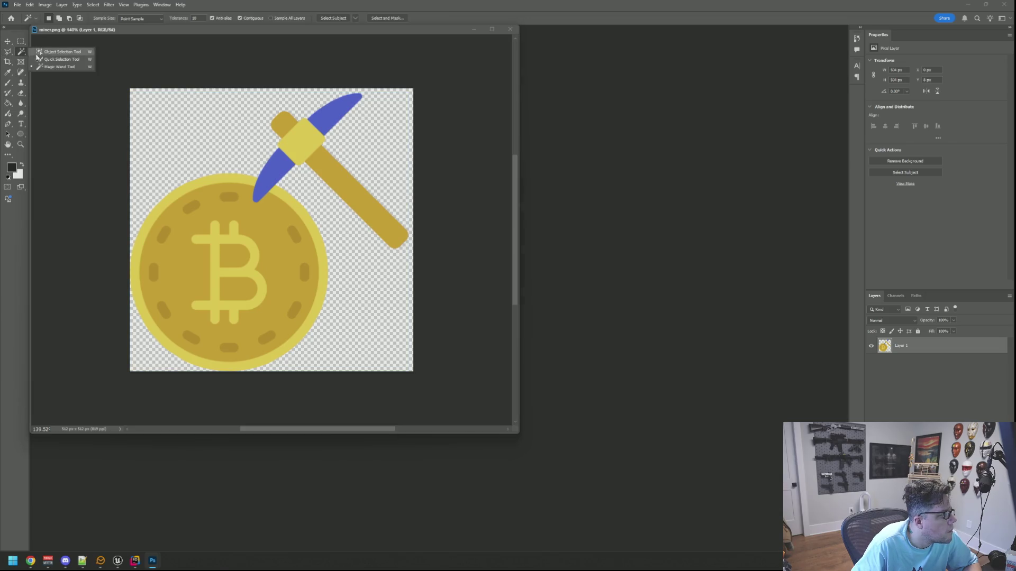
{"action": "left_click", "coordinate": [67, 67]}
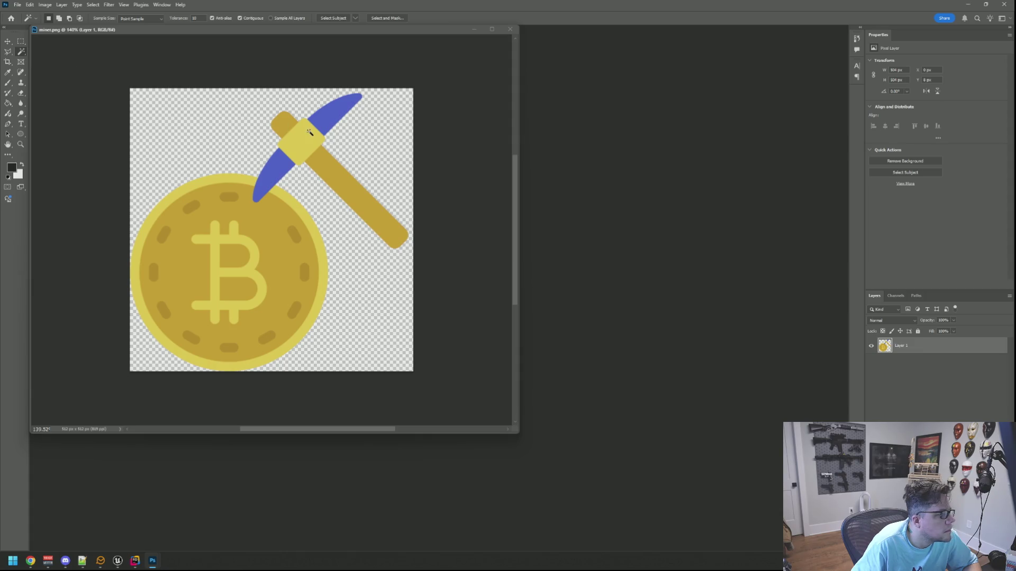
{"action": "left_click", "coordinate": [310, 132]}
{"action": "left_click", "coordinate": [323, 160], "text": "shift"}
{"action": "left_click", "coordinate": [341, 114], "text": "shift"}
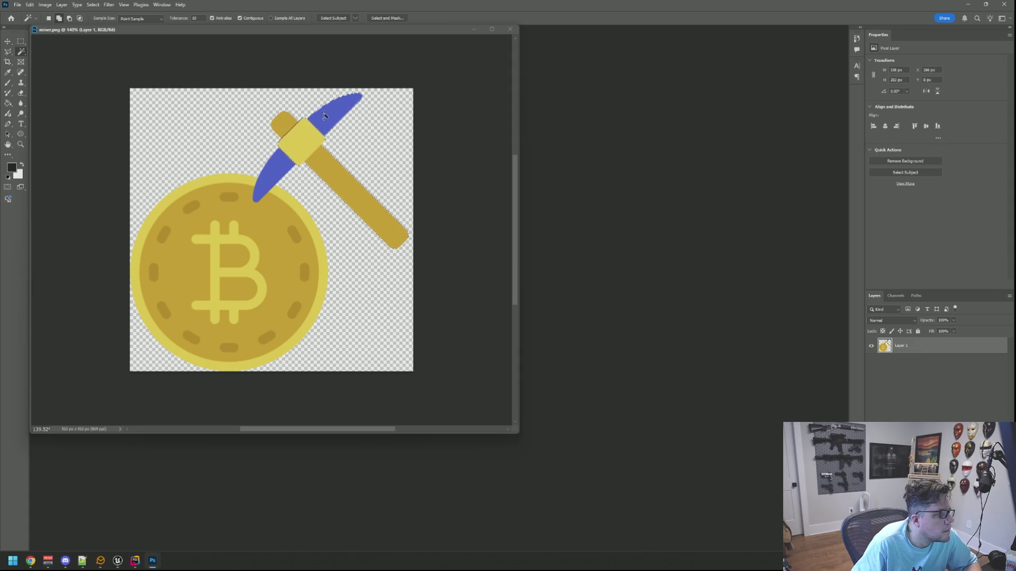
{"action": "left_click", "coordinate": [282, 117], "text": "shift"}
{"action": "left_click", "coordinate": [273, 180], "text": "shift"}
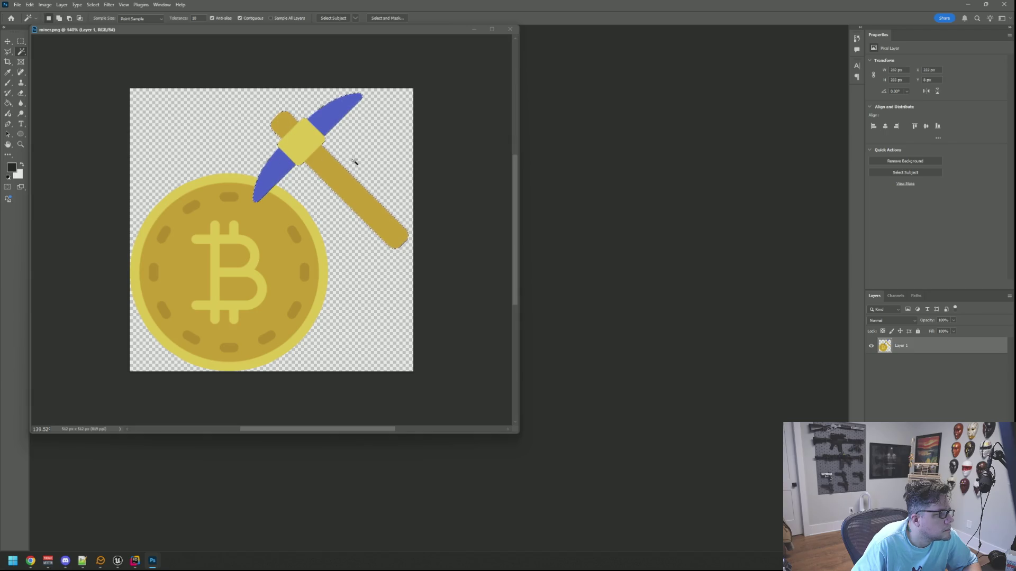
Step: Remove the pickaxe from miner.png and paste it into a new Untitled-1 document
{"action": "key", "text": "Delete"}
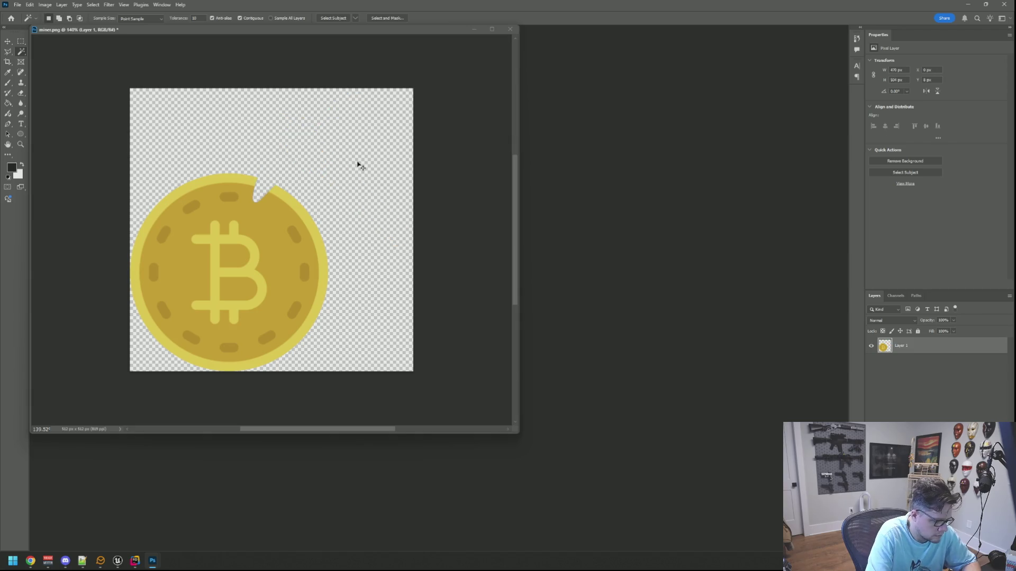
{"action": "key", "text": "ctrl+n"}
{"action": "key", "text": "Return"}
{"action": "key", "text": "ctrl+v"}
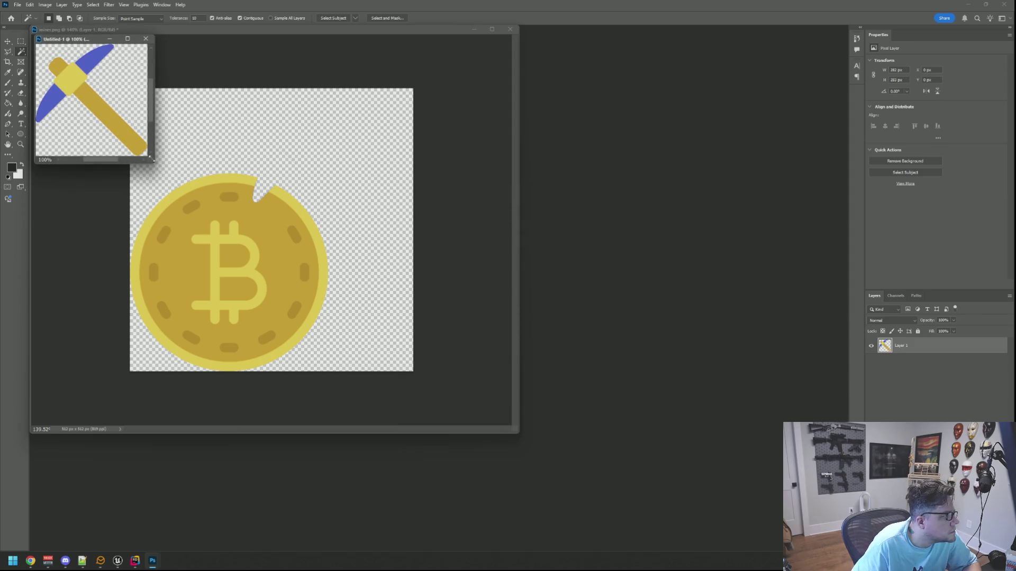
Step: Enlarge the Untitled-1 window and scale the pasted pickaxe down to about 187 × 186 px
{"action": "left_click_drag", "start_coordinate": [152, 160], "coordinate": [343, 256]}
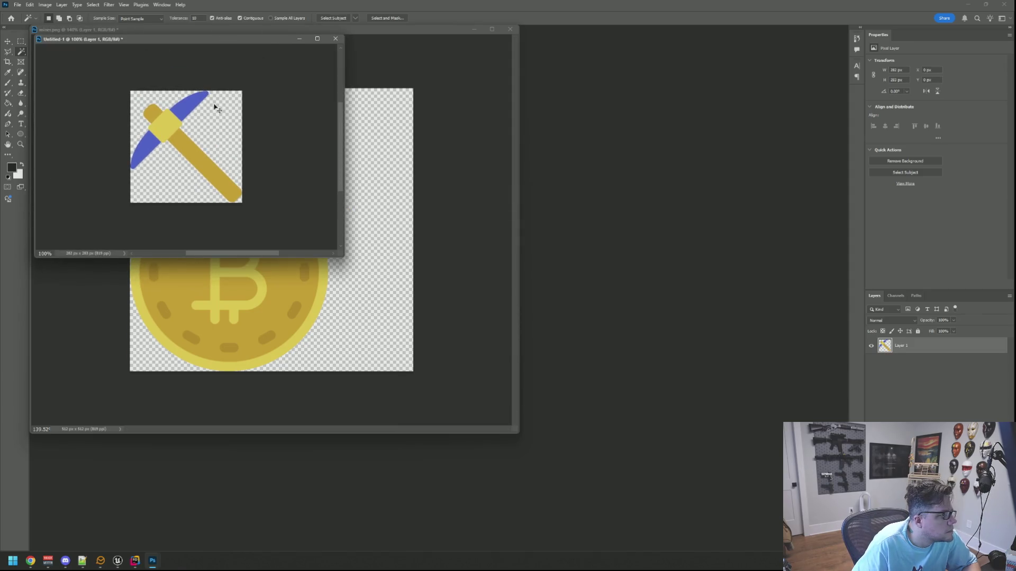
{"action": "key", "text": "ctrl+t"}
{"action": "mouse_move", "coordinate": [245, 203]}
{"action": "left_mouse_down"}
{"action": "mouse_move", "coordinate": [228, 175]}
{"action": "mouse_move", "coordinate": [204, 164]}
{"action": "left_mouse_up"}
{"action": "left_click", "coordinate": [394, 19]}
Step: Move the pickaxe to the centre of the Untitled-1 canvas and select the whole canvas
{"action": "key", "text": "v"}
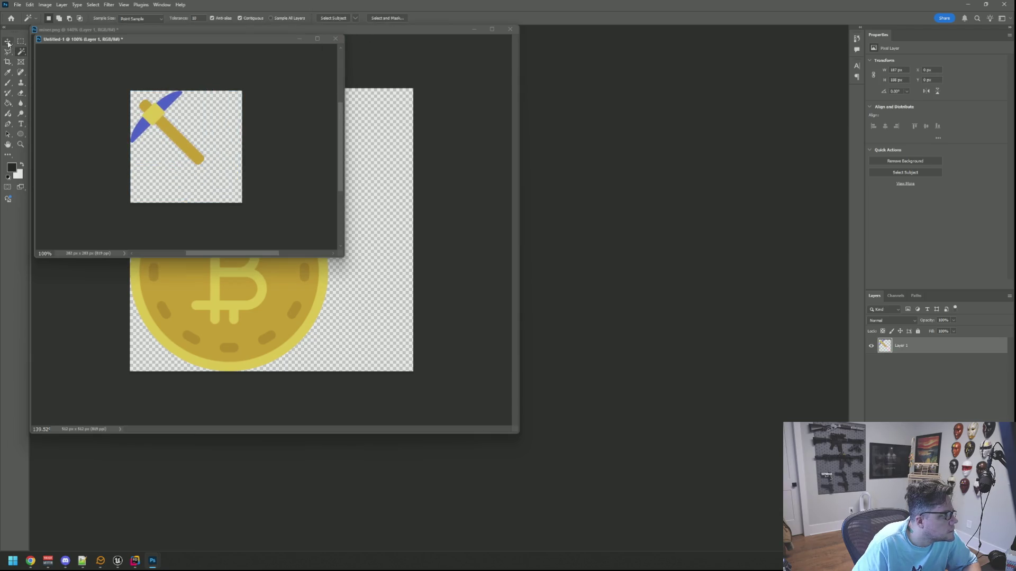
{"action": "left_click_drag", "start_coordinate": [163, 138], "coordinate": [195, 157]}
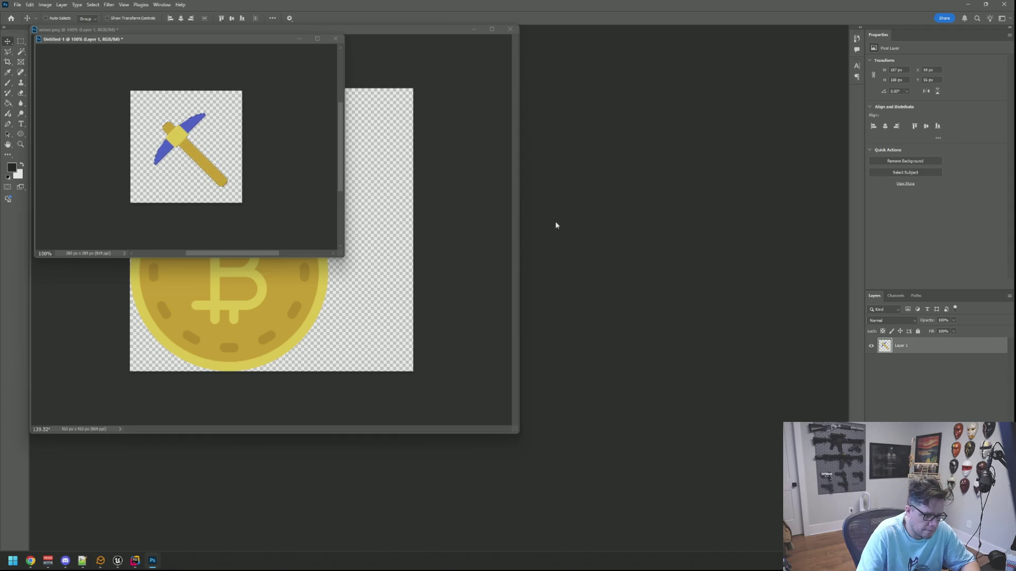
{"action": "key", "text": "ctrl+a"}
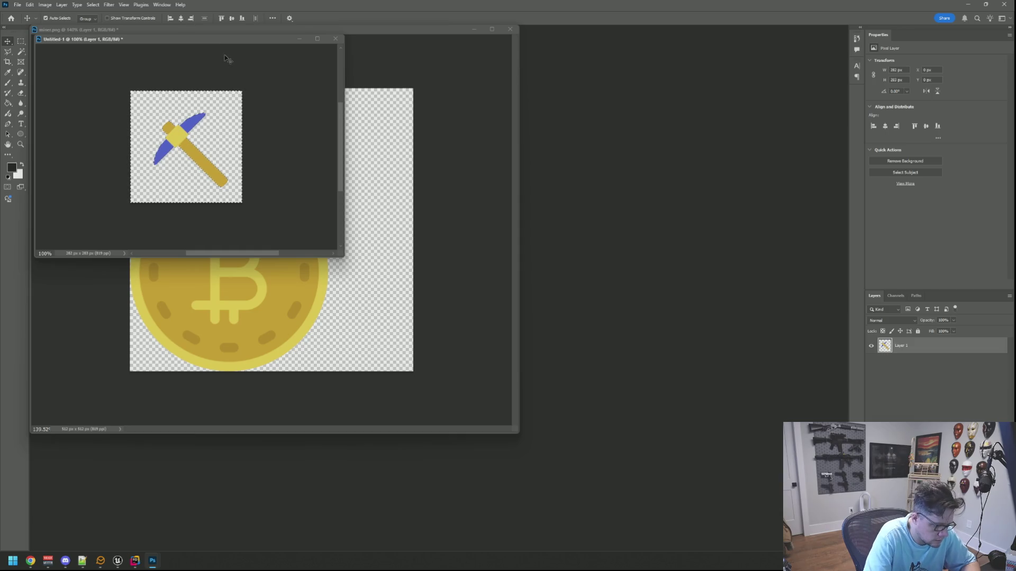
Step: Contract the canvas selection, then undo the contraction
{"action": "left_click", "coordinate": [93, 4]}
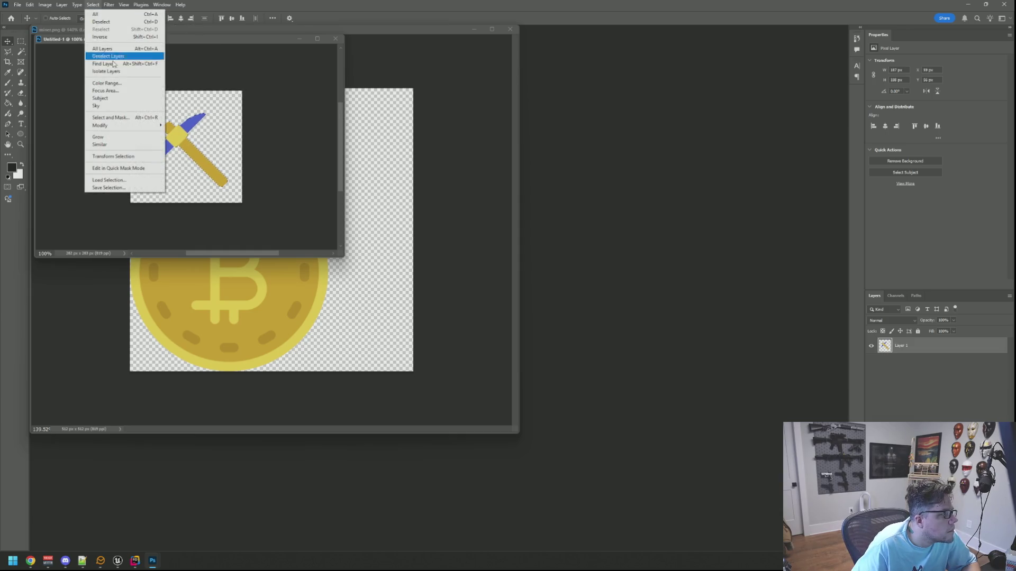
{"action": "left_click", "coordinate": [93, 4]}
{"action": "left_click", "coordinate": [93, 5]}
{"action": "mouse_move", "coordinate": [127, 125]}
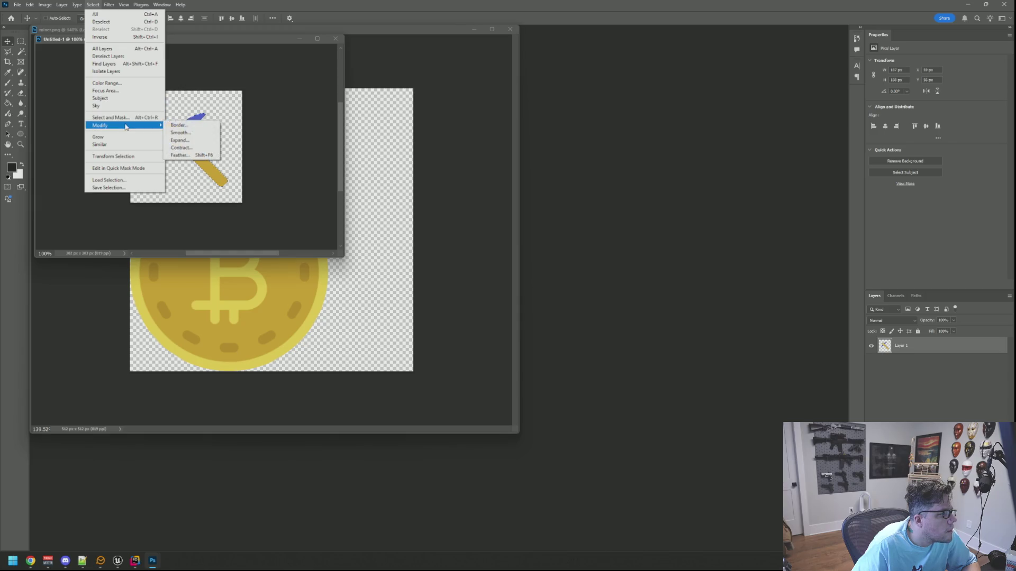
{"action": "left_click", "coordinate": [204, 147]}
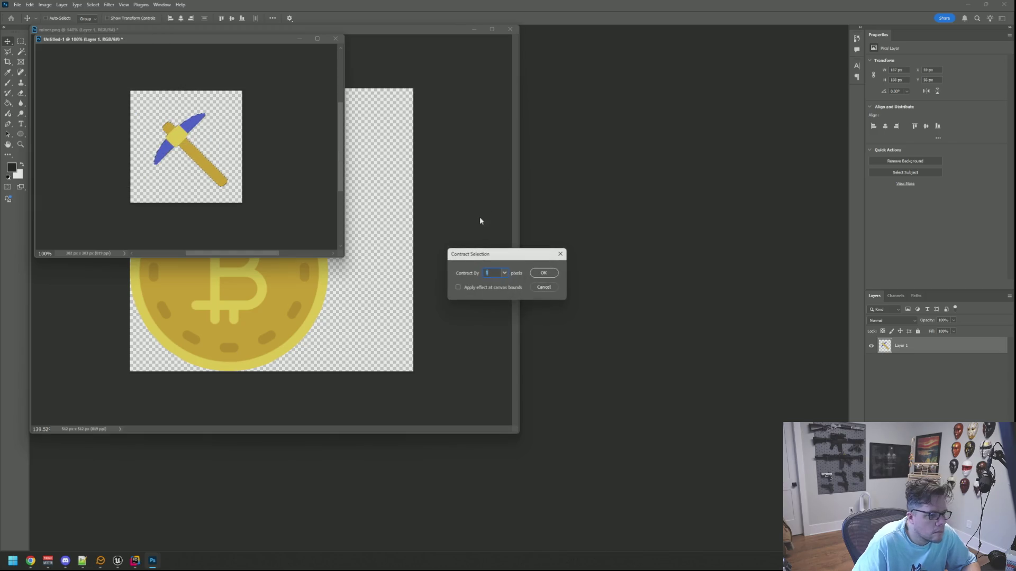
{"action": "key", "text": "Return"}
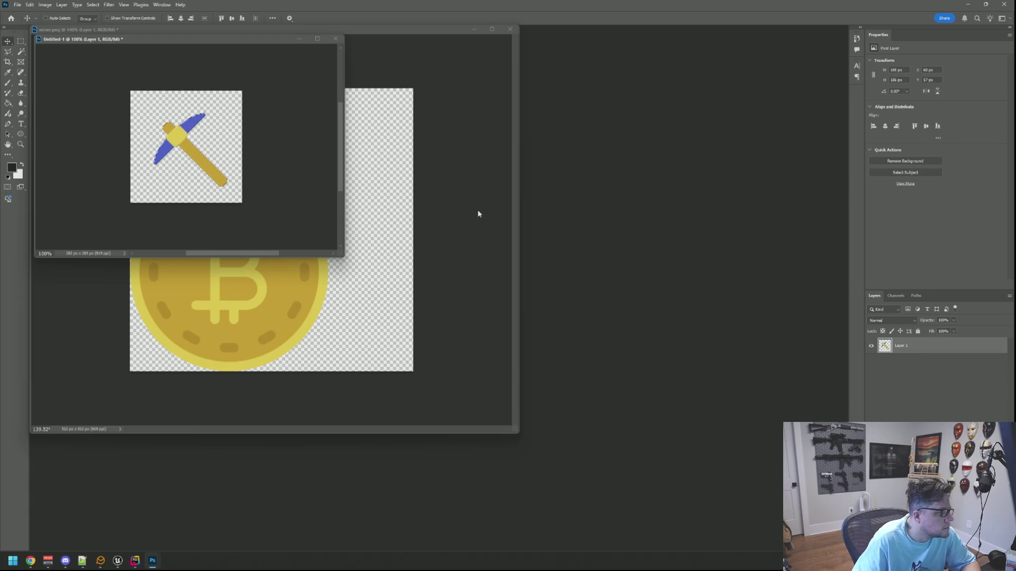
{"action": "key", "text": "ctrl+a"}
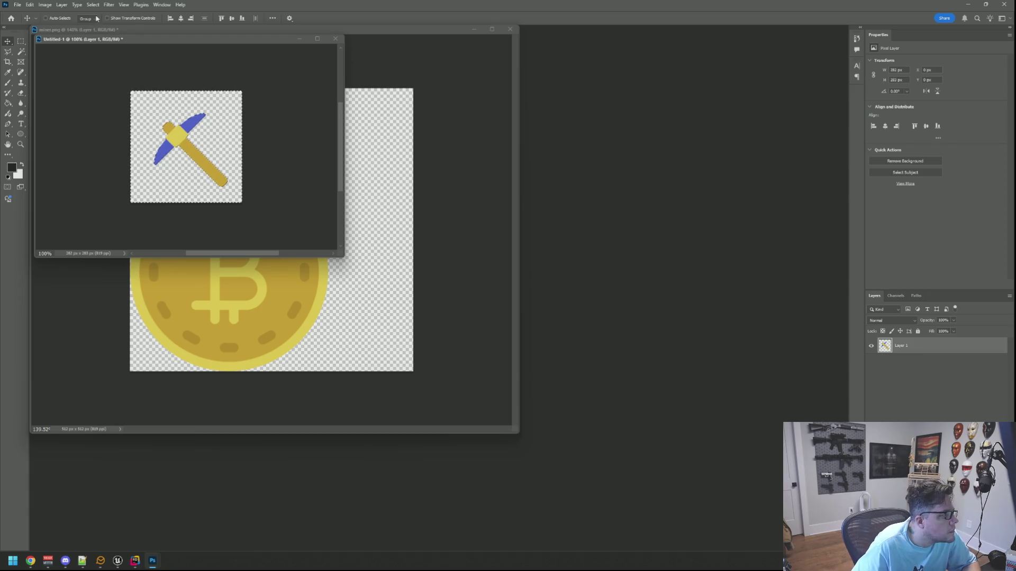
Step: Feather the selection by 10 pixels, then deselect
{"action": "left_click", "coordinate": [93, 4]}
{"action": "mouse_move", "coordinate": [127, 126]}
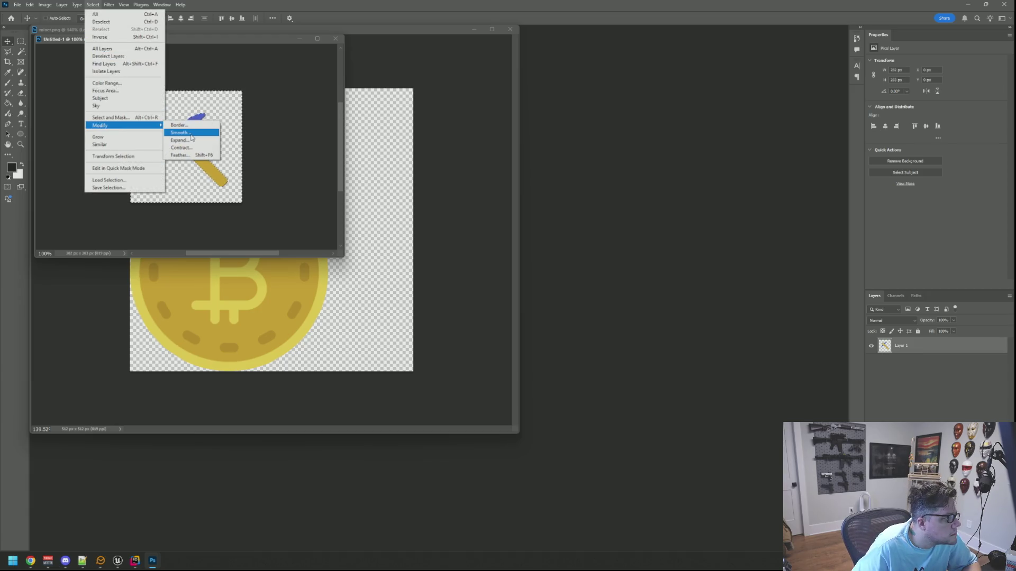
{"action": "left_click", "coordinate": [180, 155]}
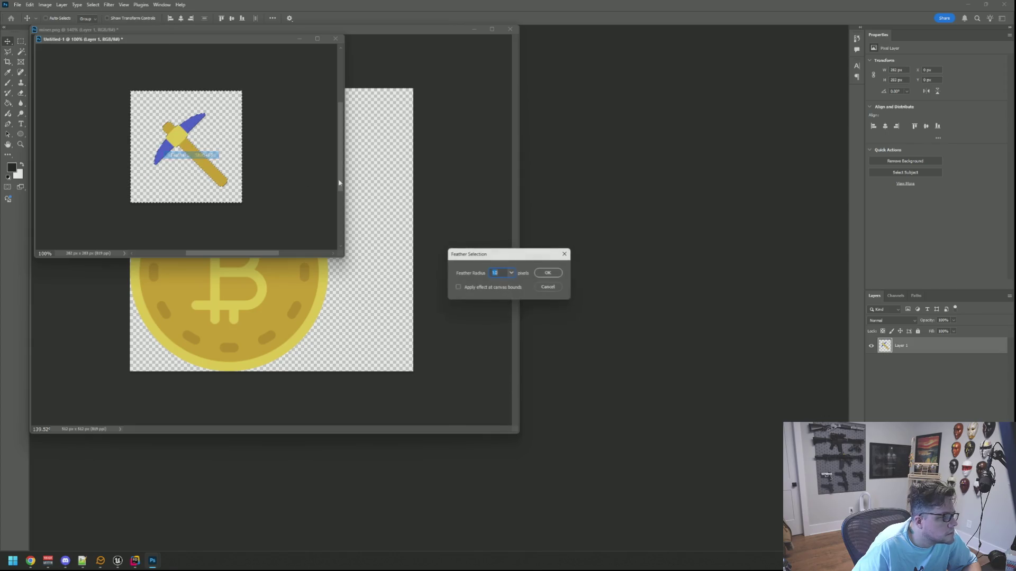
{"action": "left_click", "coordinate": [548, 273]}
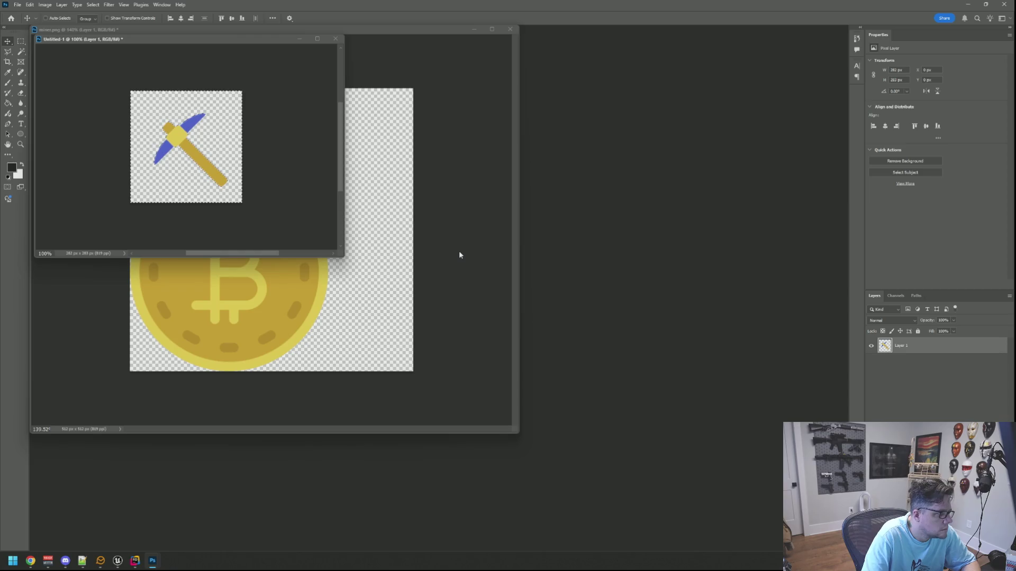
{"action": "key", "text": "ctrl+d"}
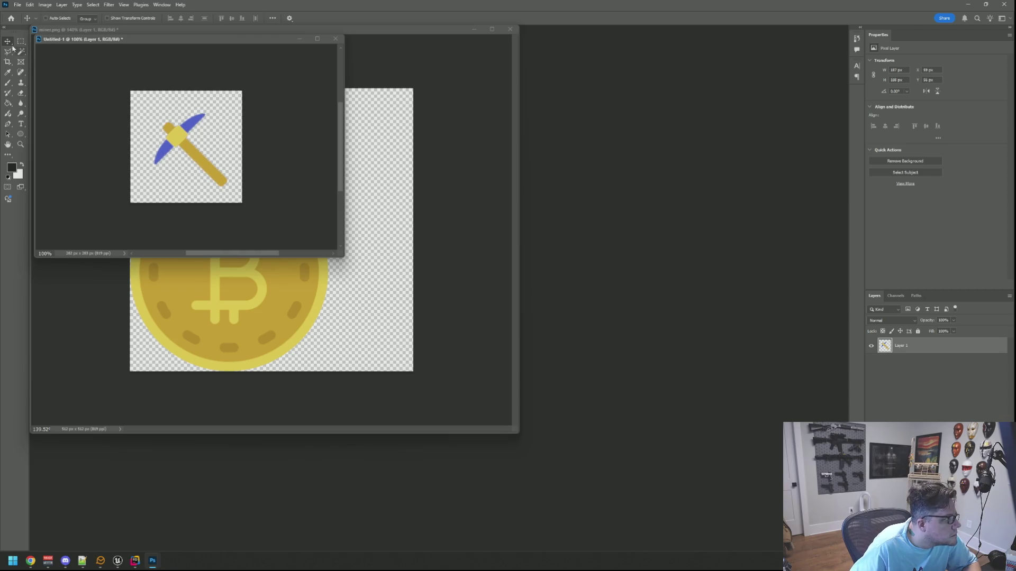
Step: Scale the pickaxe down to about 20%, a tiny 22 × 22 px icon
{"action": "key", "text": "ctrl+t"}
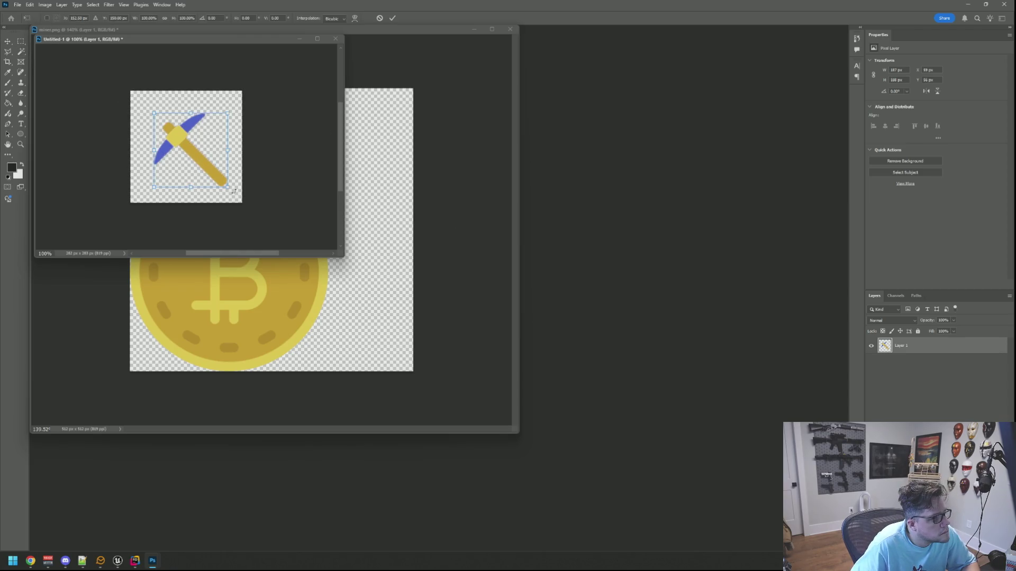
{"action": "left_click_drag", "start_coordinate": [229, 188], "coordinate": [165, 122]}
{"action": "left_click", "coordinate": [391, 20]}
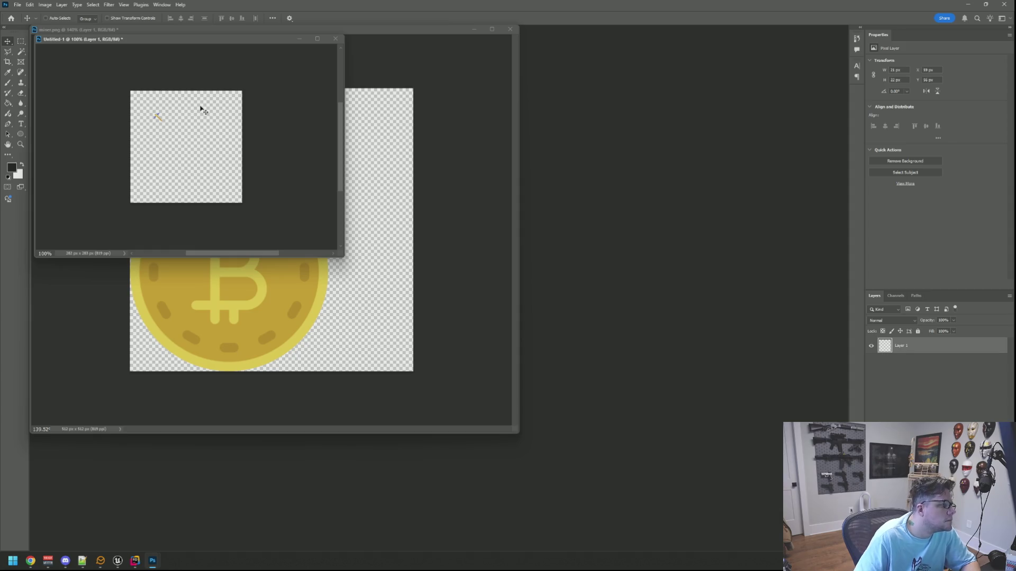
Step: Cancel the new-document dialog and move the tiny pickaxe toward the canvas centre
{"action": "key", "text": "ctrl+n"}
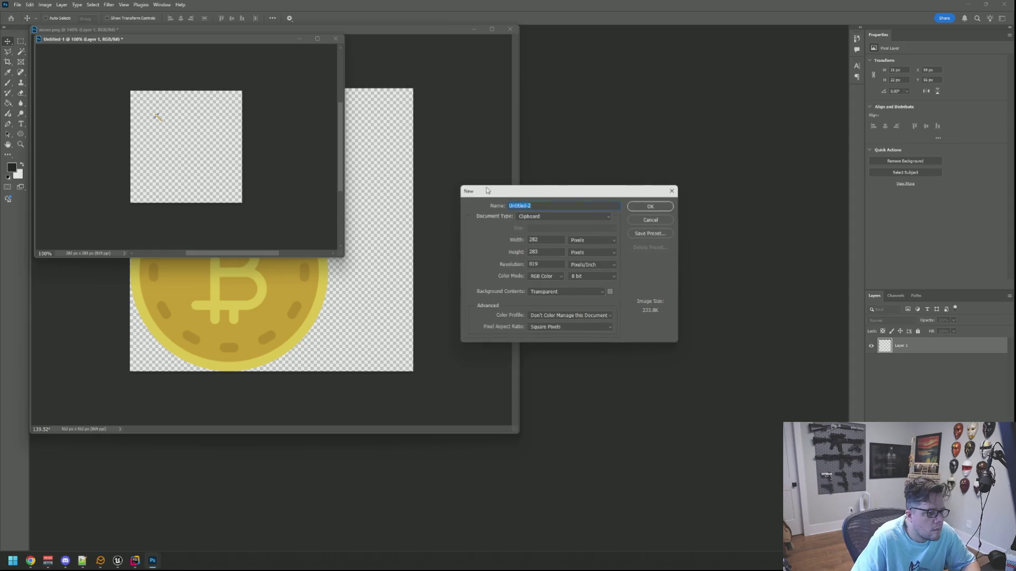
{"action": "left_click", "coordinate": [640, 219]}
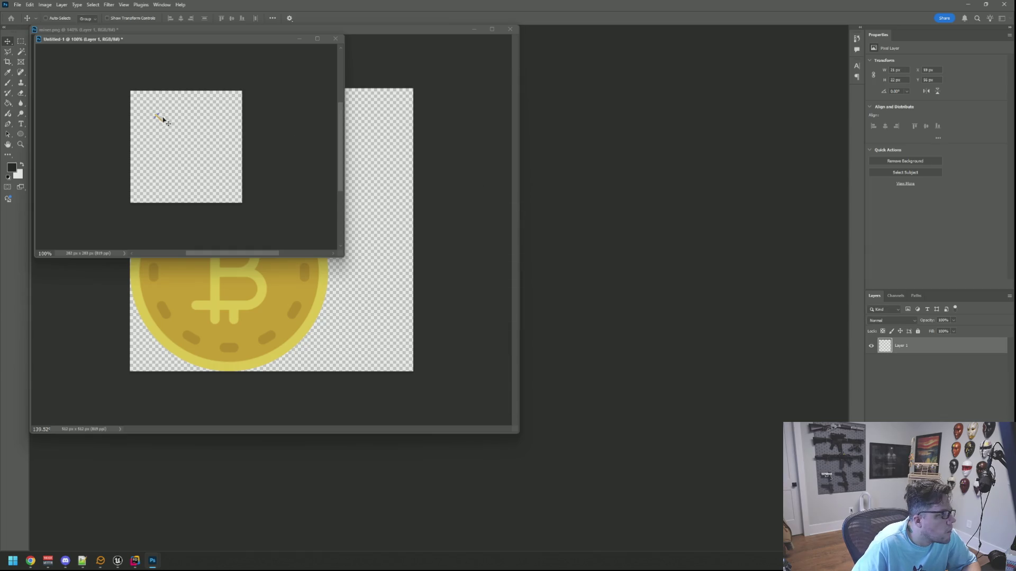
{"action": "left_click_drag", "start_coordinate": [158, 117], "coordinate": [188, 140]}
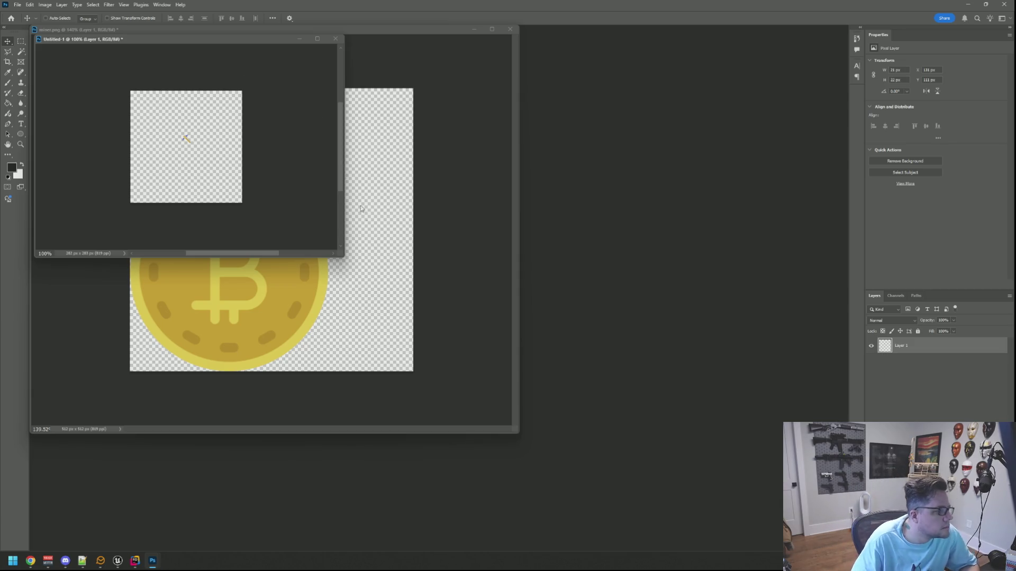
Step: Shrink the Untitled-1 window and place it to the right of the miner image
{"action": "left_click_drag", "start_coordinate": [339, 254], "coordinate": [247, 224]}
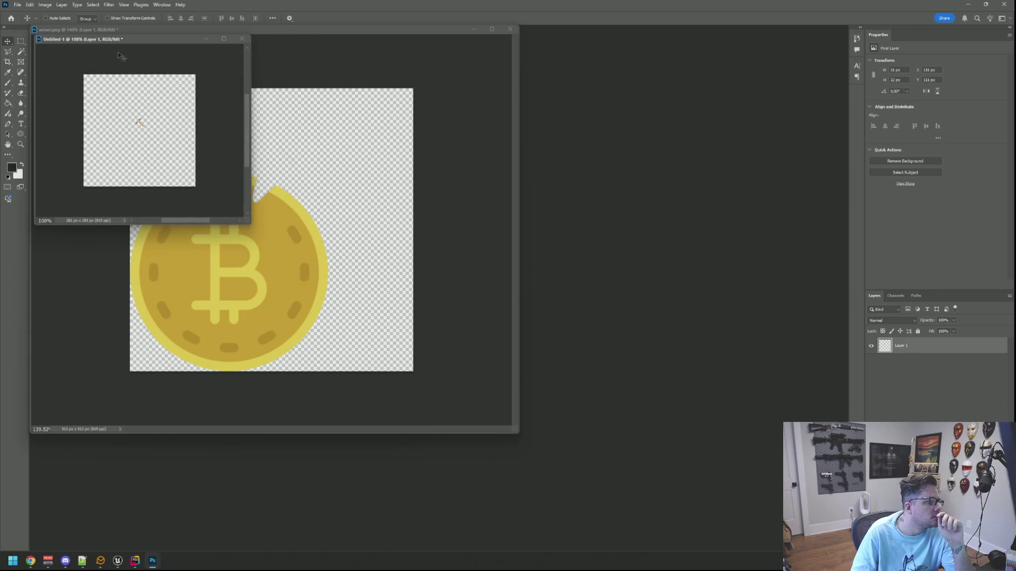
{"action": "left_click_drag", "start_coordinate": [116, 42], "coordinate": [619, 164]}
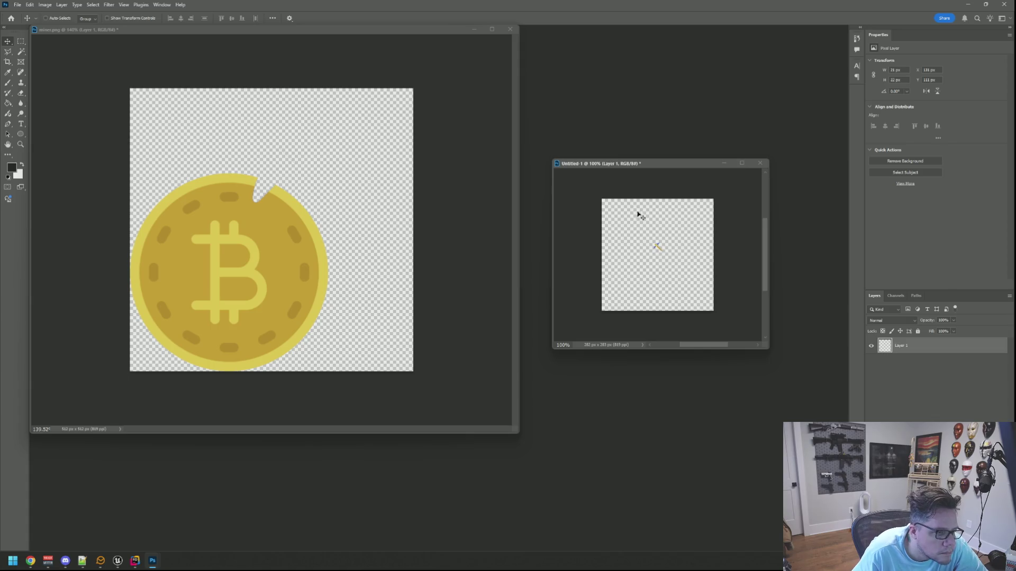
{"action": "left_click_drag", "start_coordinate": [639, 166], "coordinate": [634, 174]}
{"action": "left_click", "coordinate": [45, 5]}
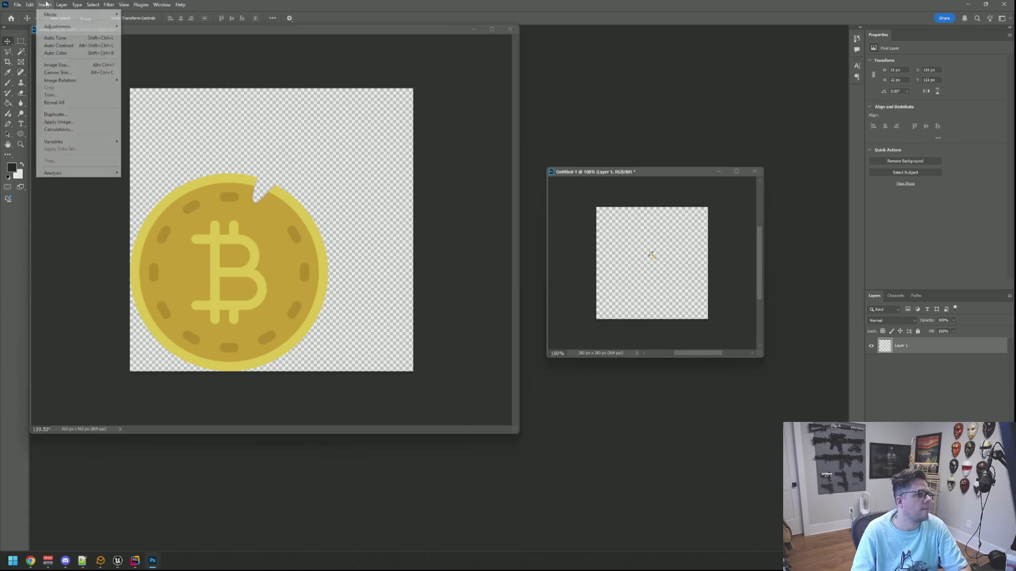